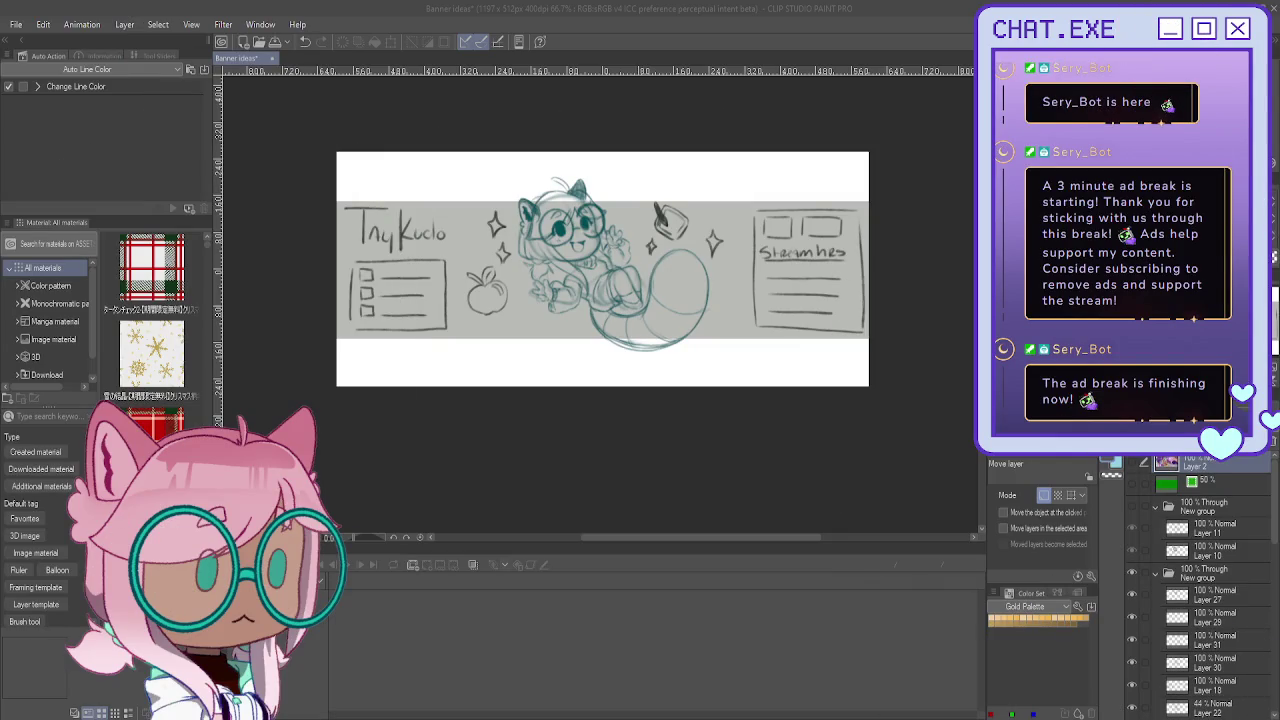
Step: Collapse the four open layer folders, move Layer 2 lower and make the coloured character visible
{"action": "left_click", "coordinate": [1156, 507]}
{"action": "left_click", "coordinate": [1155, 528]}
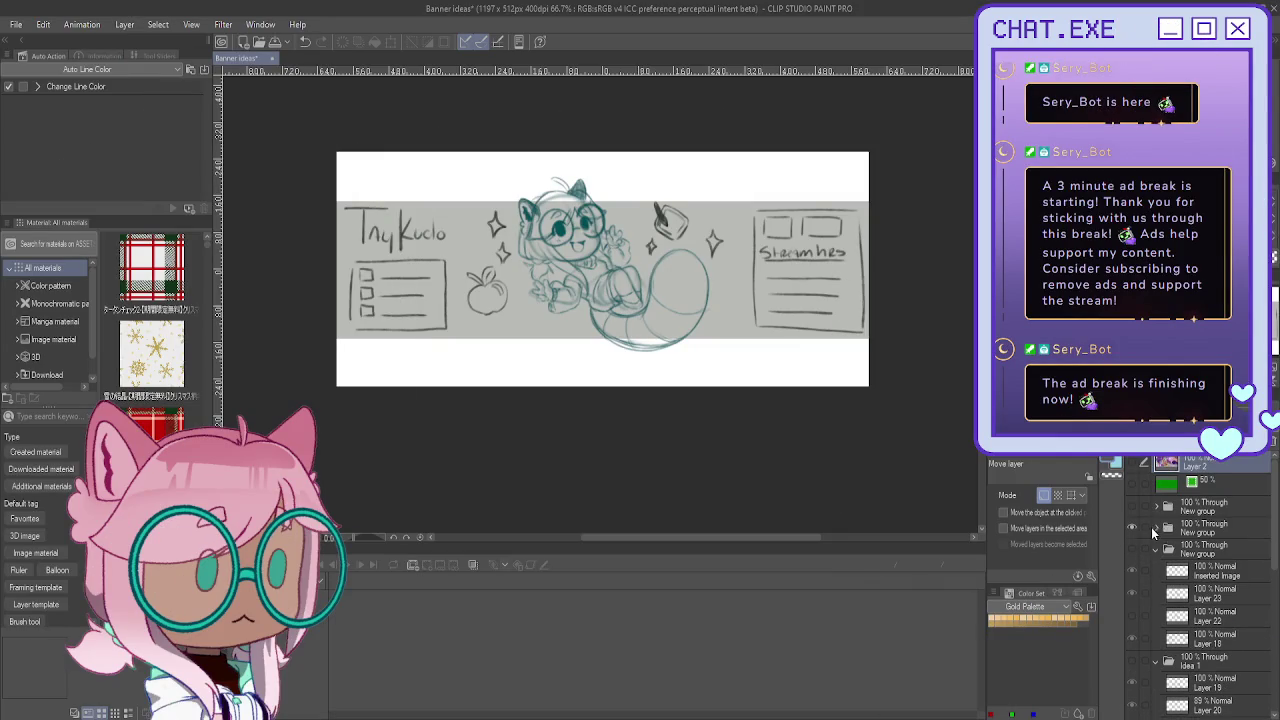
{"action": "left_click", "coordinate": [1155, 549]}
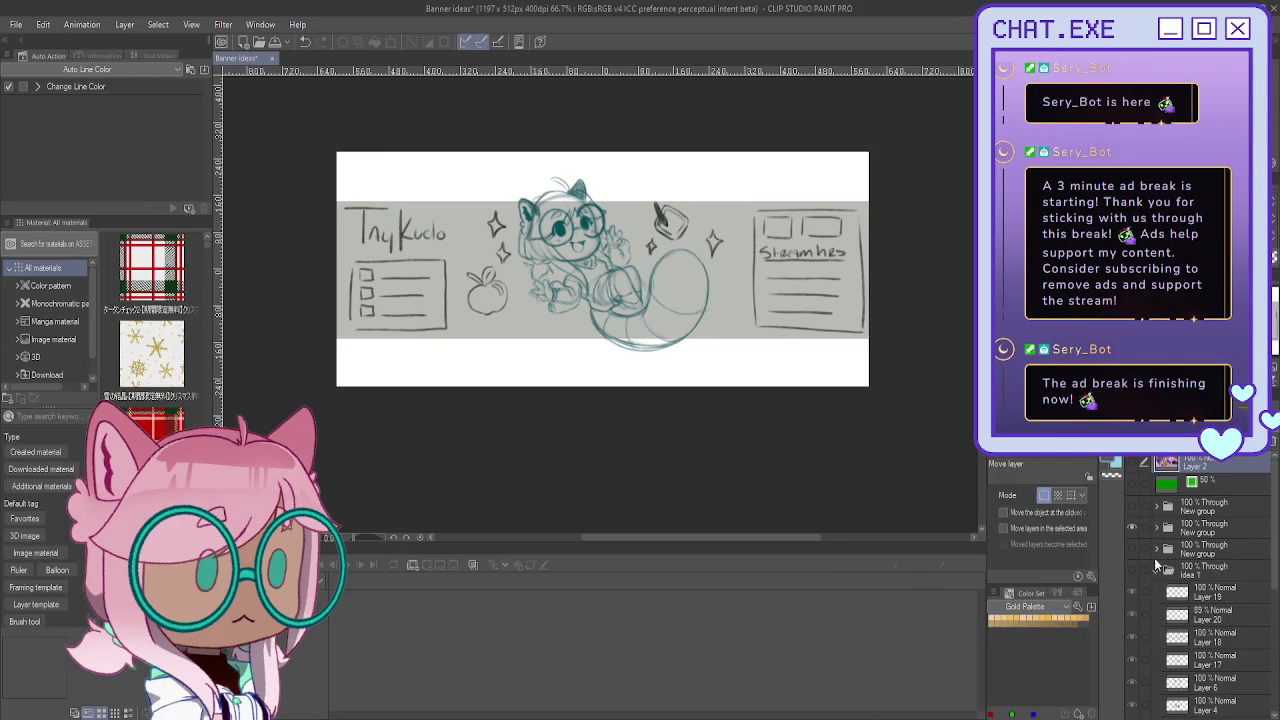
{"action": "left_click", "coordinate": [1155, 567]}
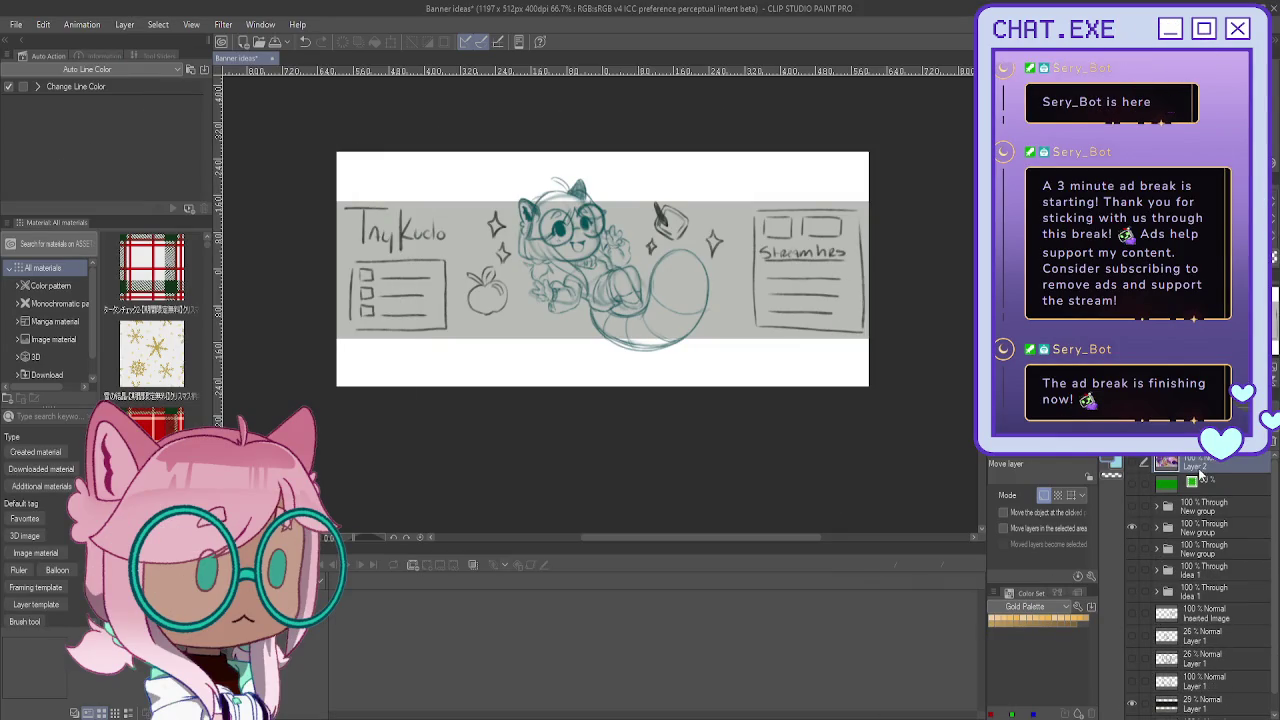
{"action": "left_click_drag", "start_coordinate": [1194, 700], "coordinate": [1192, 698]}
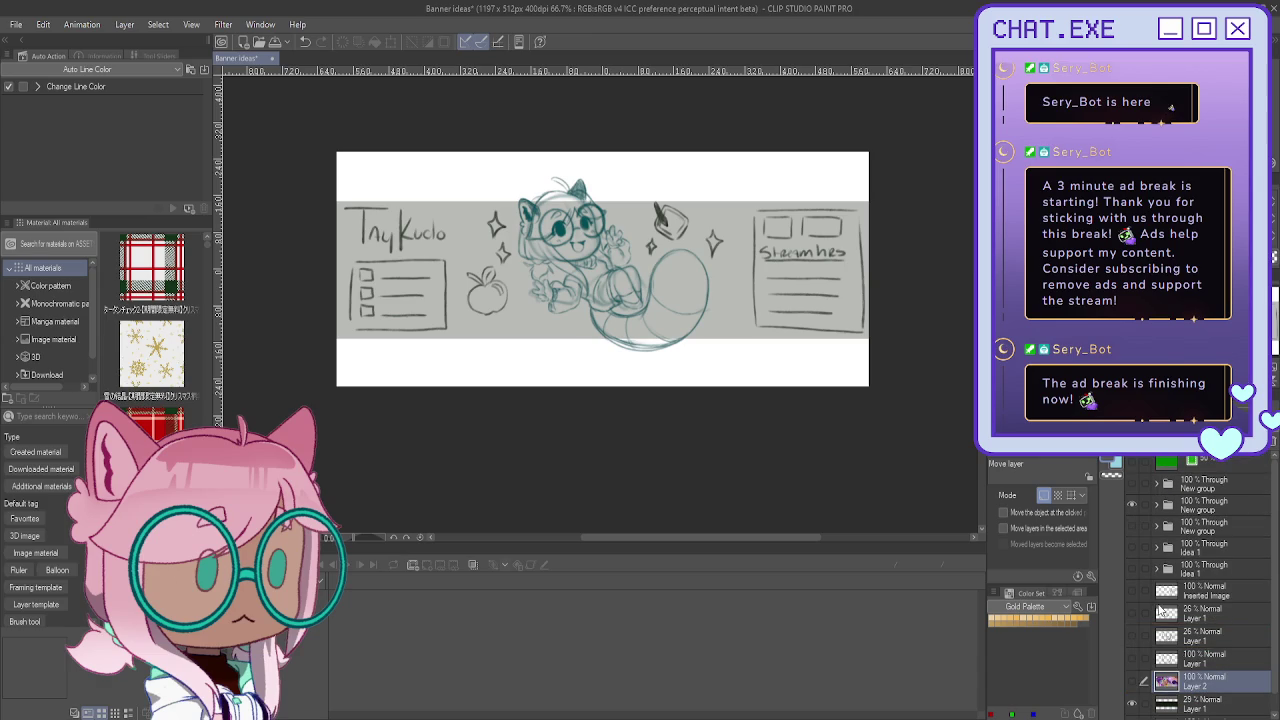
{"action": "left_click", "coordinate": [1134, 682]}
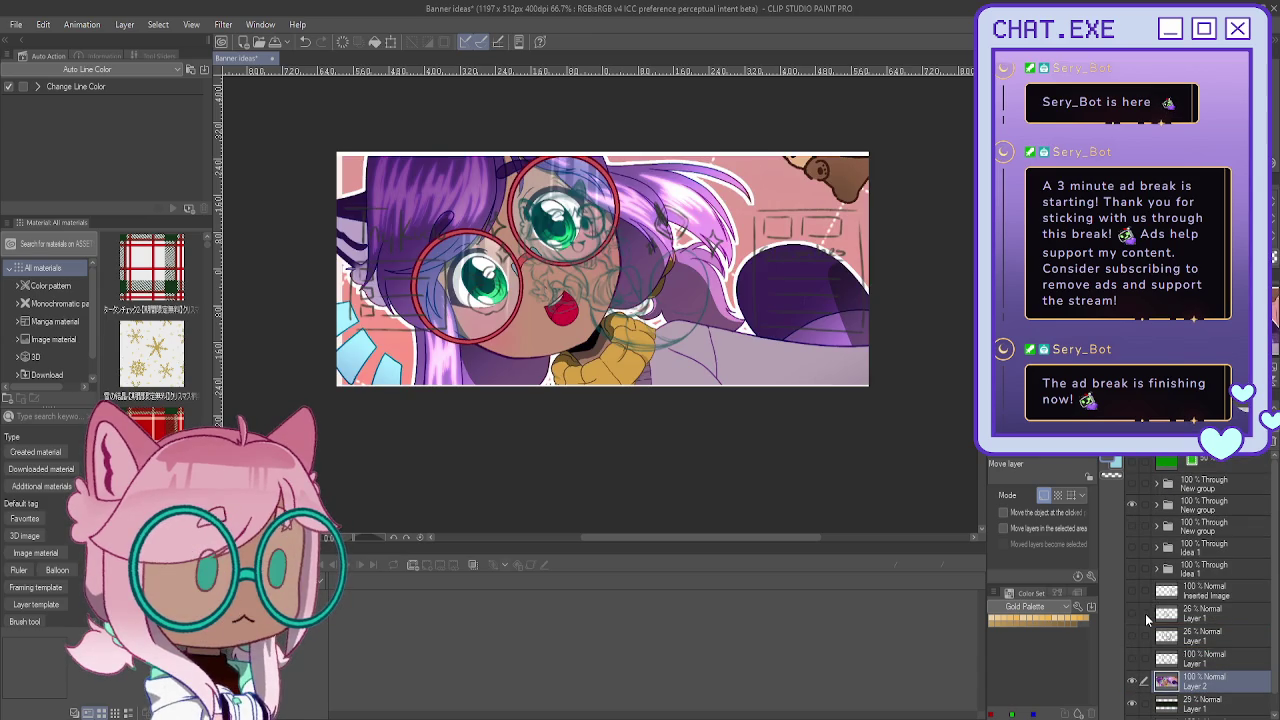
Step: Hide the sketch group and widen the canvas on both sides from 1197 to 1285 px
{"action": "left_click", "coordinate": [1133, 506]}
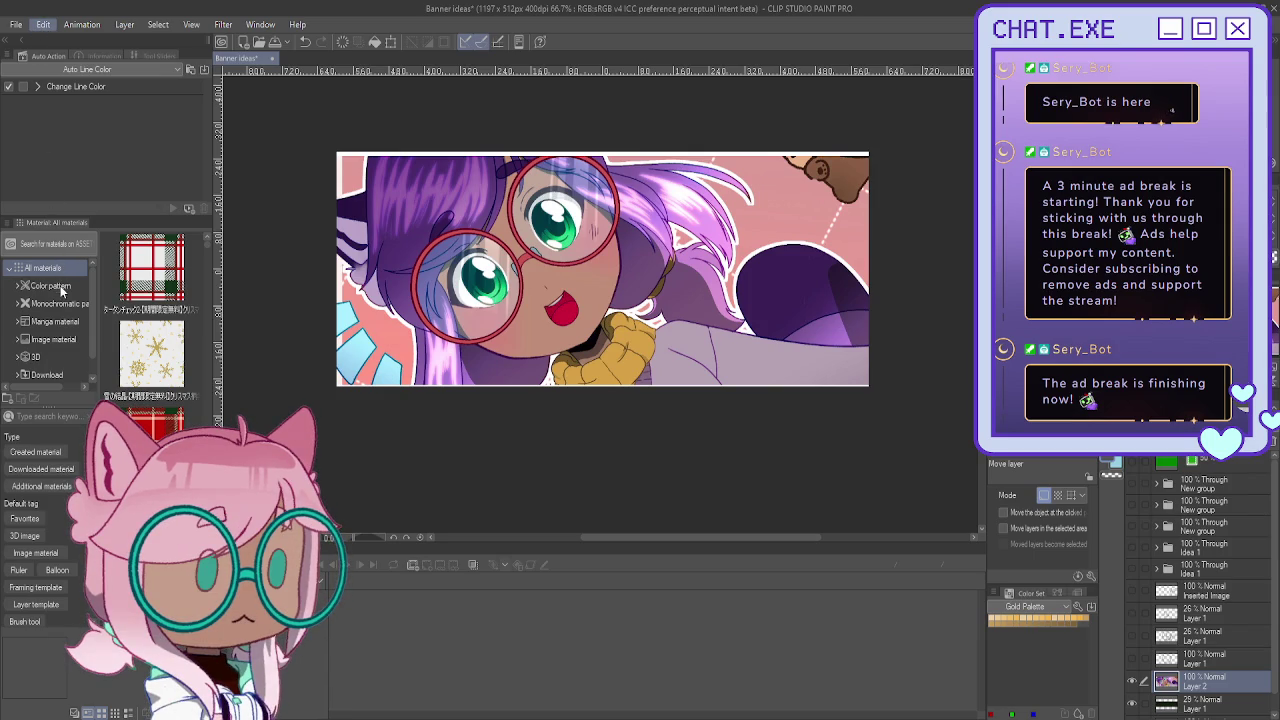
{"action": "left_click", "coordinate": [38, 33]}
{"action": "left_click", "coordinate": [62, 423]}
{"action": "left_click_drag", "start_coordinate": [337, 268], "coordinate": [319, 268]}
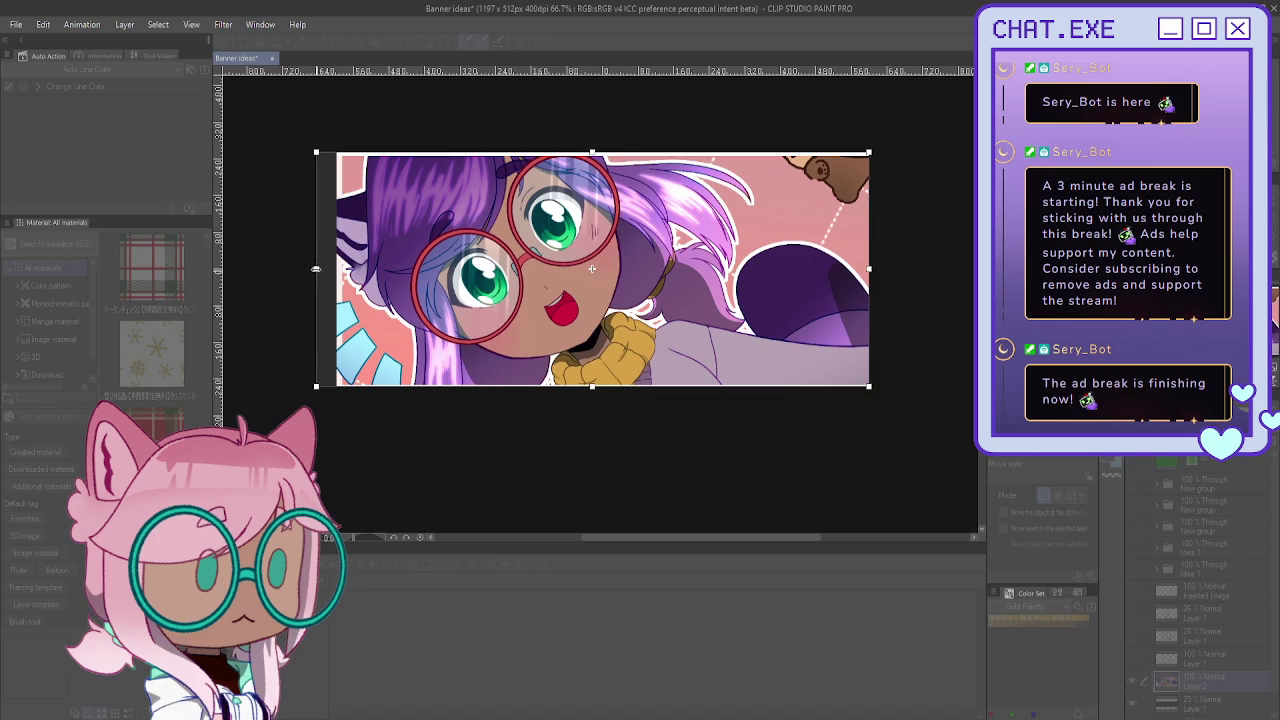
{"action": "left_click_drag", "start_coordinate": [869, 268], "coordinate": [882, 268]}
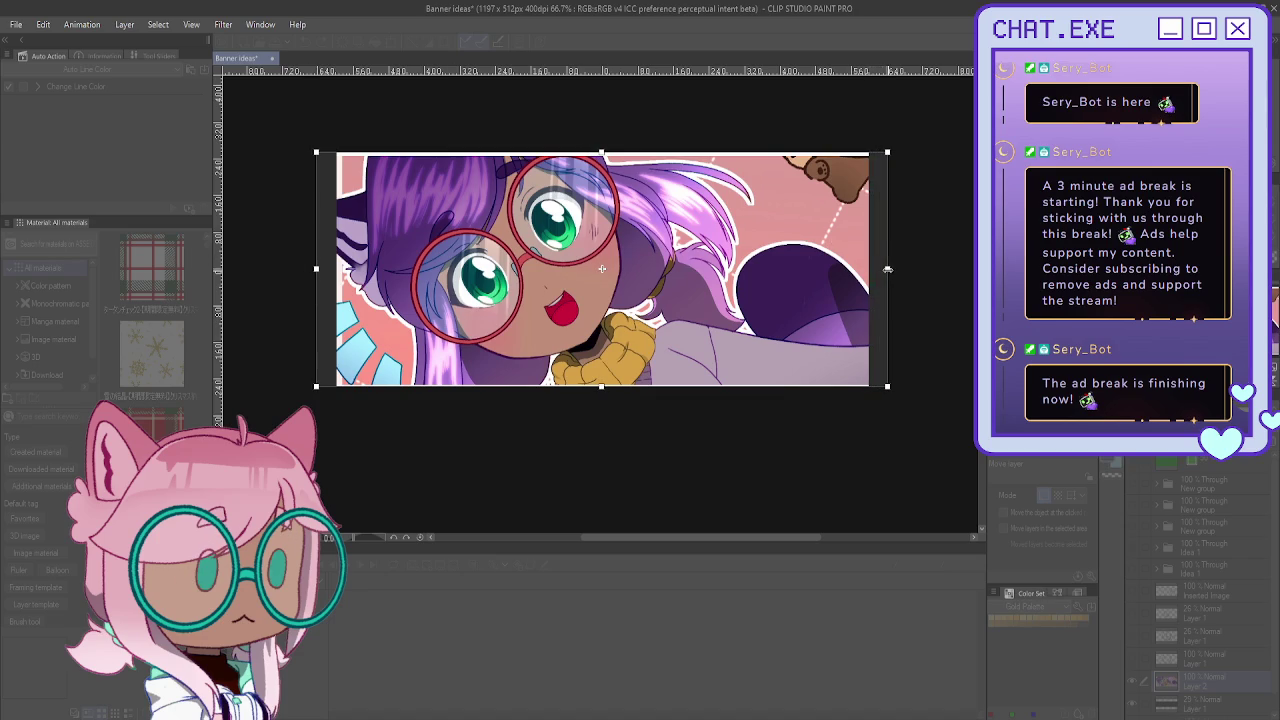
{"action": "key", "text": "Return"}
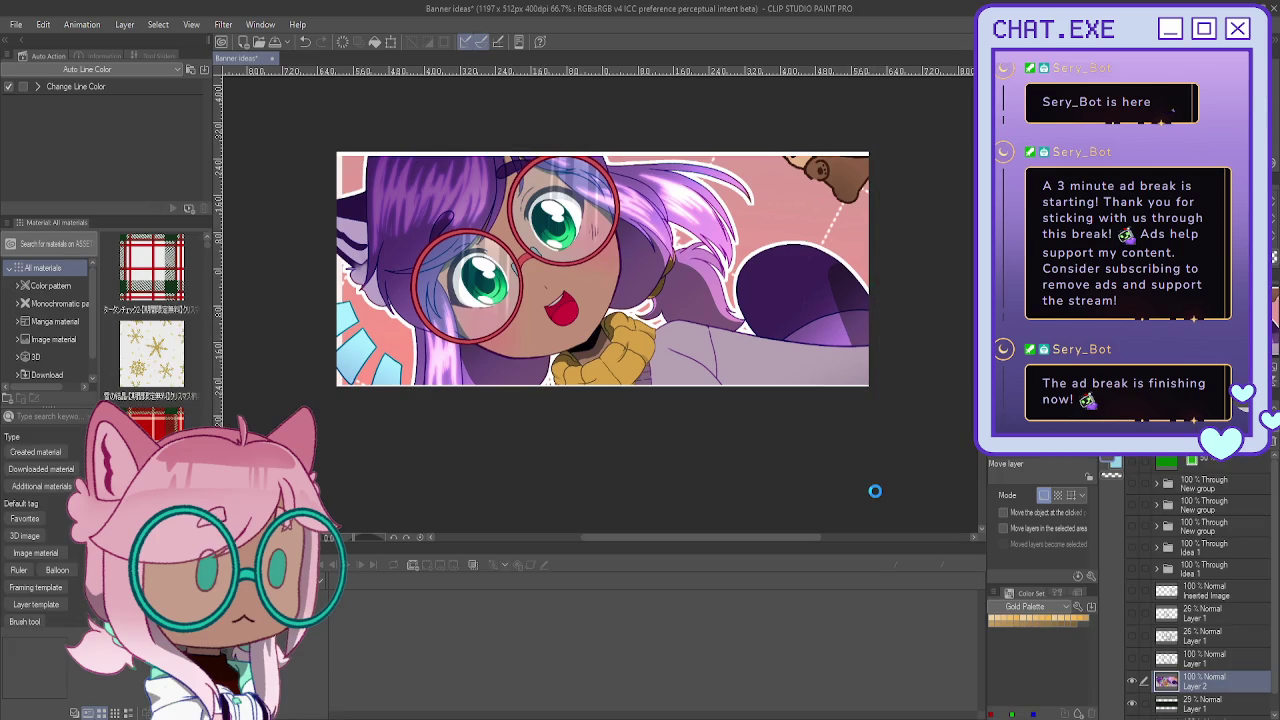
{"action": "key", "text": "ctrl+z"}
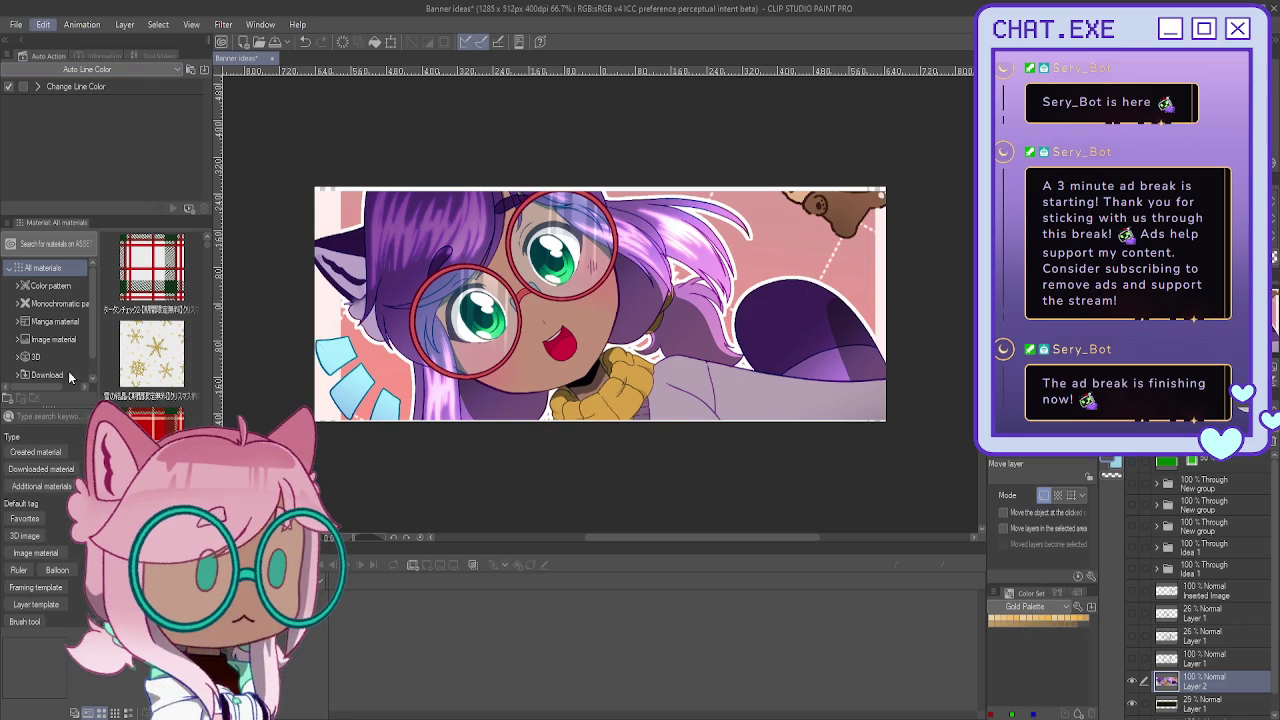
Step: Widen the canvas again on both sides, from 1285 to 1607 × 512 px
{"action": "key", "text": "ctrl+t"}
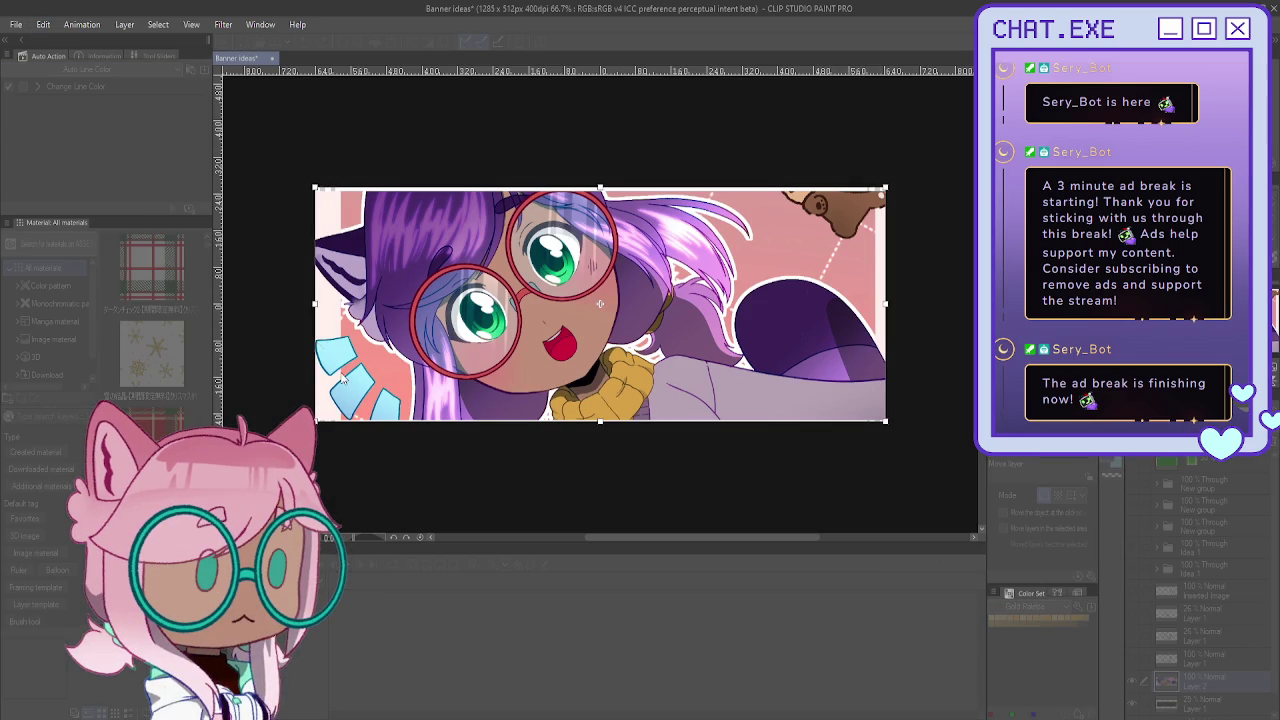
{"action": "scroll", "coordinate": [330, 350], "scroll_direction": "down", "scroll_amount": 2}
{"action": "left_click_drag", "start_coordinate": [703, 318], "coordinate": [755, 318]}
{"action": "left_click_drag", "start_coordinate": [317, 318], "coordinate": [304, 318]}
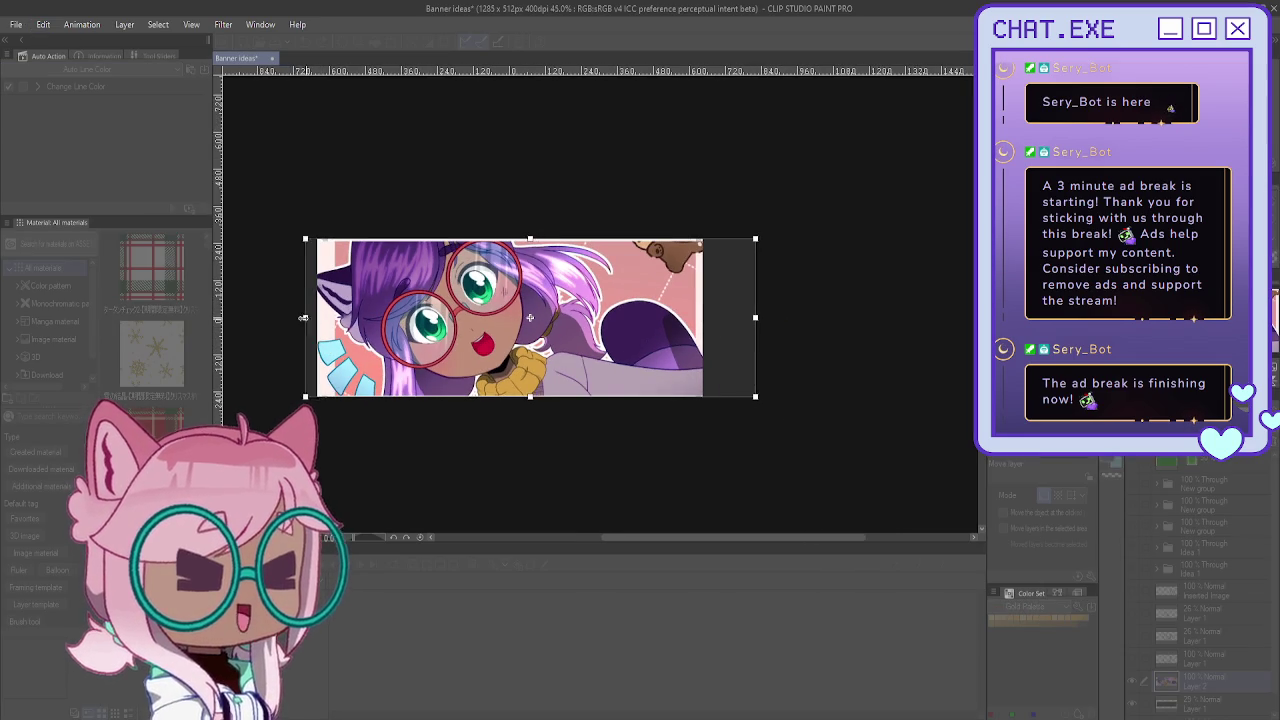
{"action": "key", "text": "Return"}
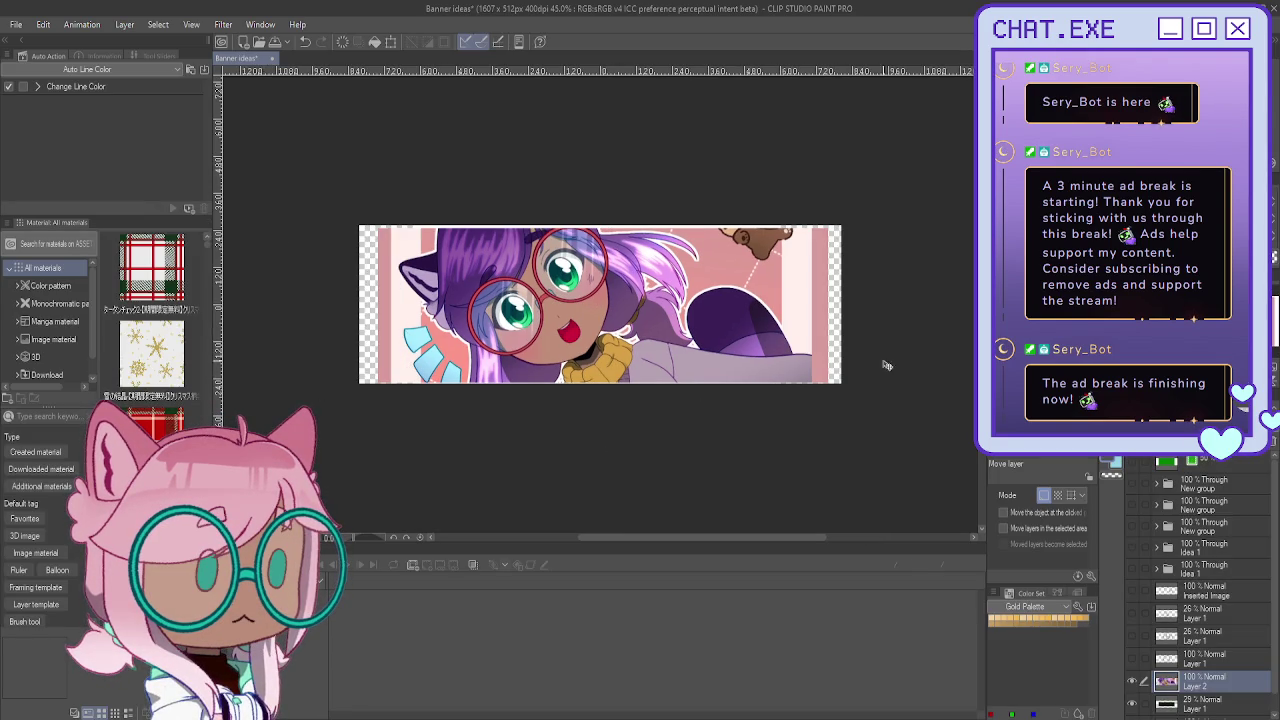
Step: Shift the character artwork slightly left and Auto Select the transparent canvas area
{"action": "scroll", "coordinate": [650, 308], "scroll_direction": "up", "scroll_amount": 2}
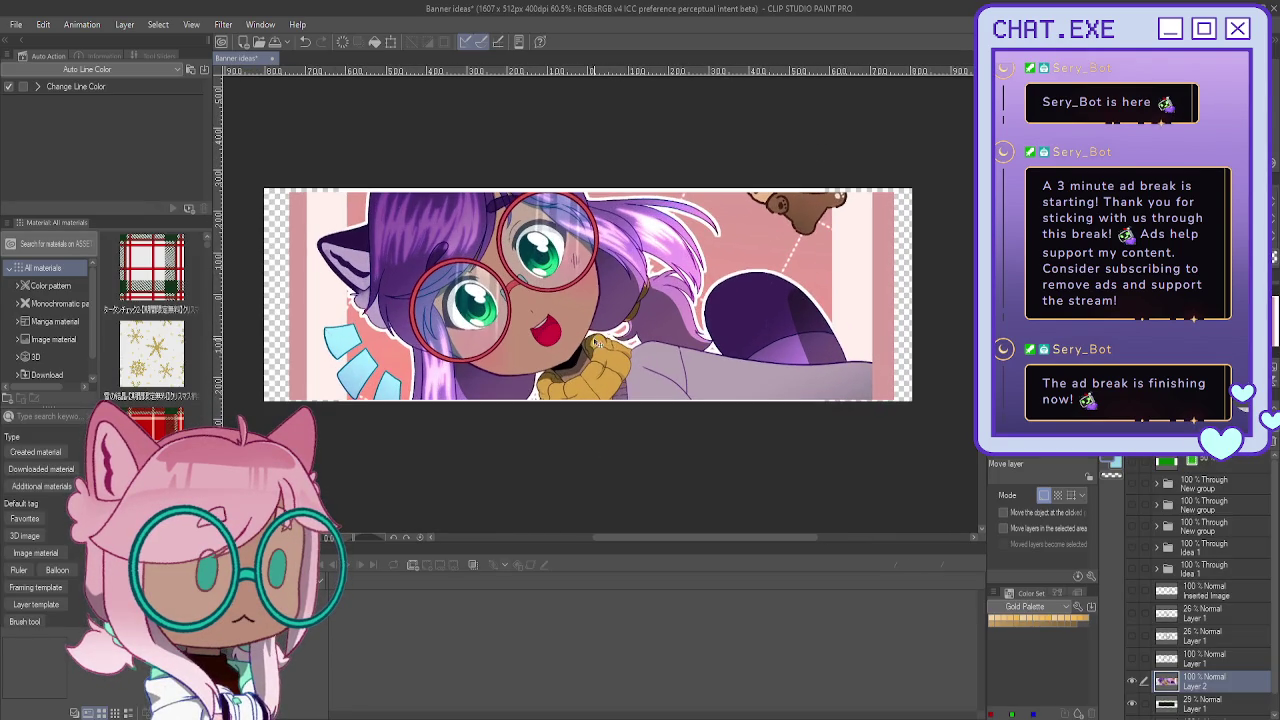
{"action": "left_click_drag", "start_coordinate": [555, 348], "coordinate": [551, 348]}
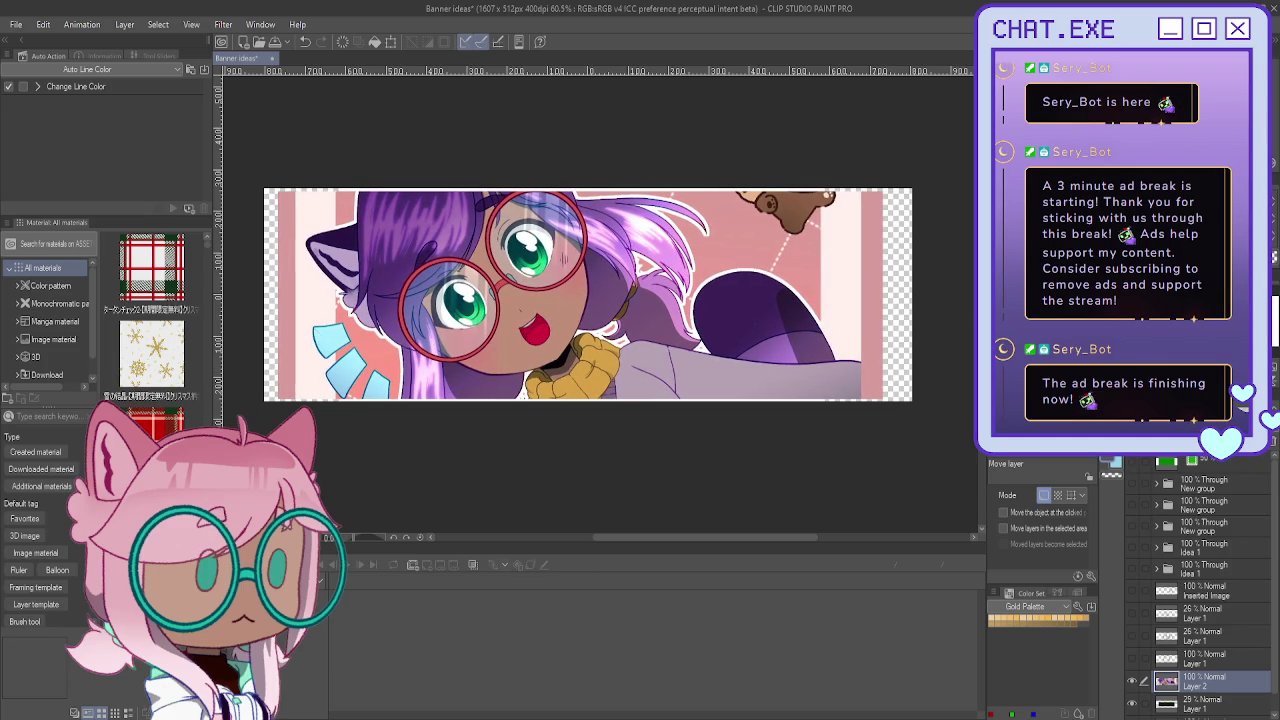
{"action": "key", "text": "w"}
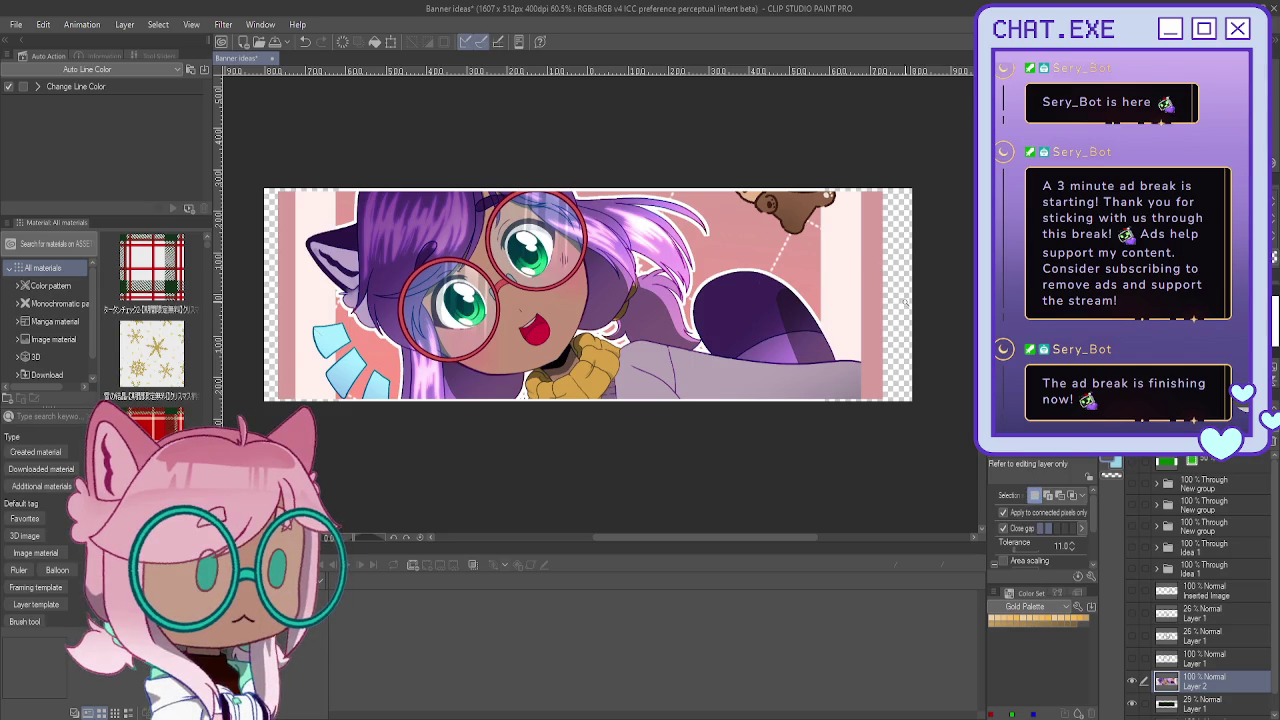
{"action": "left_click", "coordinate": [905, 300]}
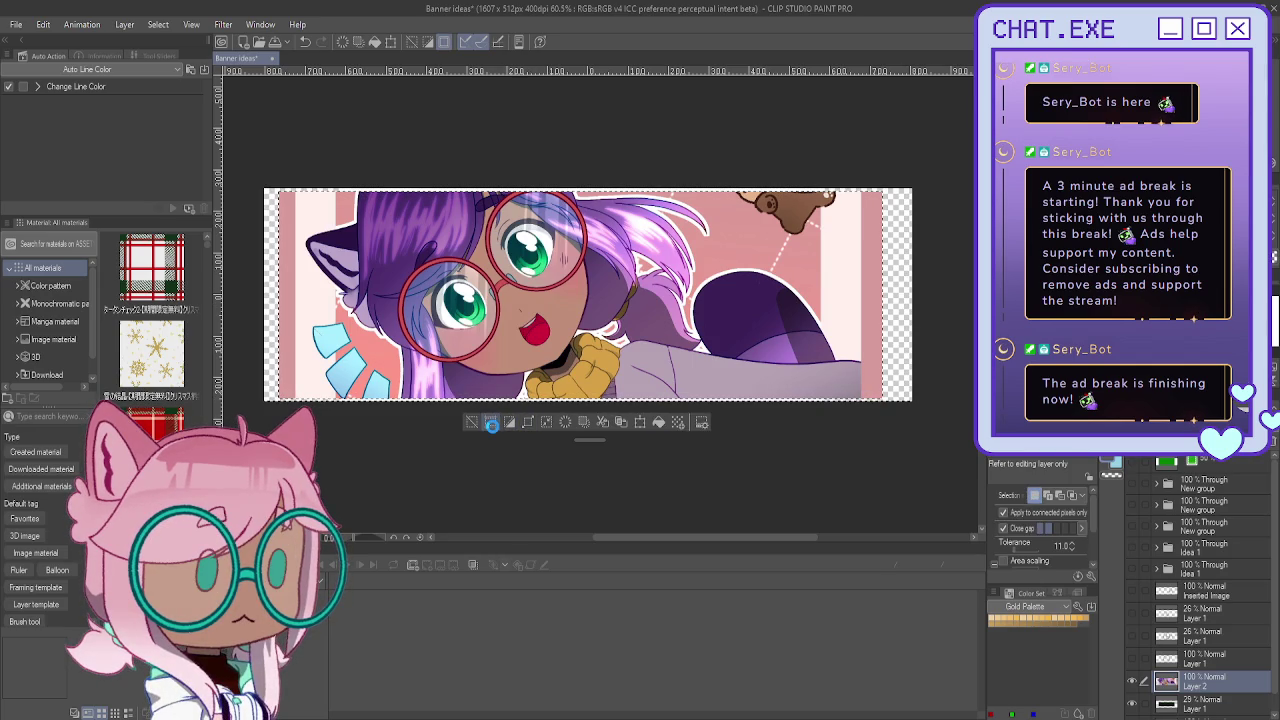
{"action": "left_click", "coordinate": [491, 424]}
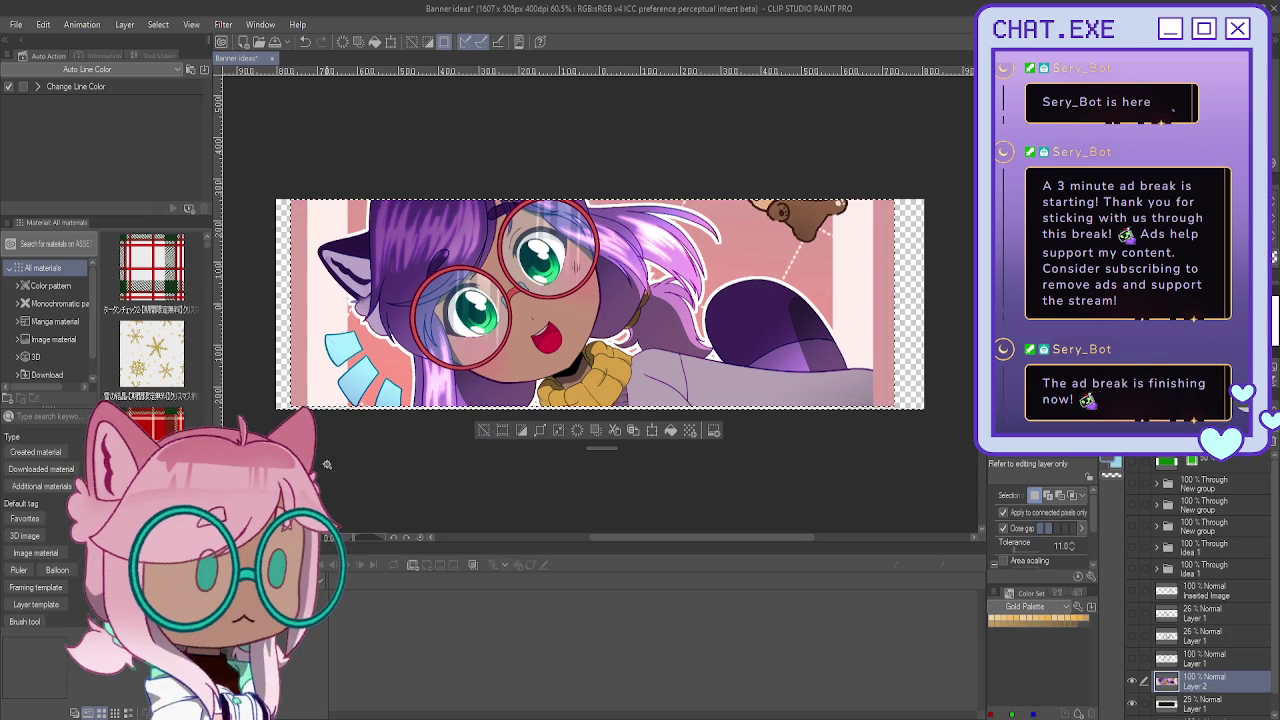
{"action": "key", "text": "ctrl+z"}
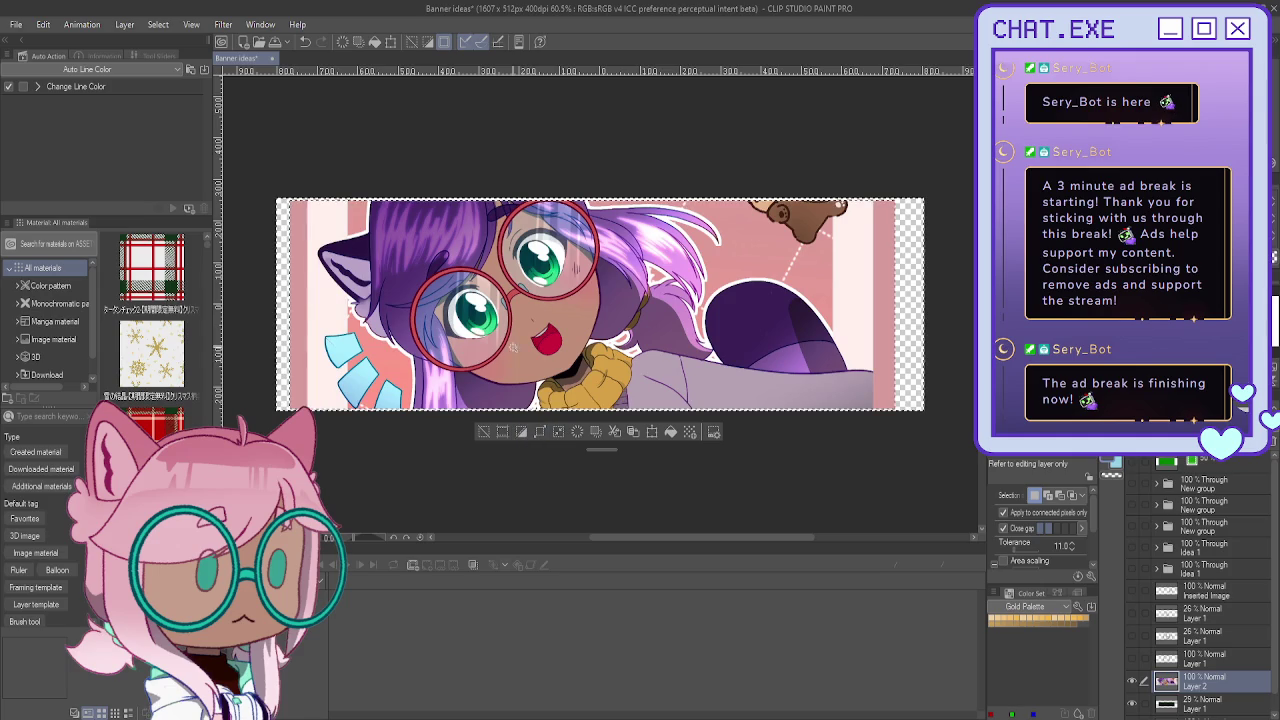
Step: Crop the canvas to 1500 × 500 px and clear the selection
{"action": "left_click", "coordinate": [521, 432]}
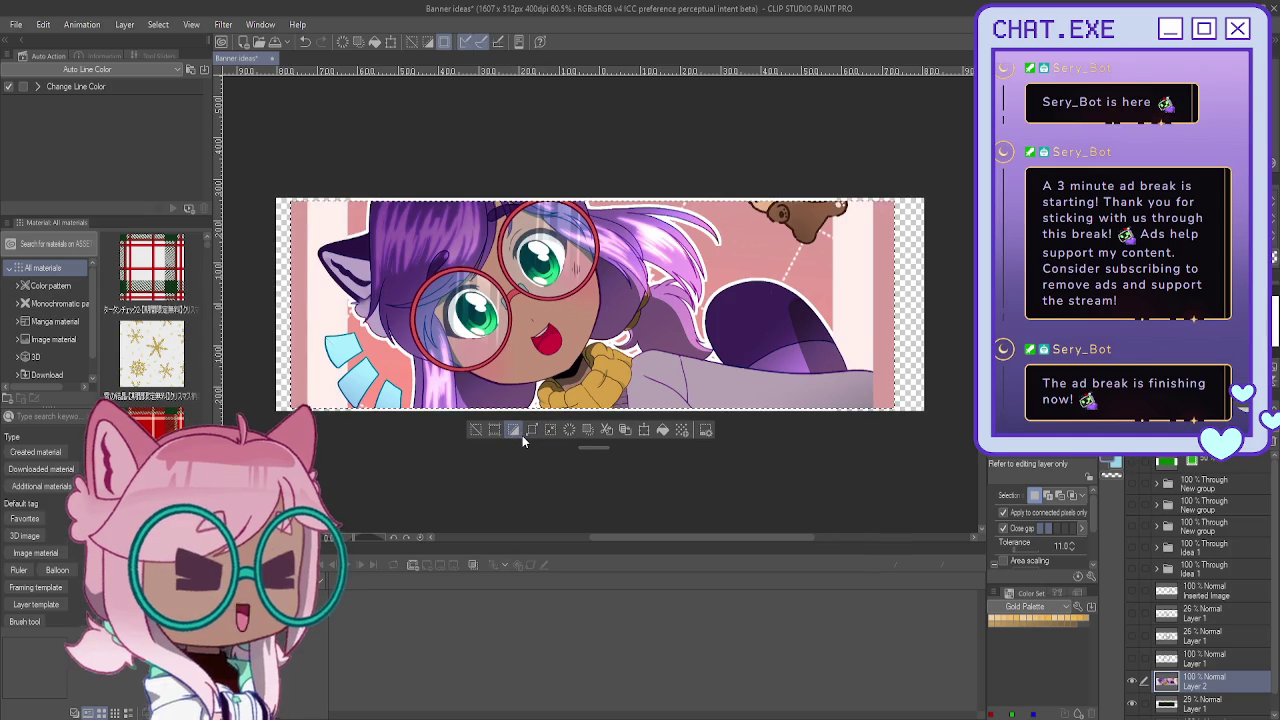
{"action": "left_click", "coordinate": [495, 432]}
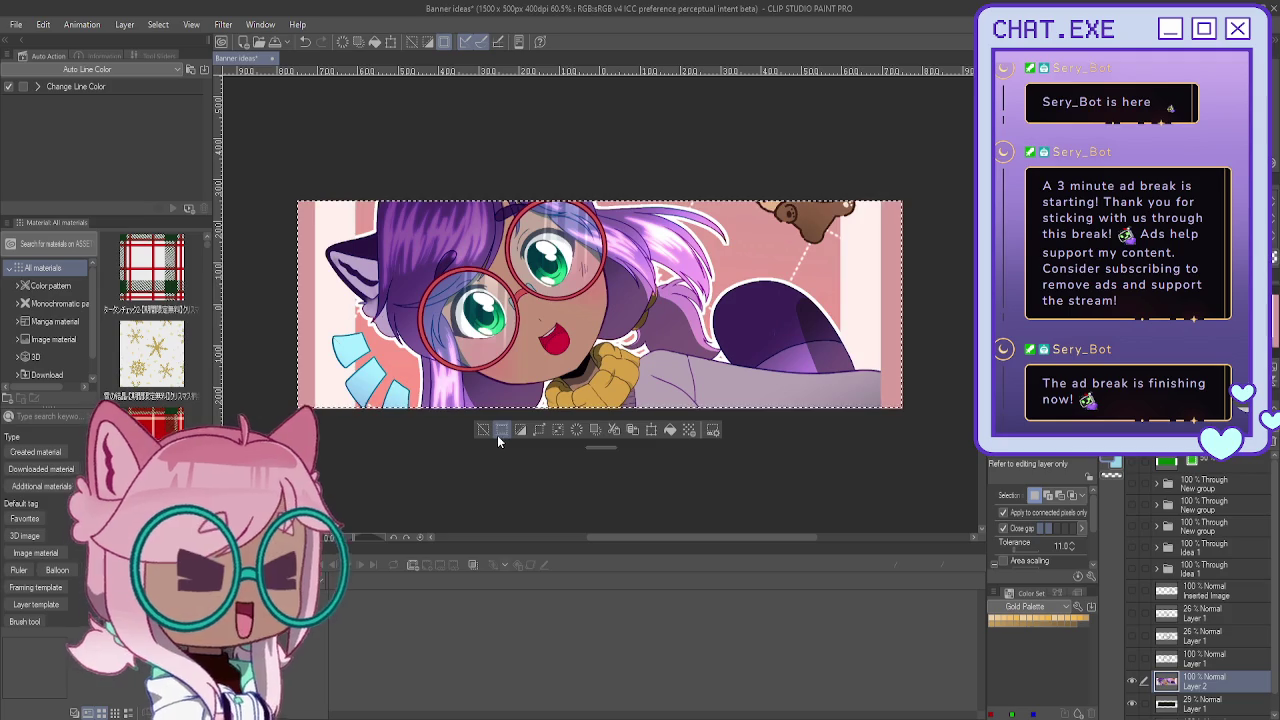
{"action": "left_click", "coordinate": [482, 432]}
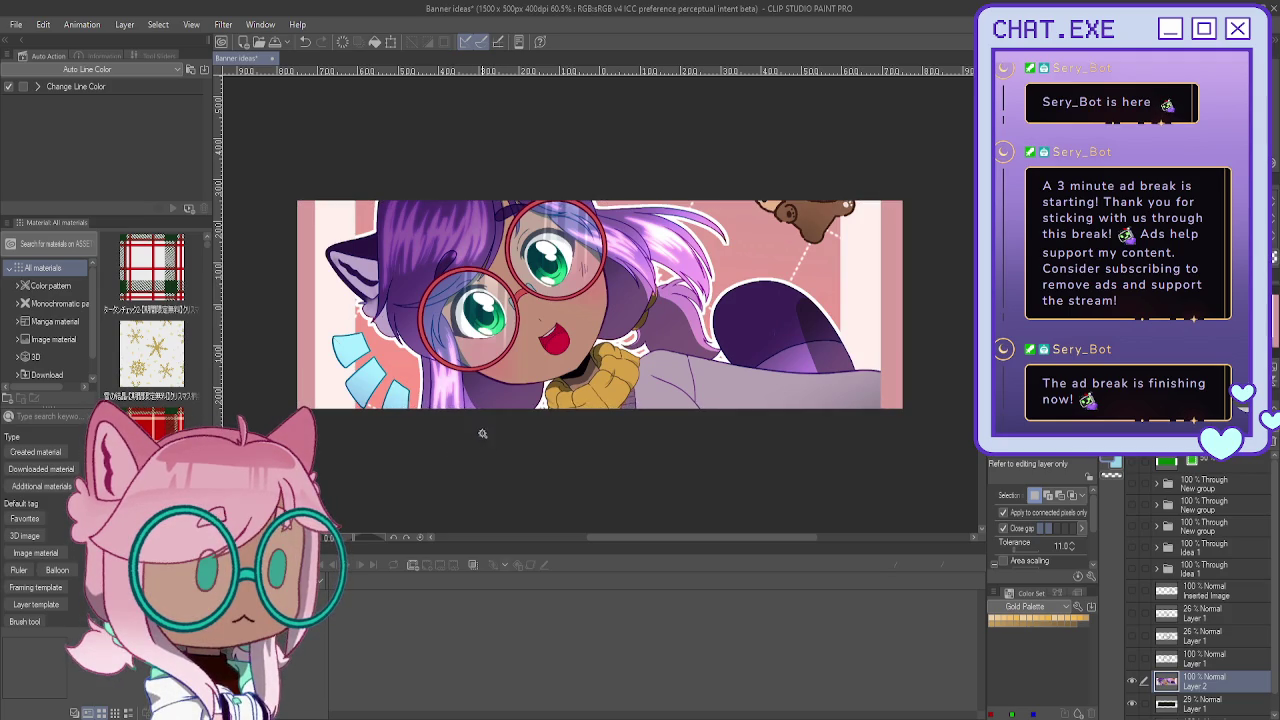
Step: Hide the coloured artwork, show the sketch group, and stretch the Background layer wider on both sides
{"action": "left_click", "coordinate": [1133, 682]}
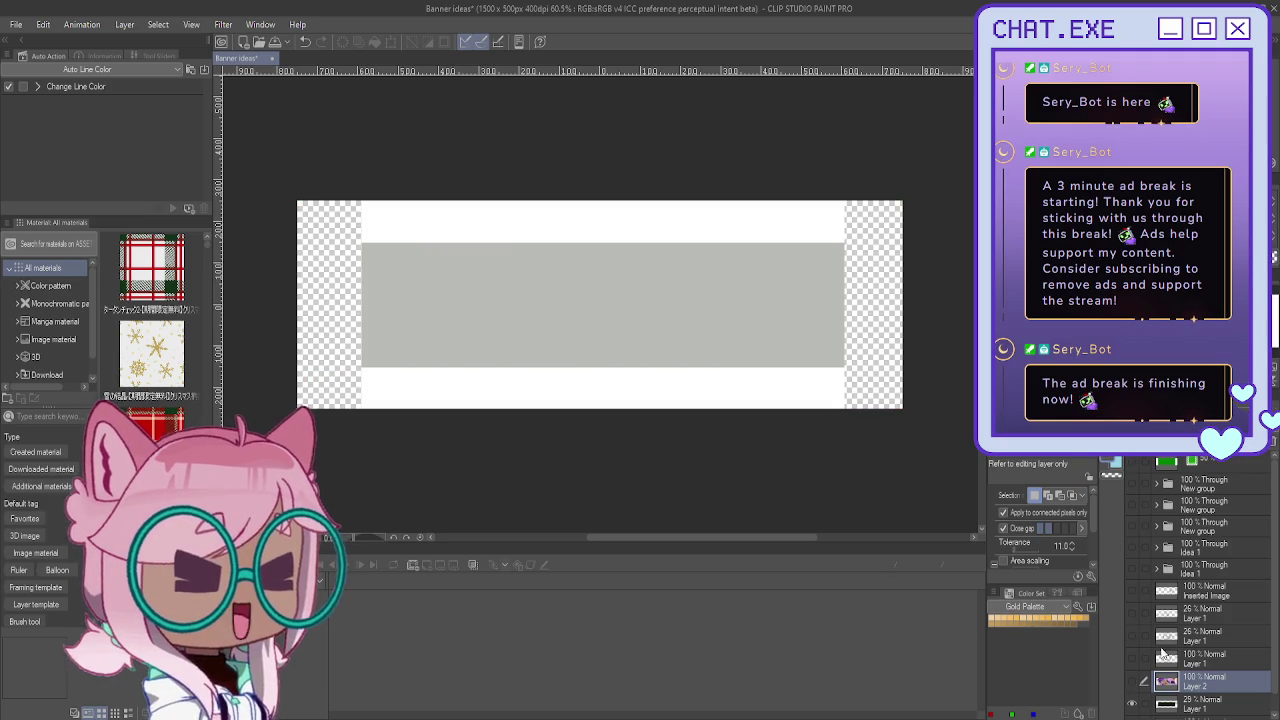
{"action": "left_click", "coordinate": [1133, 507]}
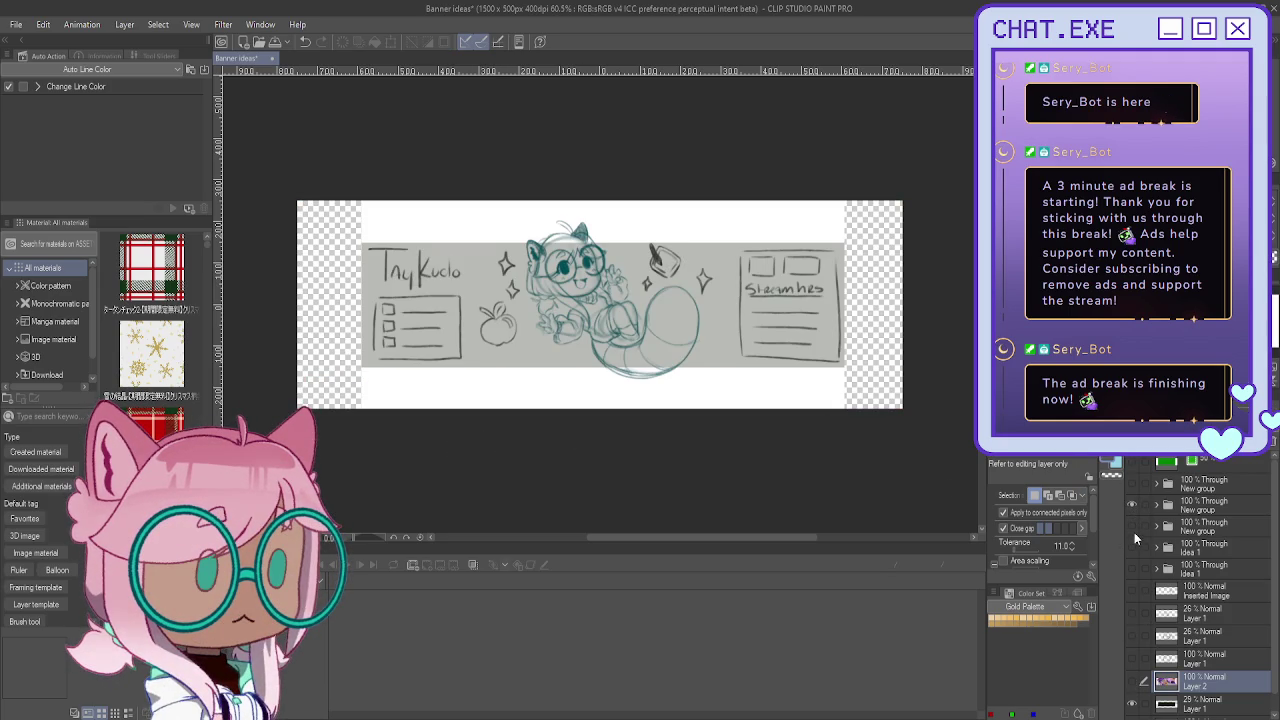
{"action": "scroll", "coordinate": [1138, 680], "scroll_direction": "down", "scroll_amount": 1}
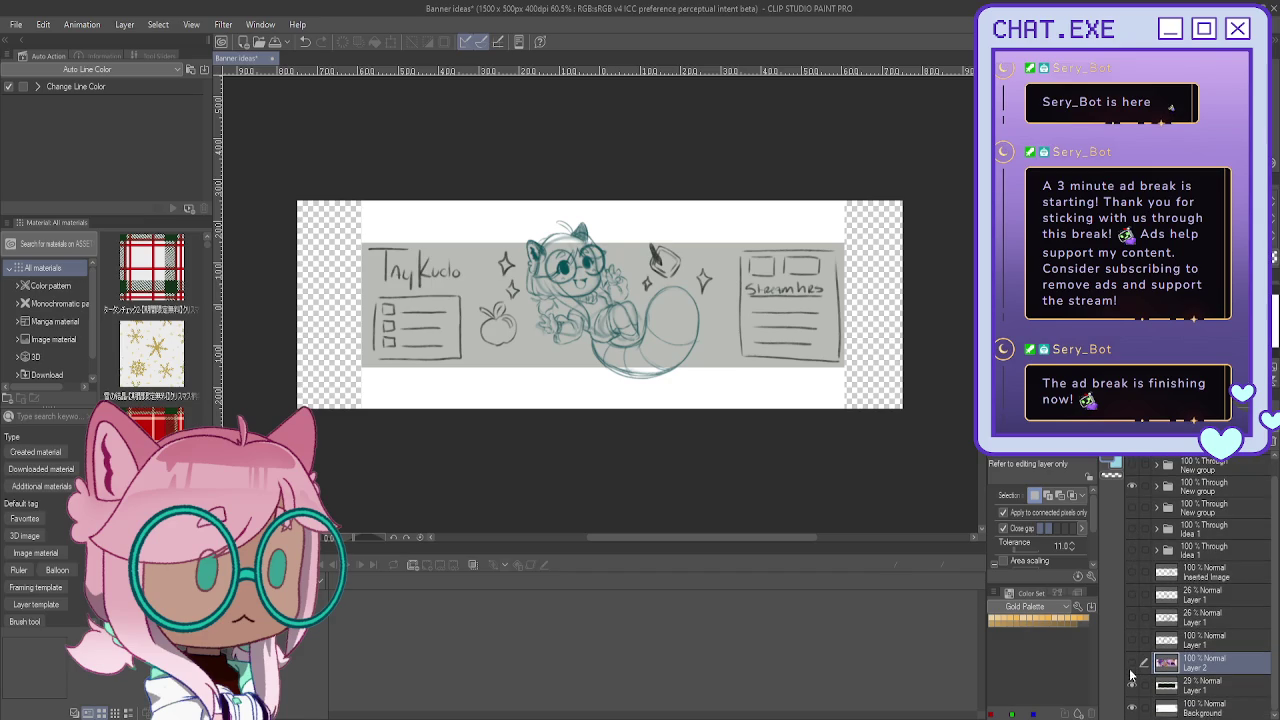
{"action": "left_click", "coordinate": [1160, 706]}
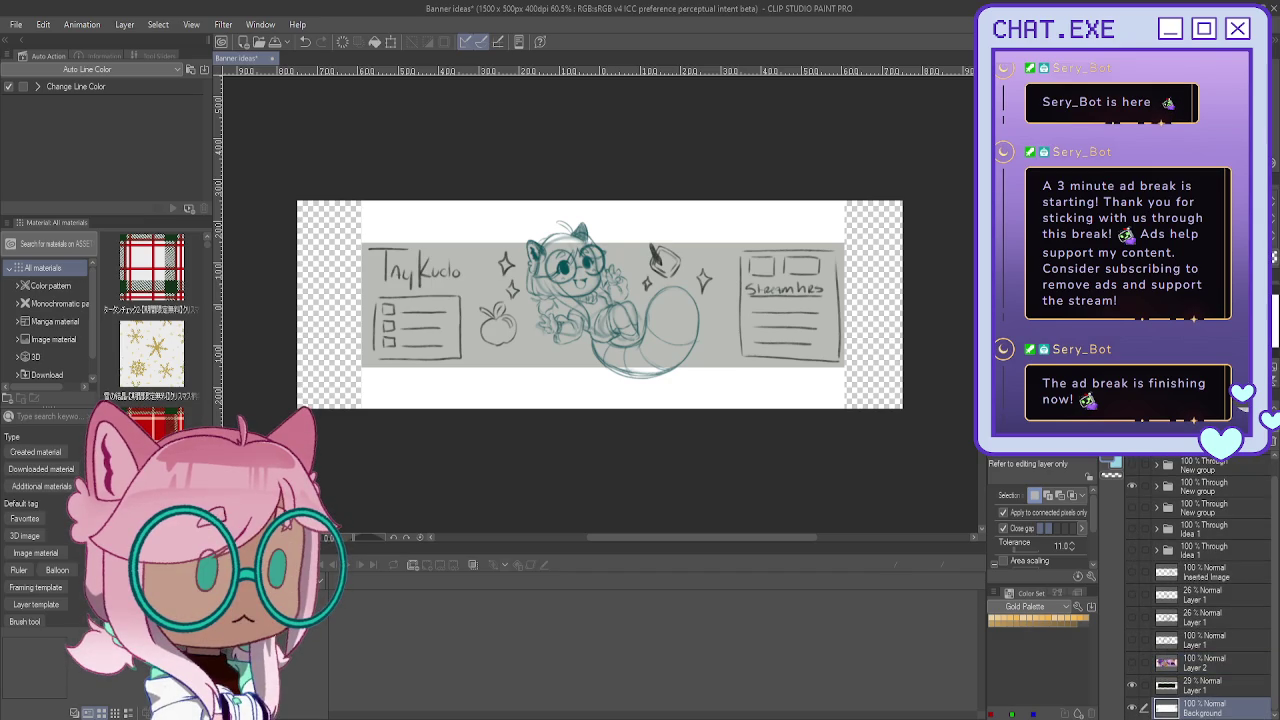
{"action": "key", "text": "ctrl+t"}
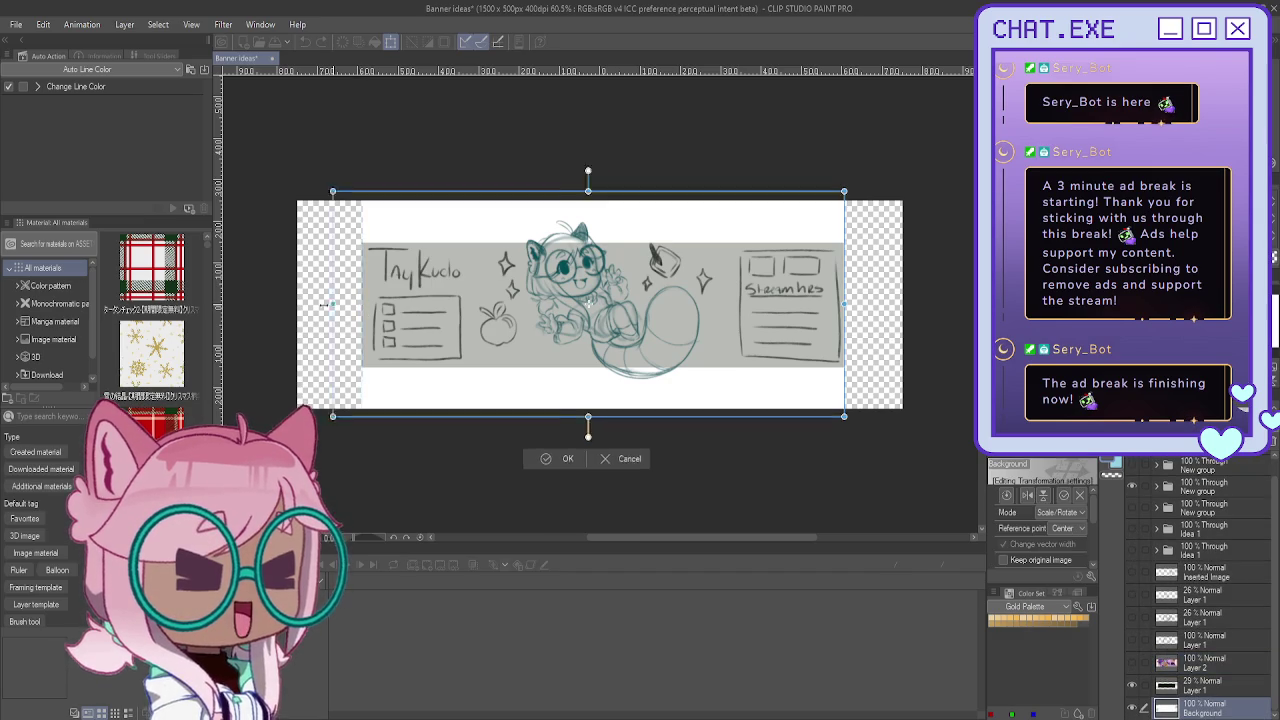
{"action": "left_click_drag", "start_coordinate": [846, 306], "coordinate": [912, 310]}
{"action": "left_click_drag", "start_coordinate": [300, 303], "coordinate": [294, 303]}
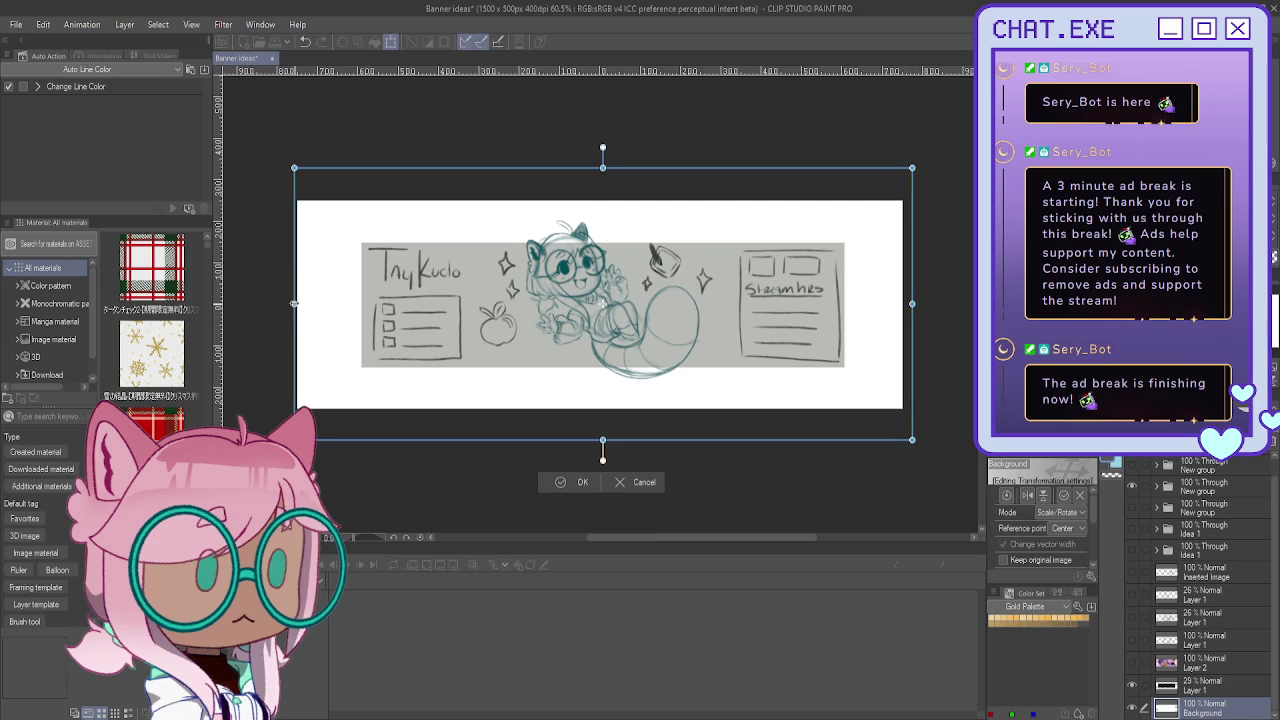
{"action": "key", "text": "Return"}
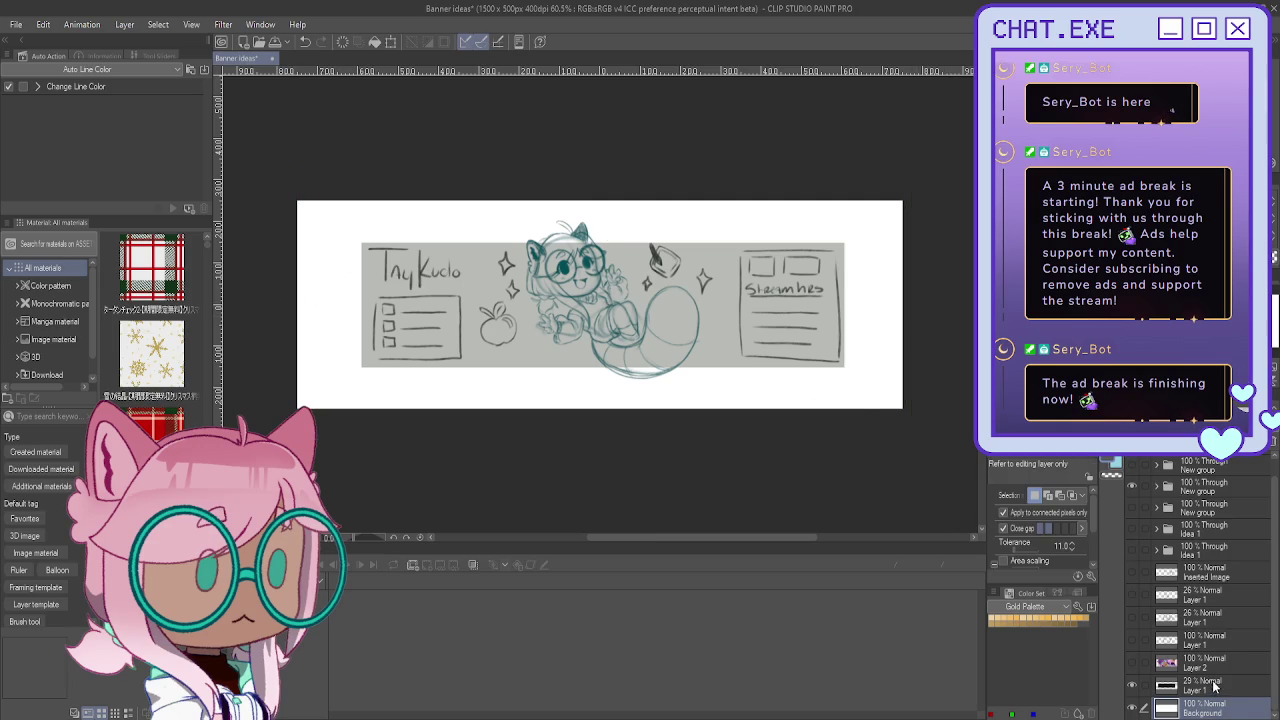
Step: Stretch the grey band on the 29% Layer 1 to the banner's left and right edges
{"action": "left_click", "coordinate": [1210, 686]}
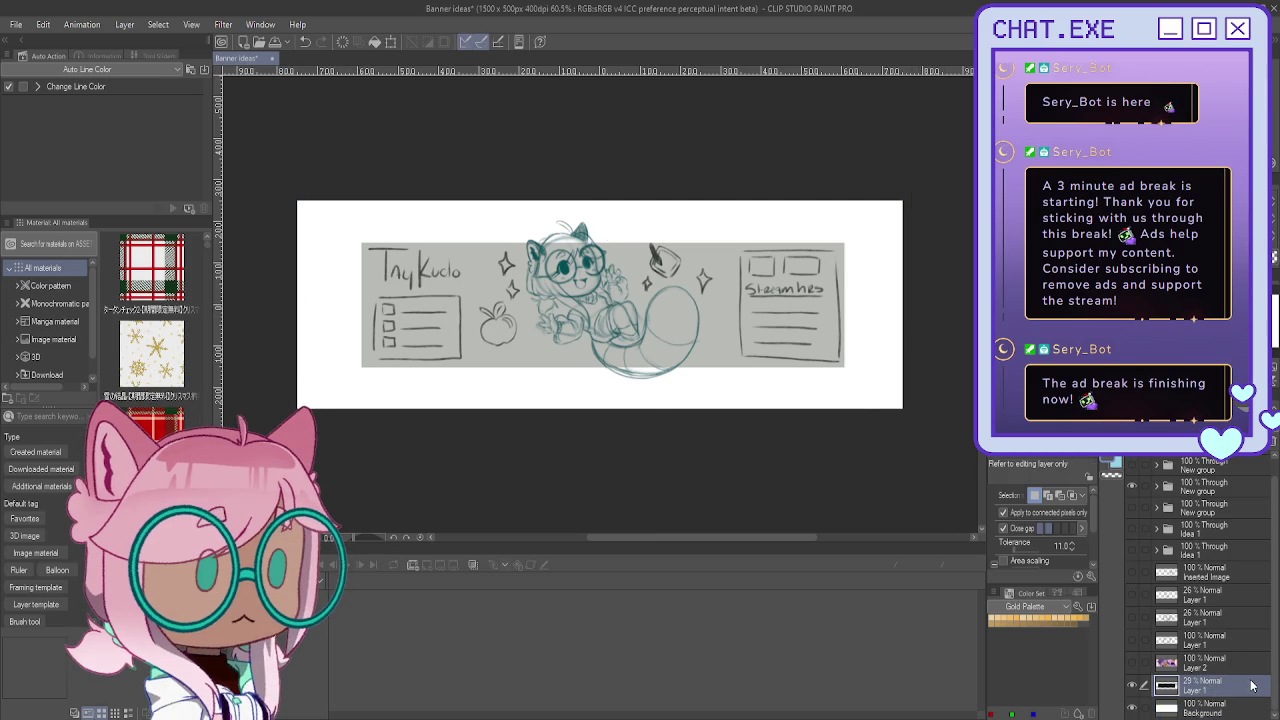
{"action": "key", "text": "ctrl+t"}
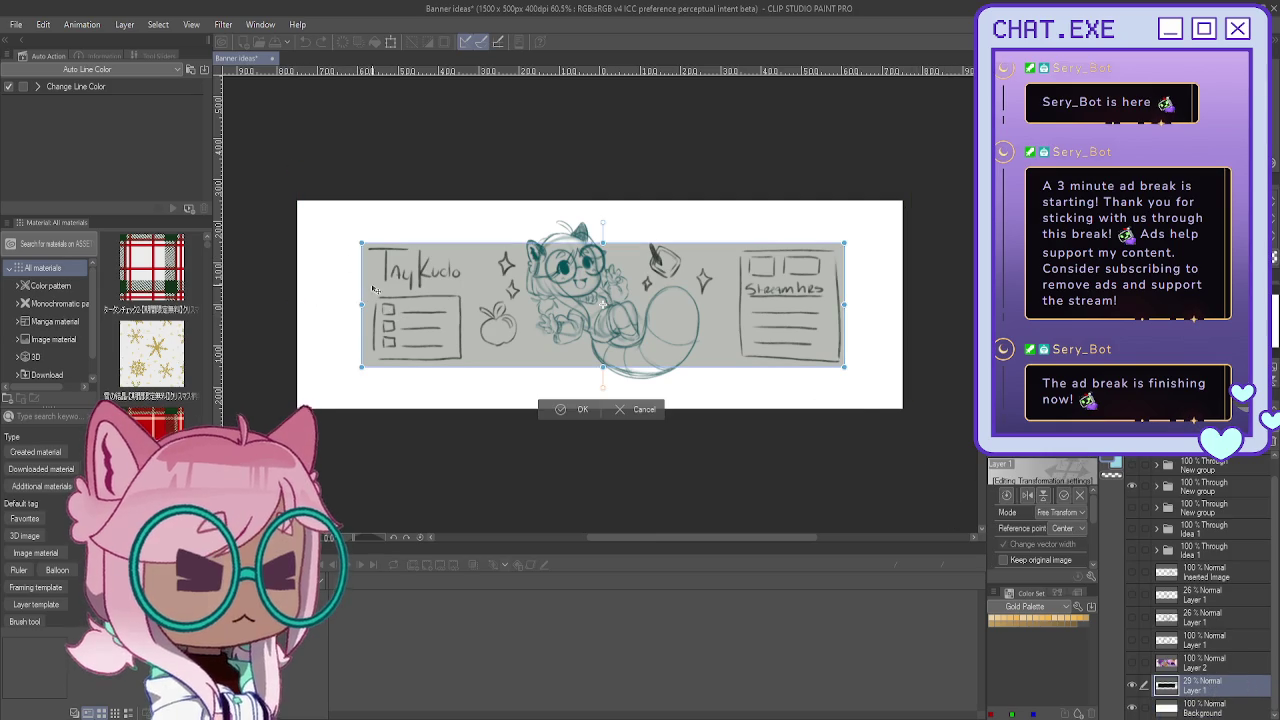
{"action": "left_click_drag", "start_coordinate": [361, 304], "coordinate": [300, 304]}
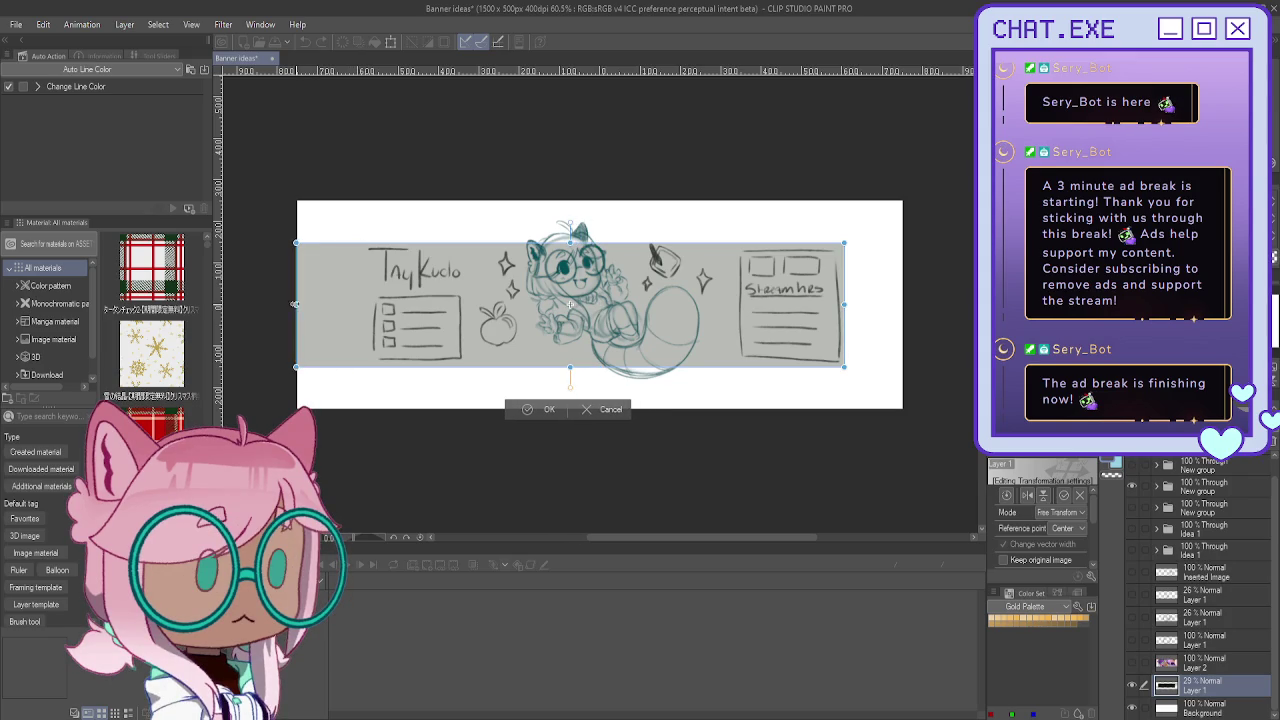
{"action": "left_click_drag", "start_coordinate": [846, 300], "coordinate": [902, 308]}
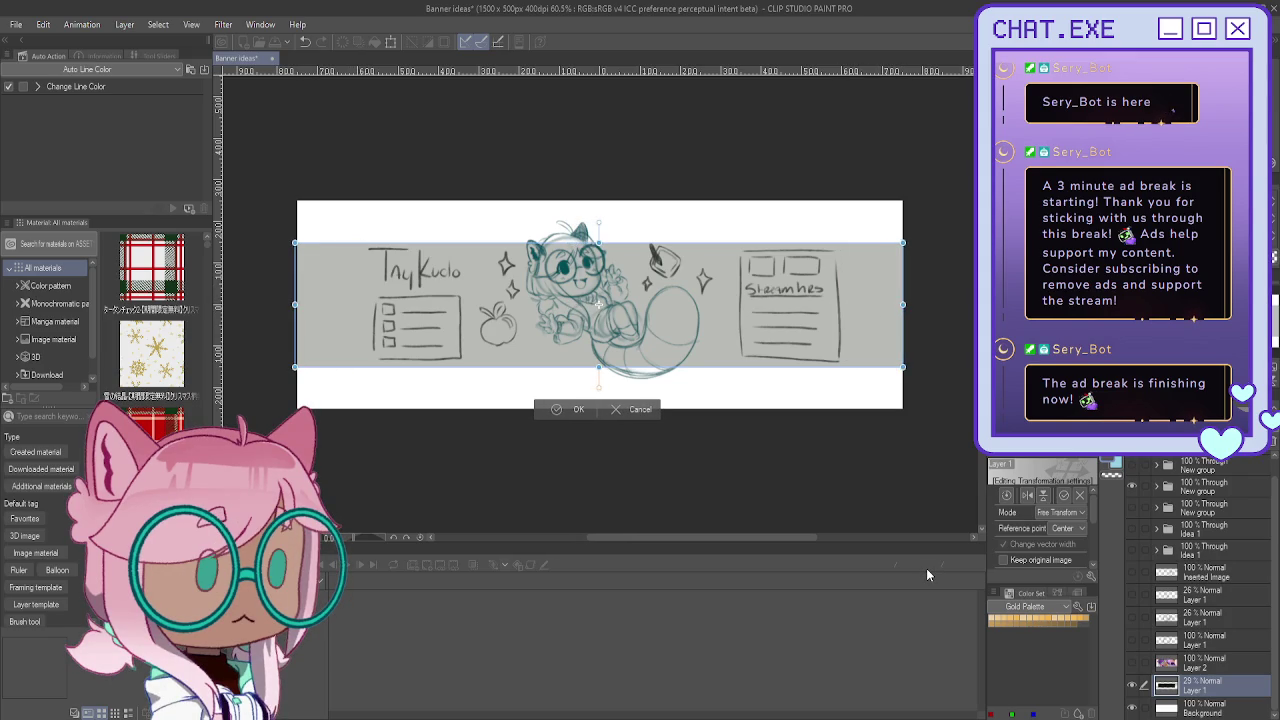
{"action": "key", "text": "Return"}
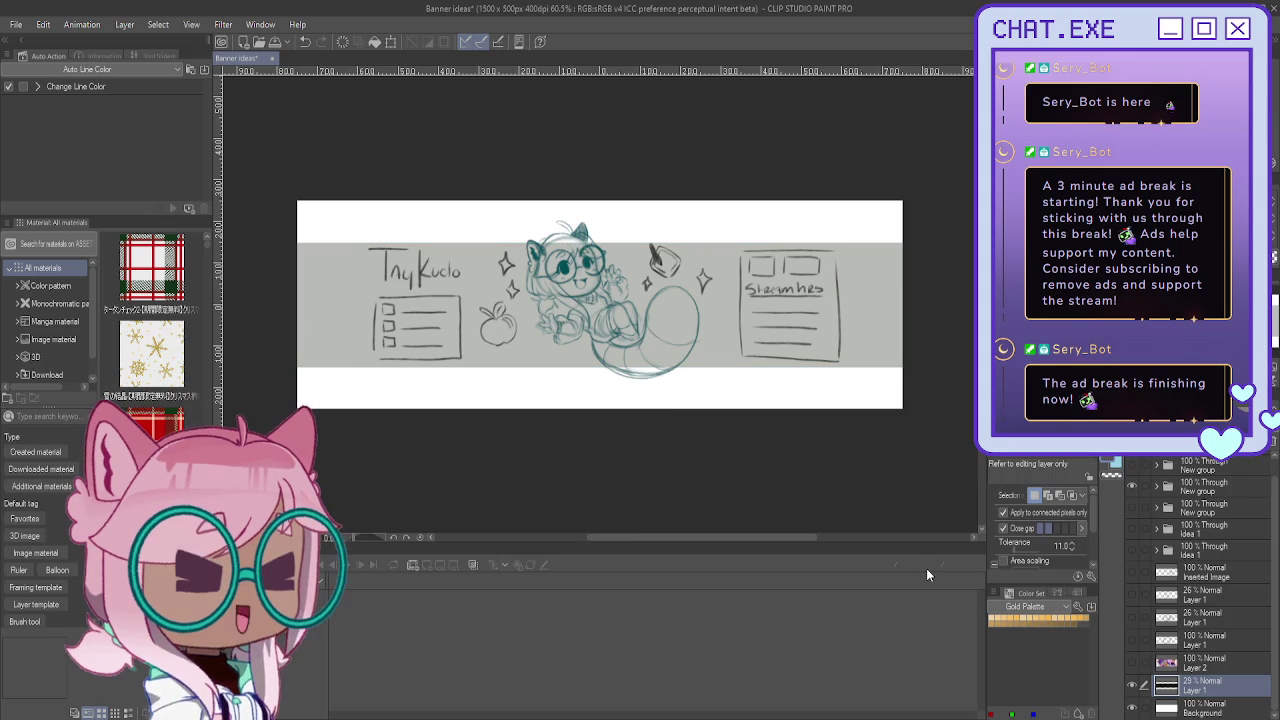
{"action": "left_click", "coordinate": [1133, 489]}
{"action": "left_click", "coordinate": [1133, 489]}
{"action": "left_click", "coordinate": [1156, 487]}
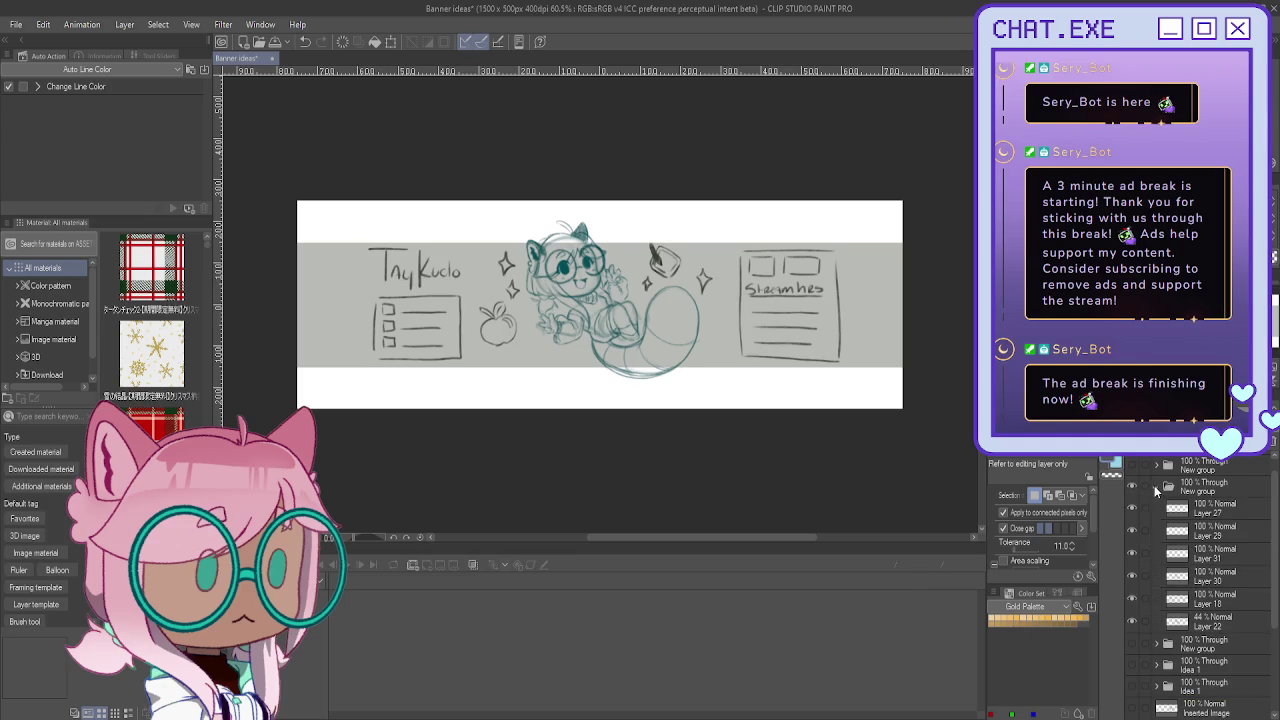
{"action": "left_click_drag", "start_coordinate": [1173, 518], "coordinate": [1146, 591]}
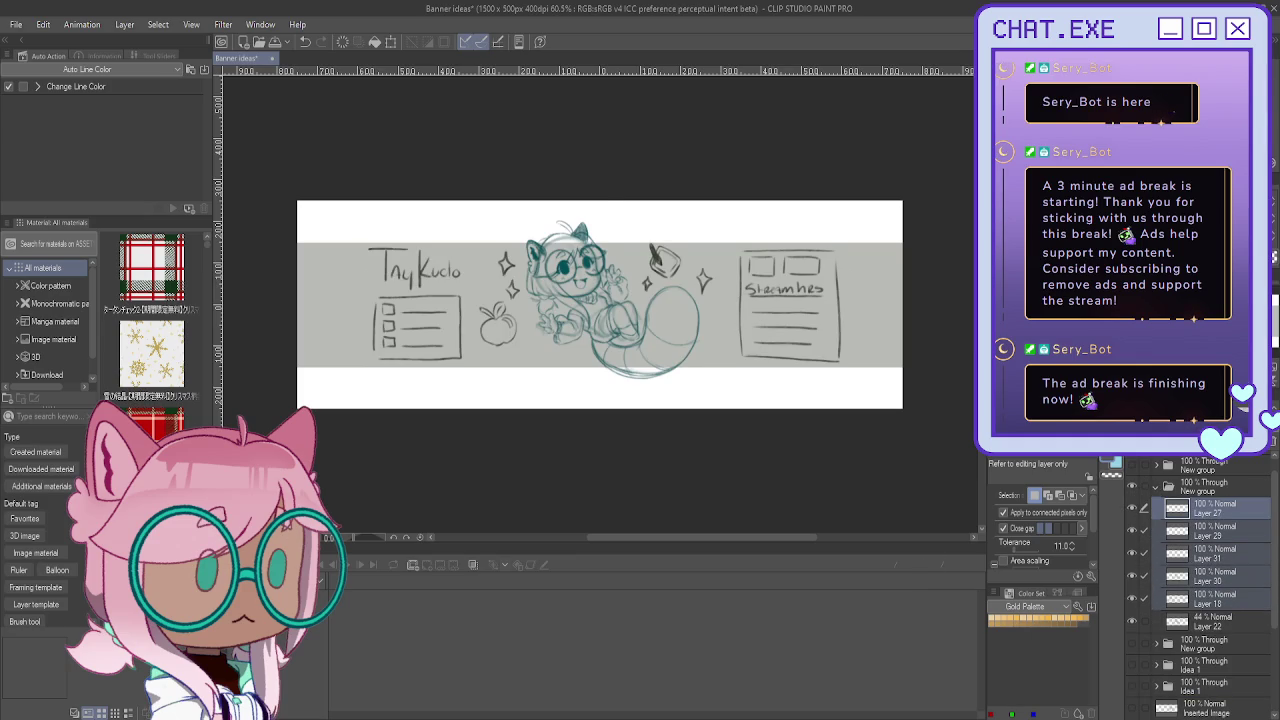
{"action": "key", "text": "ctrl+t"}
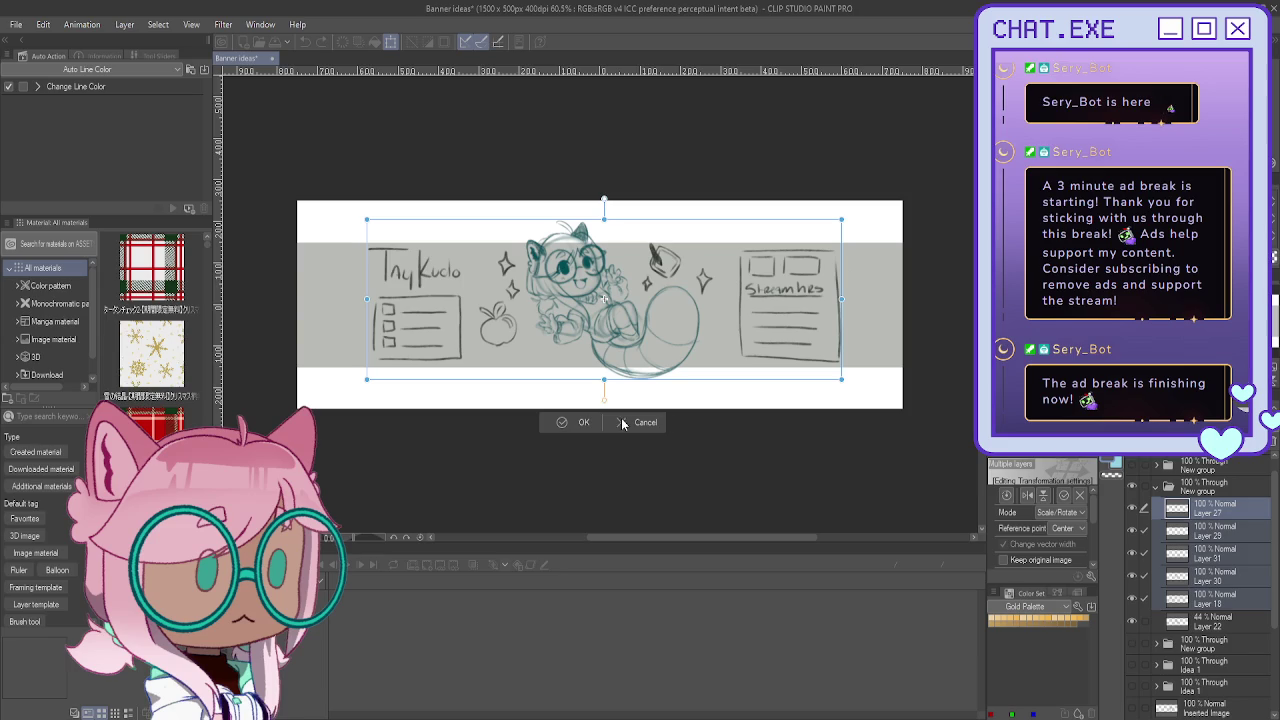
{"action": "key", "text": "Return"}
{"action": "left_click", "coordinate": [1198, 490]}
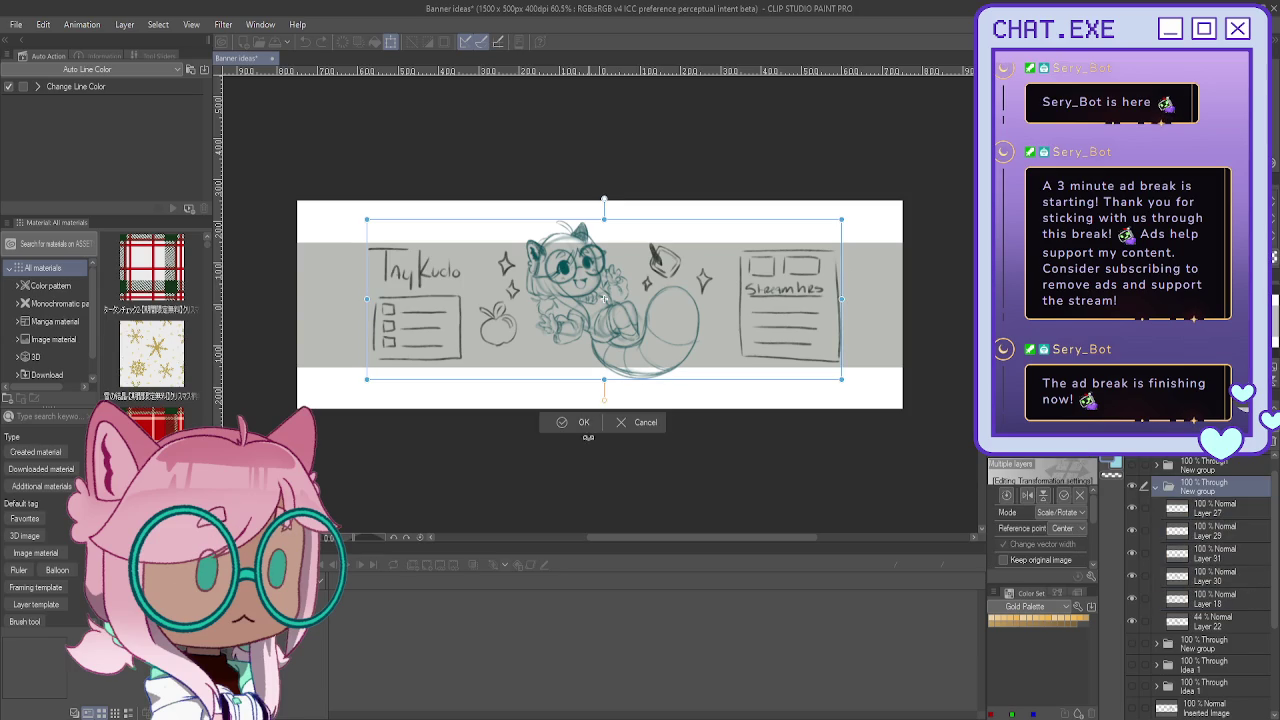
{"action": "left_click", "coordinate": [621, 422]}
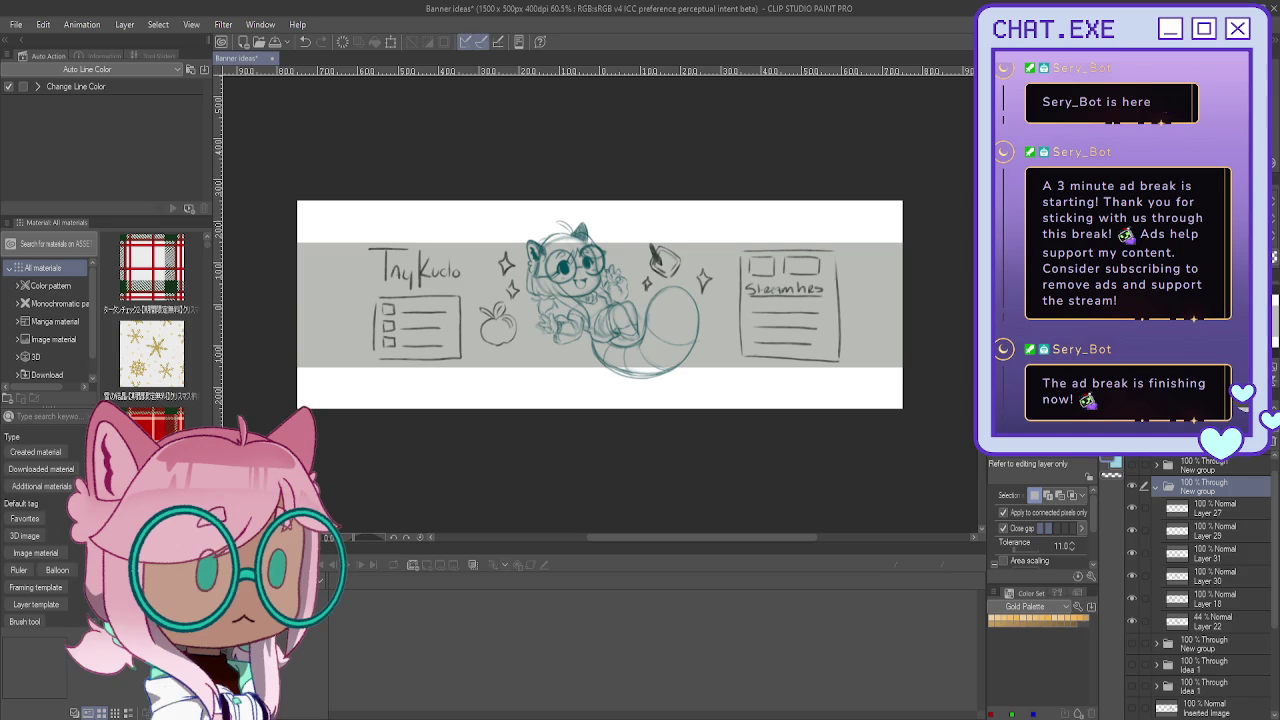
{"action": "key", "text": "m"}
Step: Lasso the left title block and reposition it slightly toward the left edge
{"action": "left_click_drag", "start_coordinate": [680, 205], "coordinate": [503, 190]}
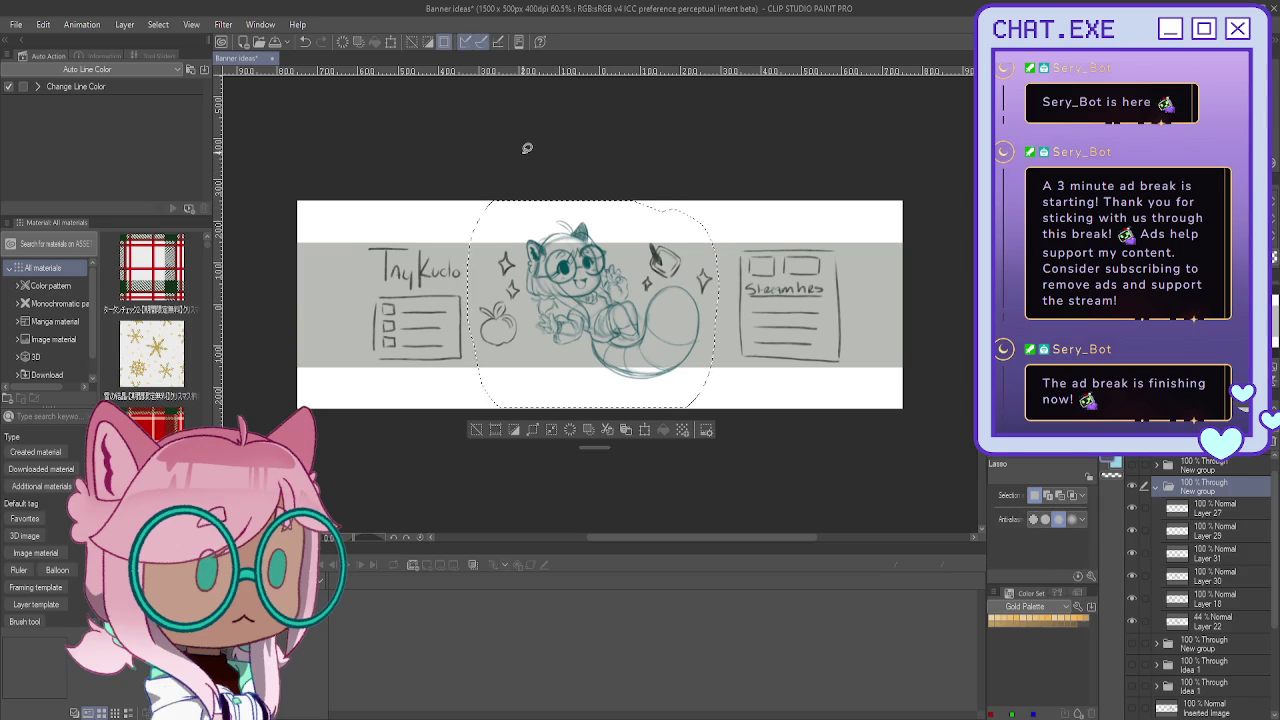
{"action": "mouse_move", "coordinate": [341, 208]}
{"action": "left_mouse_down"}
{"action": "mouse_move", "coordinate": [476, 303]}
{"action": "mouse_move", "coordinate": [320, 290]}
{"action": "left_mouse_up"}
{"action": "key", "text": "ctrl+t"}
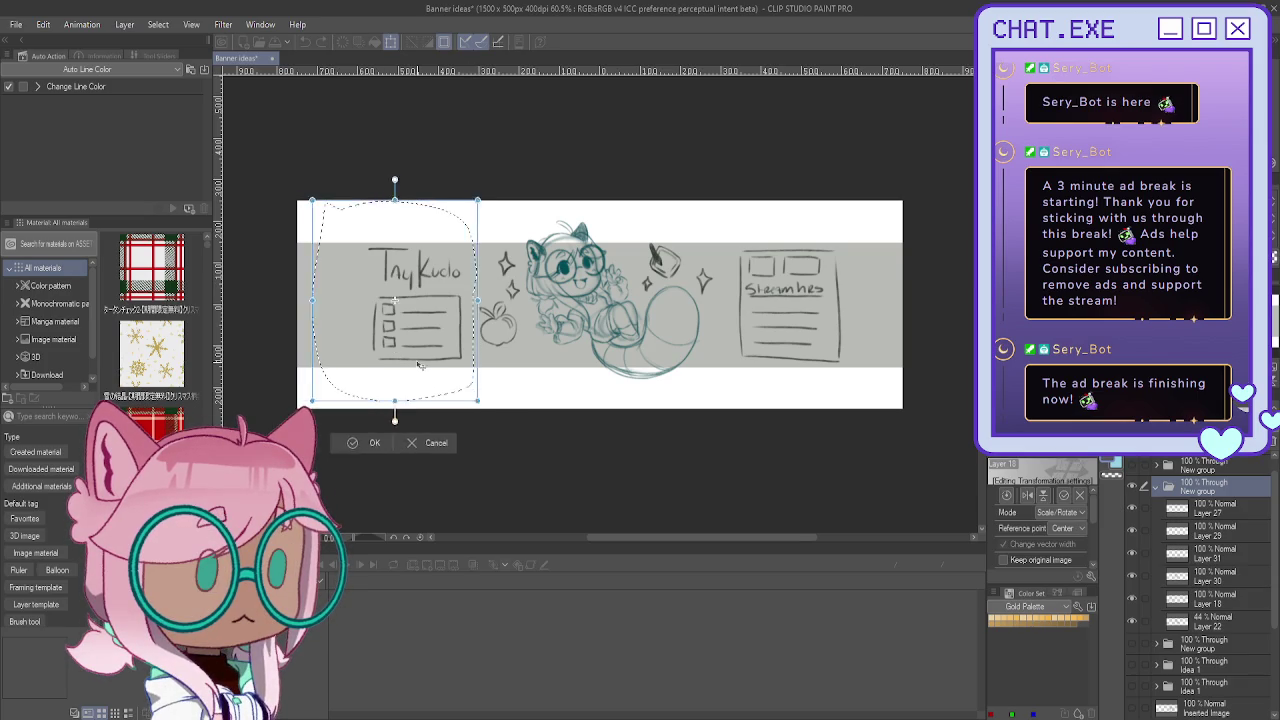
{"action": "left_click_drag", "start_coordinate": [420, 366], "coordinate": [366, 369]}
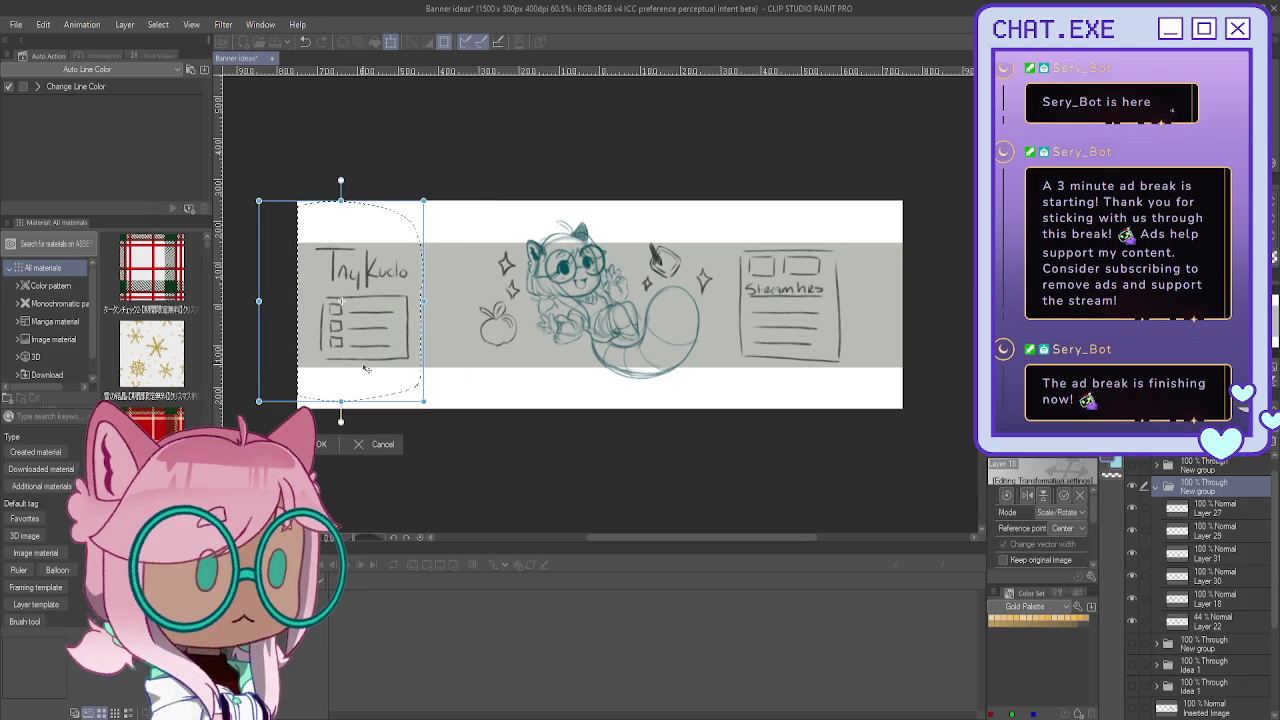
{"action": "left_click_drag", "start_coordinate": [366, 369], "coordinate": [385, 367]}
{"action": "left_click", "coordinate": [330, 438]}
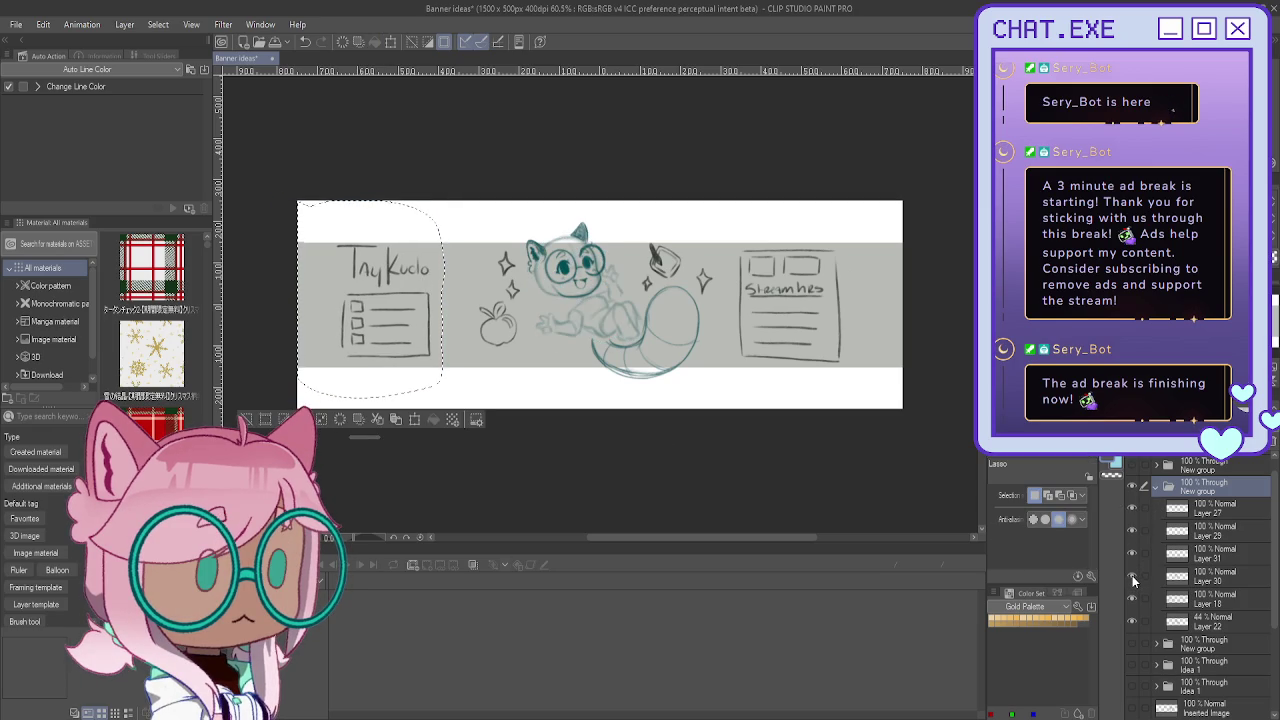
Step: Copy the lassoed title block from Layer 18 and paste it onto a new layer
{"action": "left_click", "coordinate": [1132, 598]}
{"action": "left_click", "coordinate": [1132, 599]}
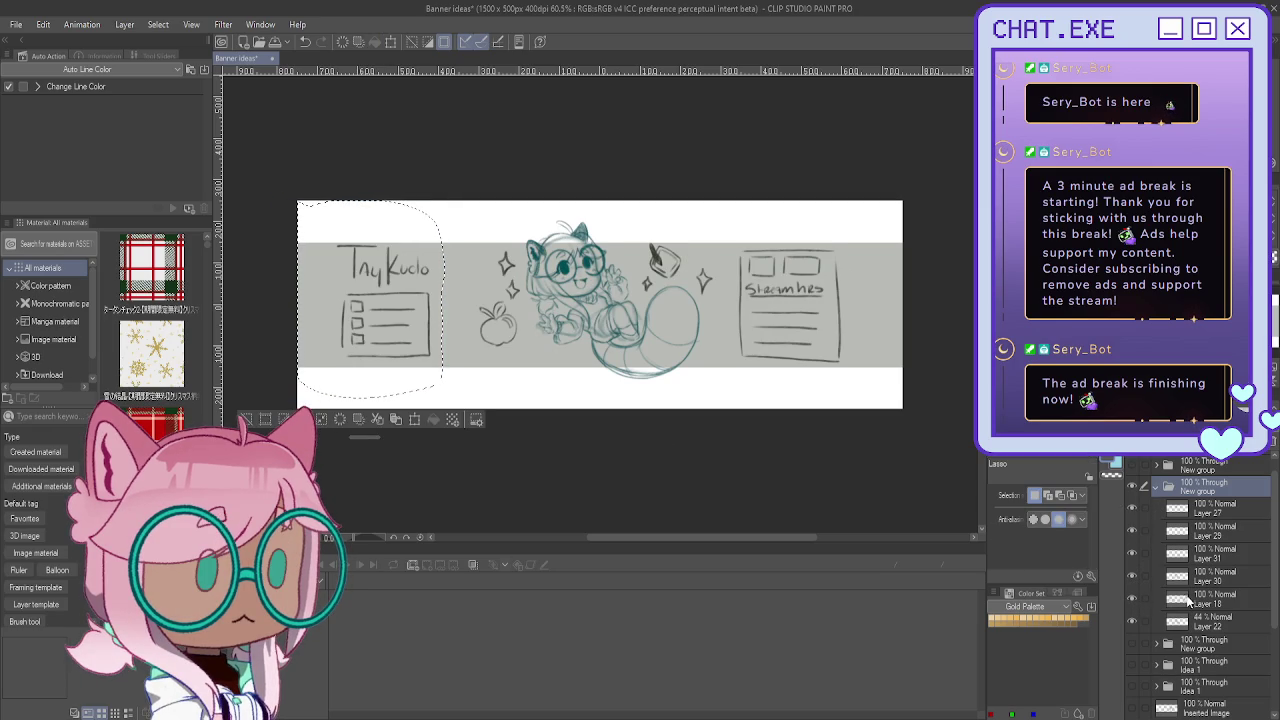
{"action": "left_click", "coordinate": [1185, 600]}
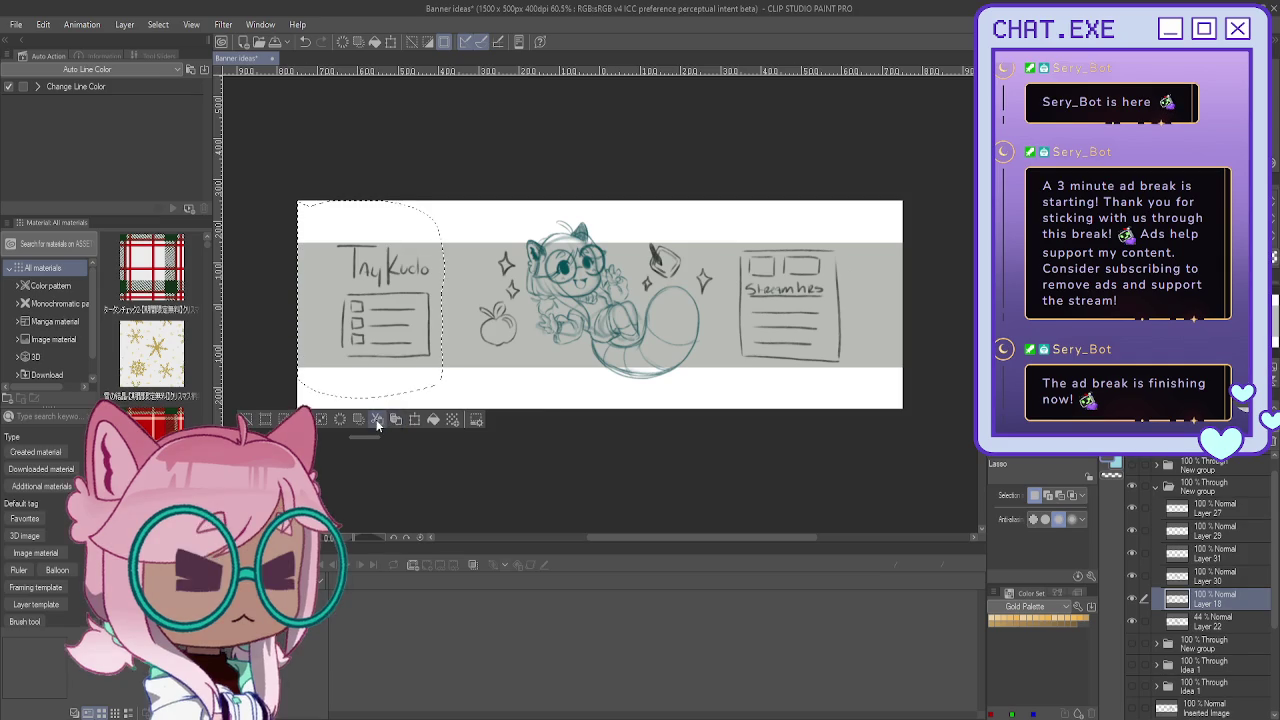
{"action": "key", "text": "ctrl+c"}
{"action": "key", "text": "ctrl+v"}
Step: Copy the Streamers box onto its own new layer and clear the selection
{"action": "mouse_move", "coordinate": [737, 226]}
{"action": "left_mouse_down"}
{"action": "mouse_move", "coordinate": [731, 270]}
{"action": "mouse_move", "coordinate": [736, 228]}
{"action": "left_mouse_up"}
{"action": "left_click", "coordinate": [1185, 621]}
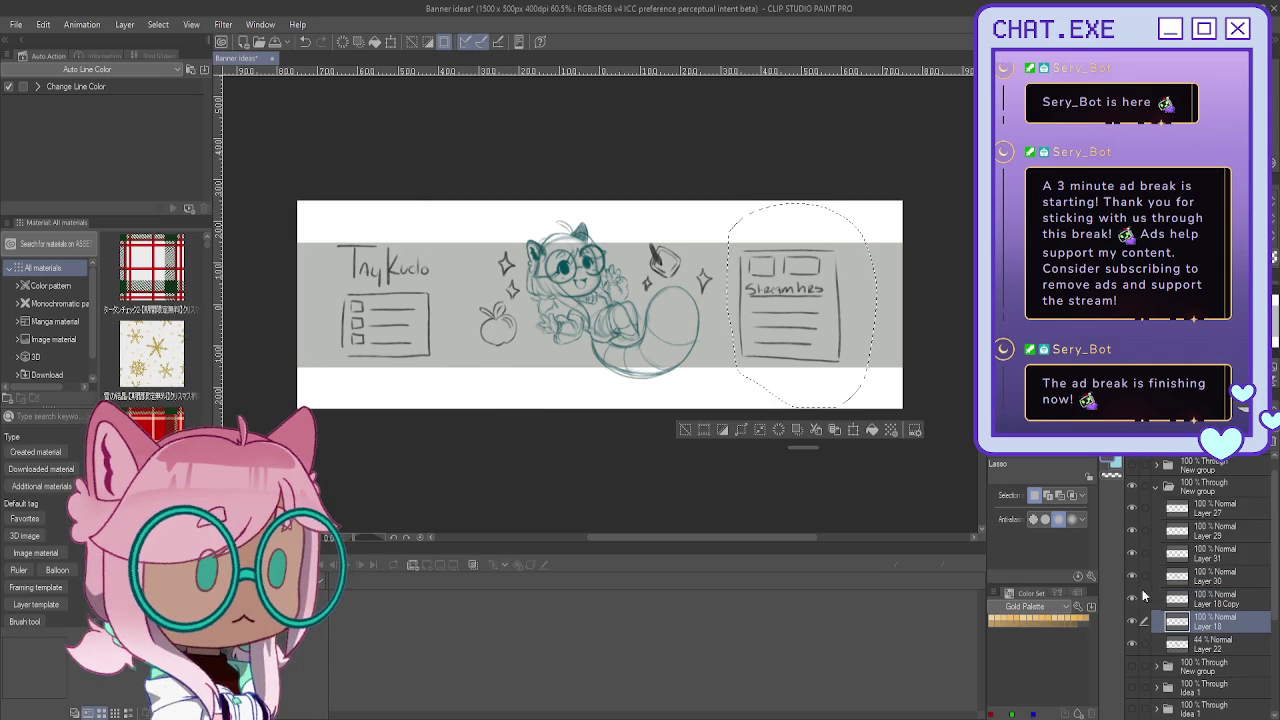
{"action": "left_click", "coordinate": [817, 430]}
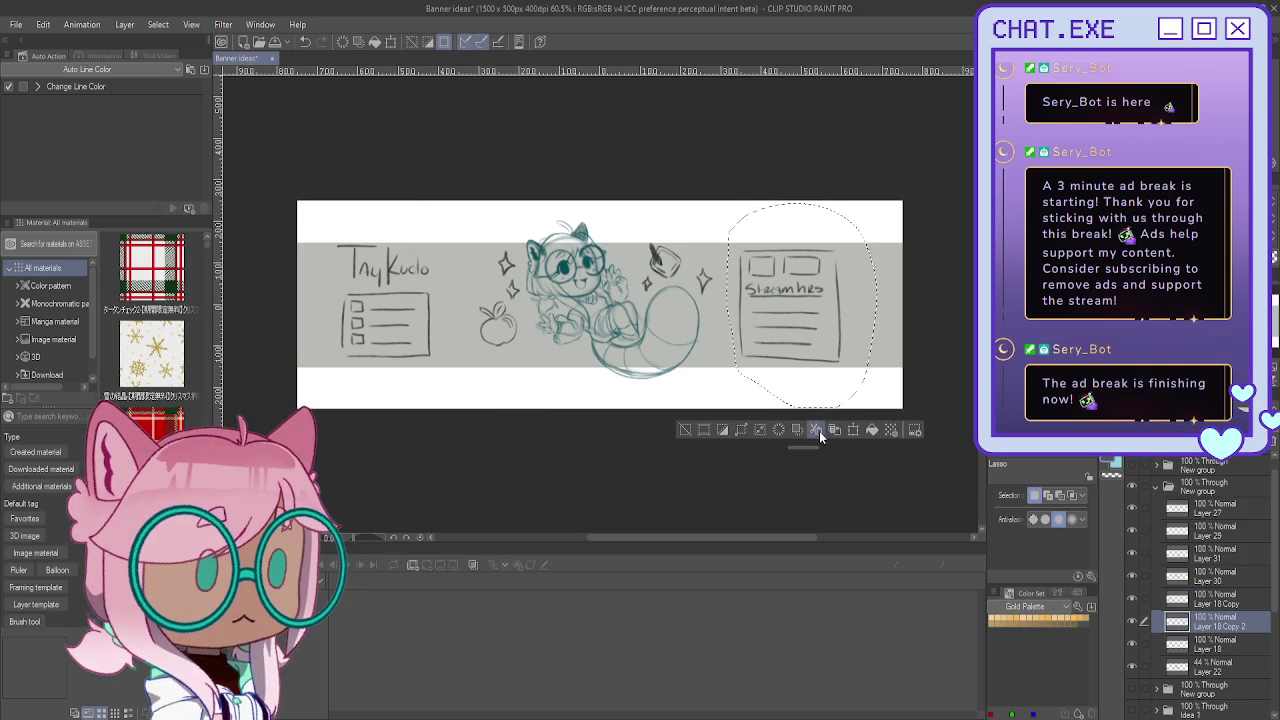
{"action": "left_click", "coordinate": [686, 432]}
Step: Move the Streamers box copy to the left side and the TnyKudo title block to the right
{"action": "key", "text": "k"}
{"action": "mouse_move", "coordinate": [773, 340]}
{"action": "left_mouse_down"}
{"action": "mouse_move", "coordinate": [355, 340]}
{"action": "mouse_move", "coordinate": [370, 342]}
{"action": "left_mouse_up"}
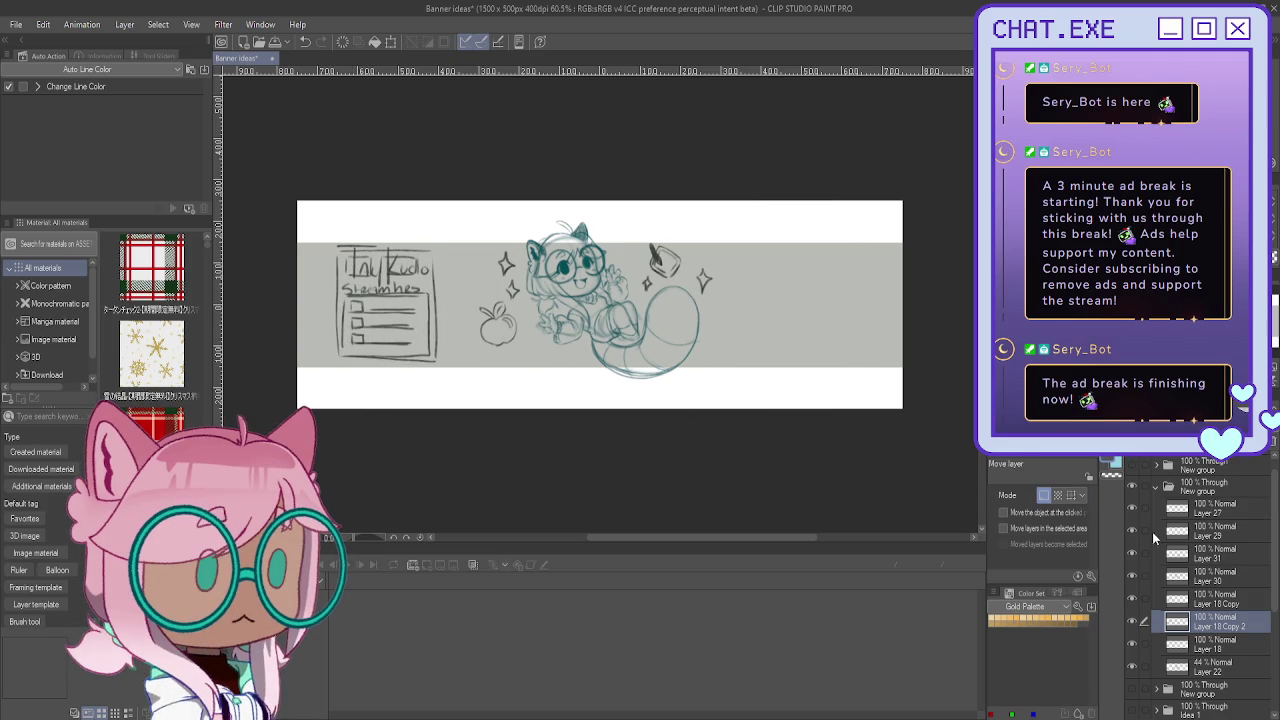
{"action": "left_click", "coordinate": [1204, 601]}
{"action": "left_click_drag", "start_coordinate": [463, 385], "coordinate": [909, 388]}
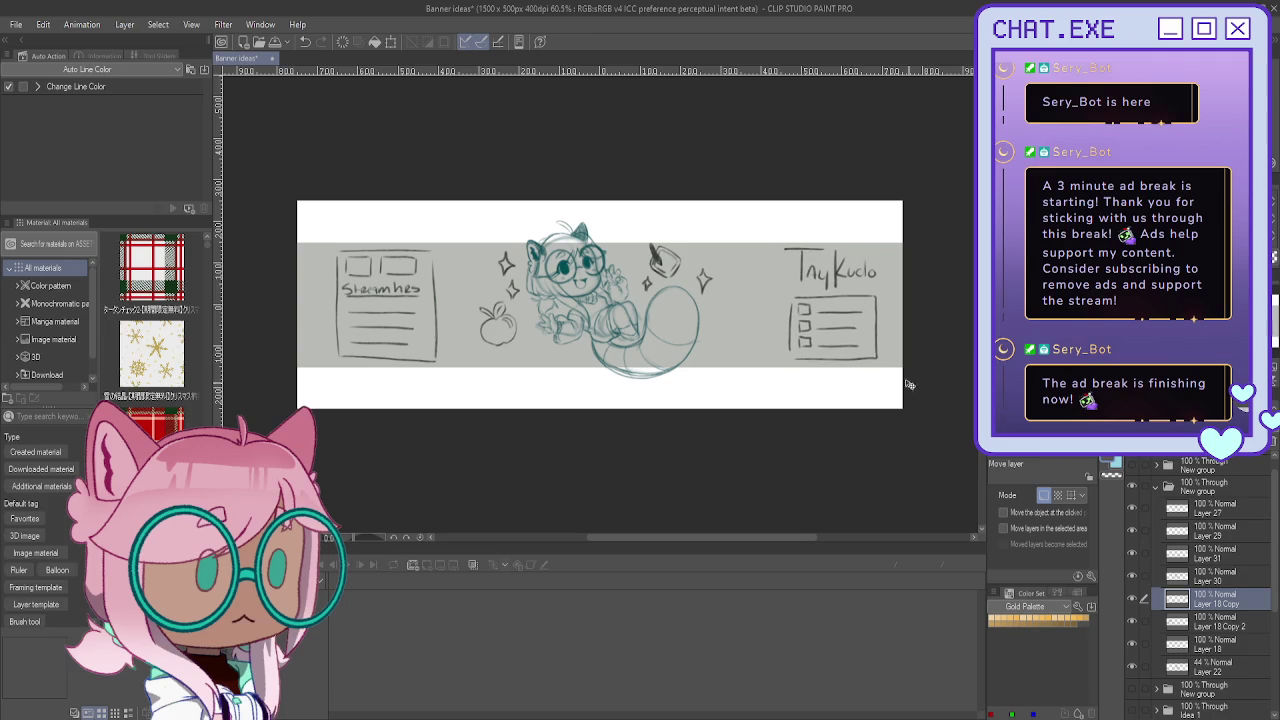
{"action": "left_click_drag", "start_coordinate": [814, 392], "coordinate": [811, 392]}
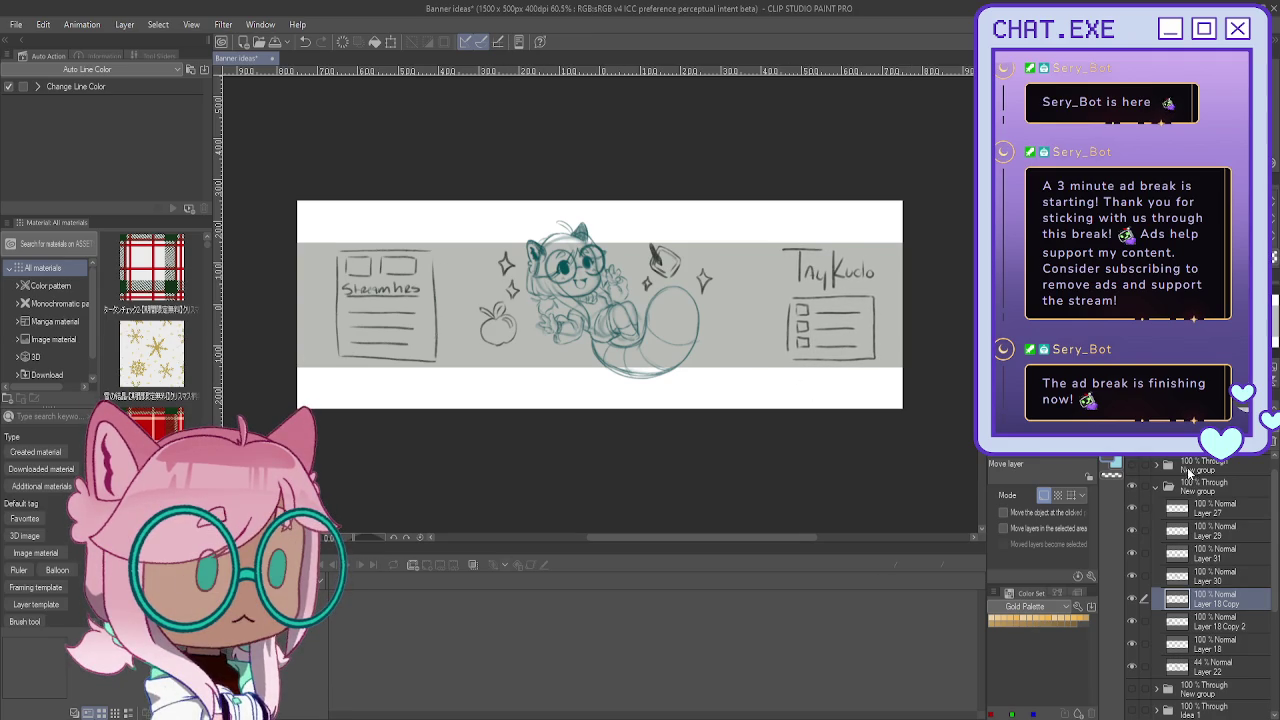
{"action": "left_click", "coordinate": [1190, 464]}
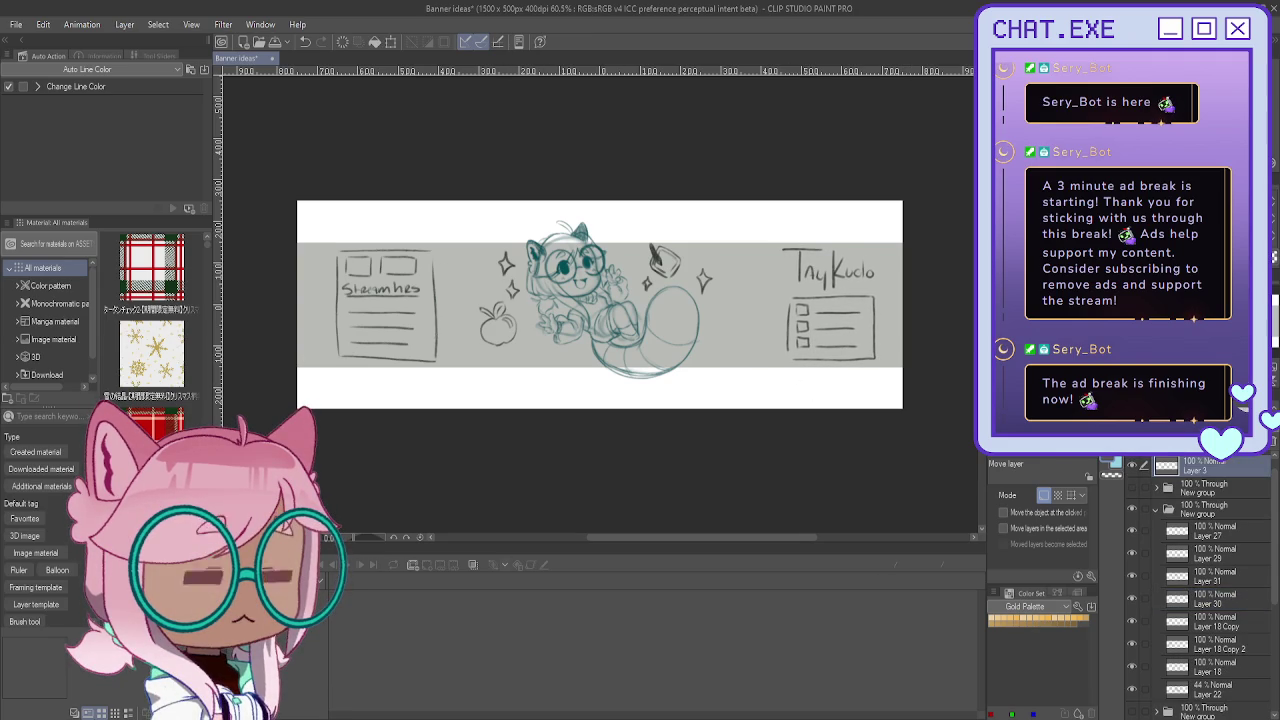
Step: Draw a circle at the lower left of the banner on Layer 3 and fill it dark grey
{"action": "key", "text": "u"}
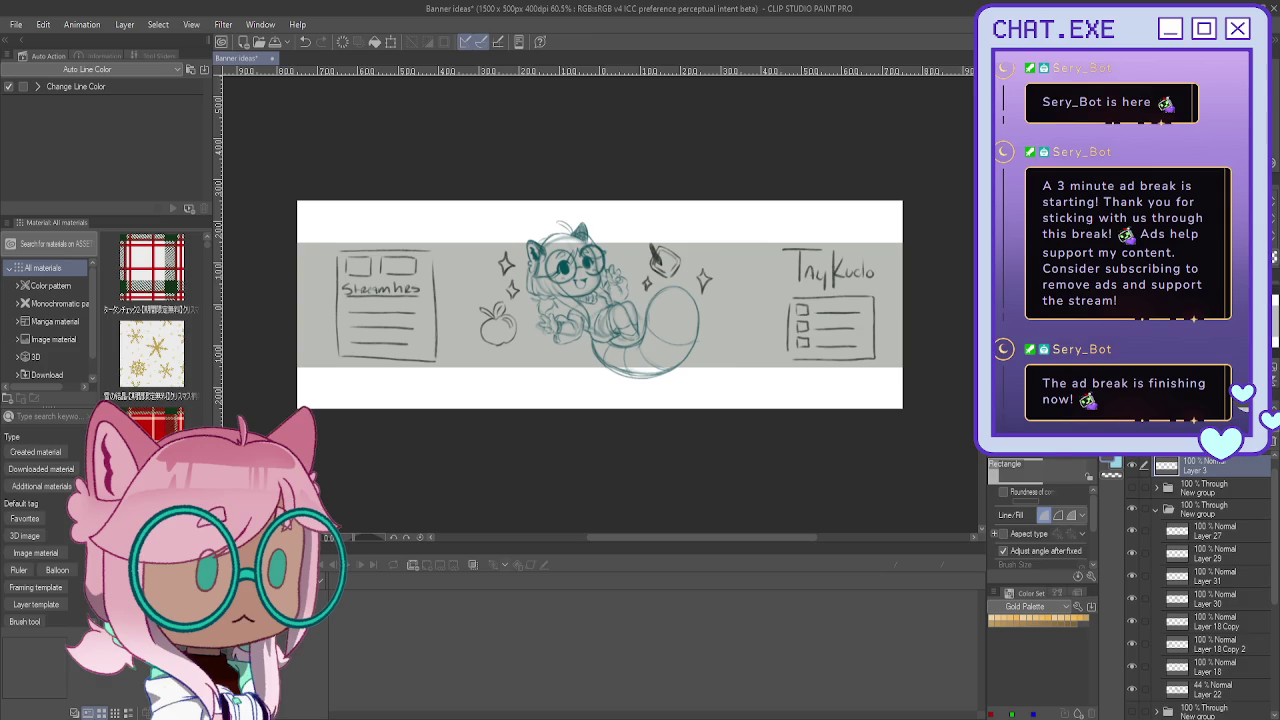
{"action": "key", "text": "u"}
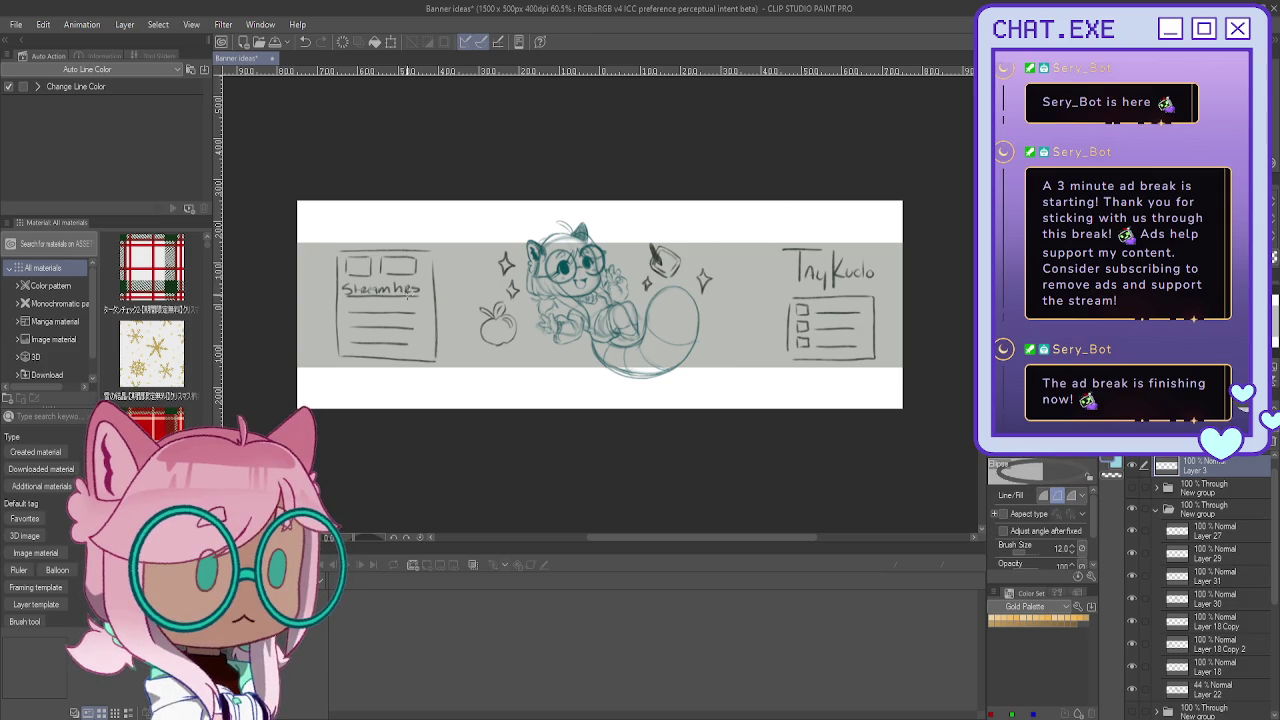
{"action": "left_click_drag", "start_coordinate": [383, 280], "coordinate": [500, 420]}
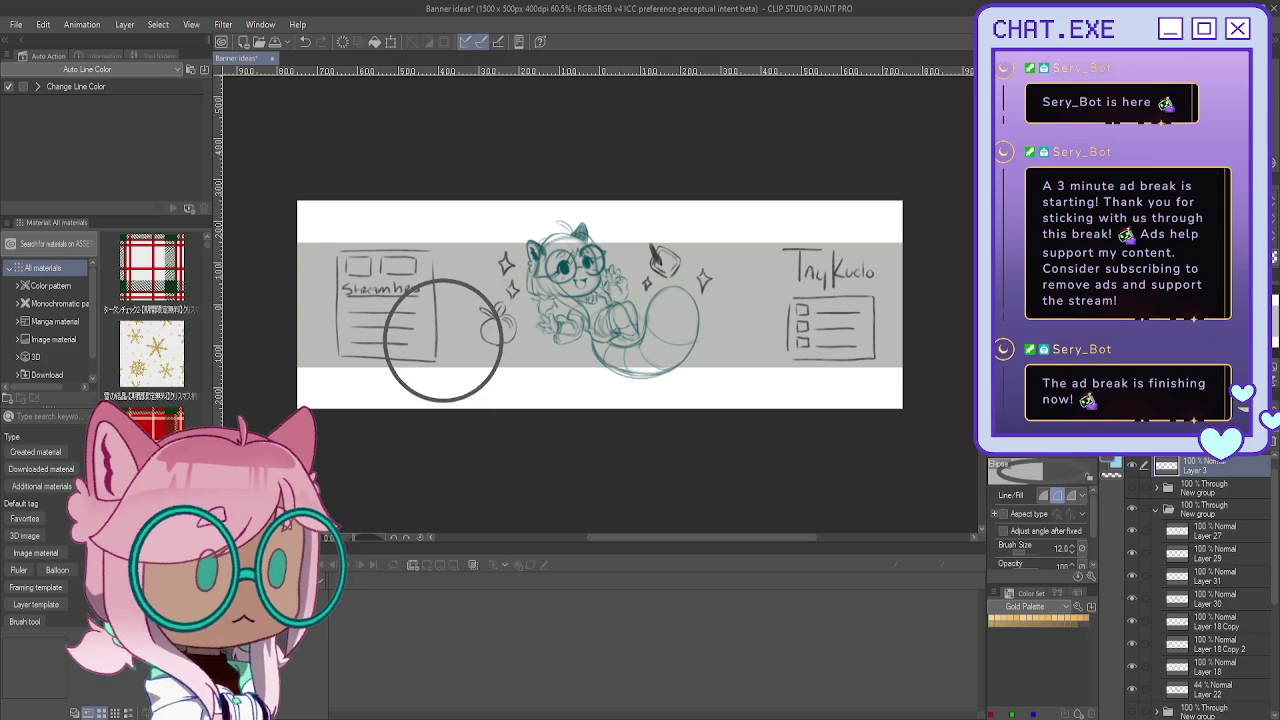
{"action": "key", "text": "g"}
{"action": "left_click", "coordinate": [422, 355]}
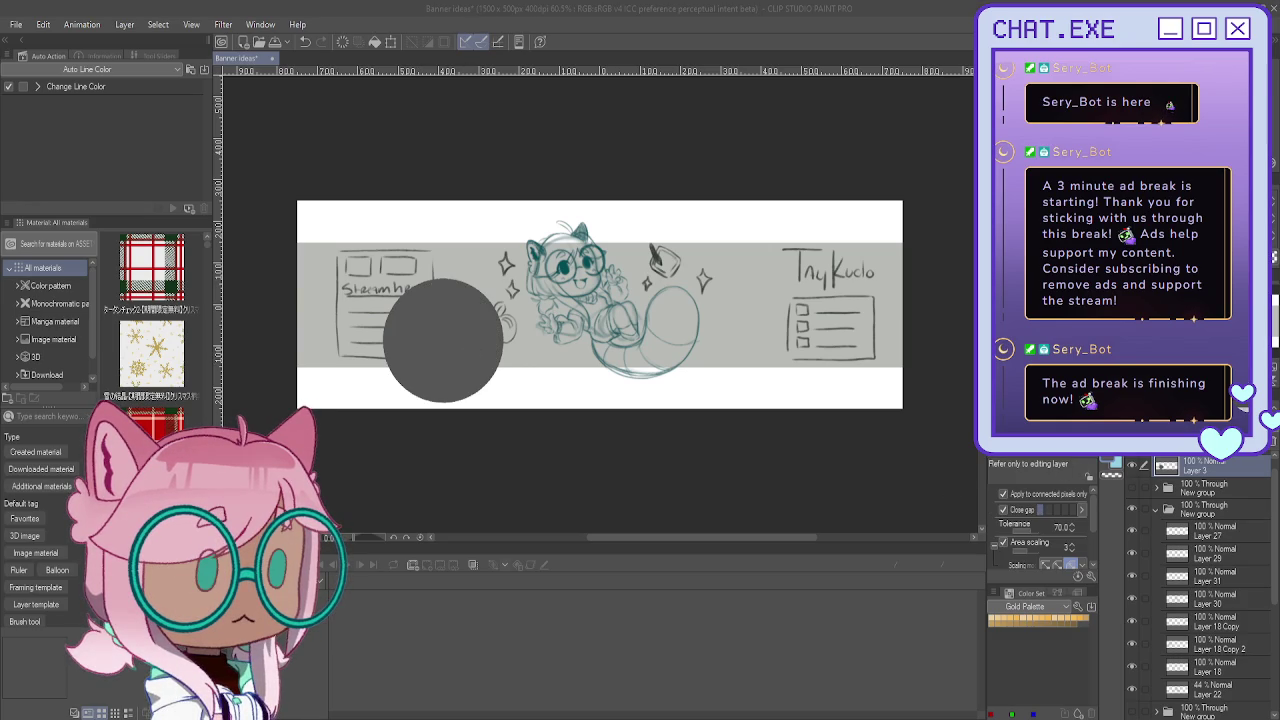
Step: Show the coloured illustration layer over the sketch
{"action": "scroll", "coordinate": [1200, 590], "scroll_direction": "down", "scroll_amount": 3}
{"action": "scroll", "coordinate": [1200, 590], "scroll_direction": "down", "scroll_amount": 3}
{"action": "left_click", "coordinate": [1132, 663]}
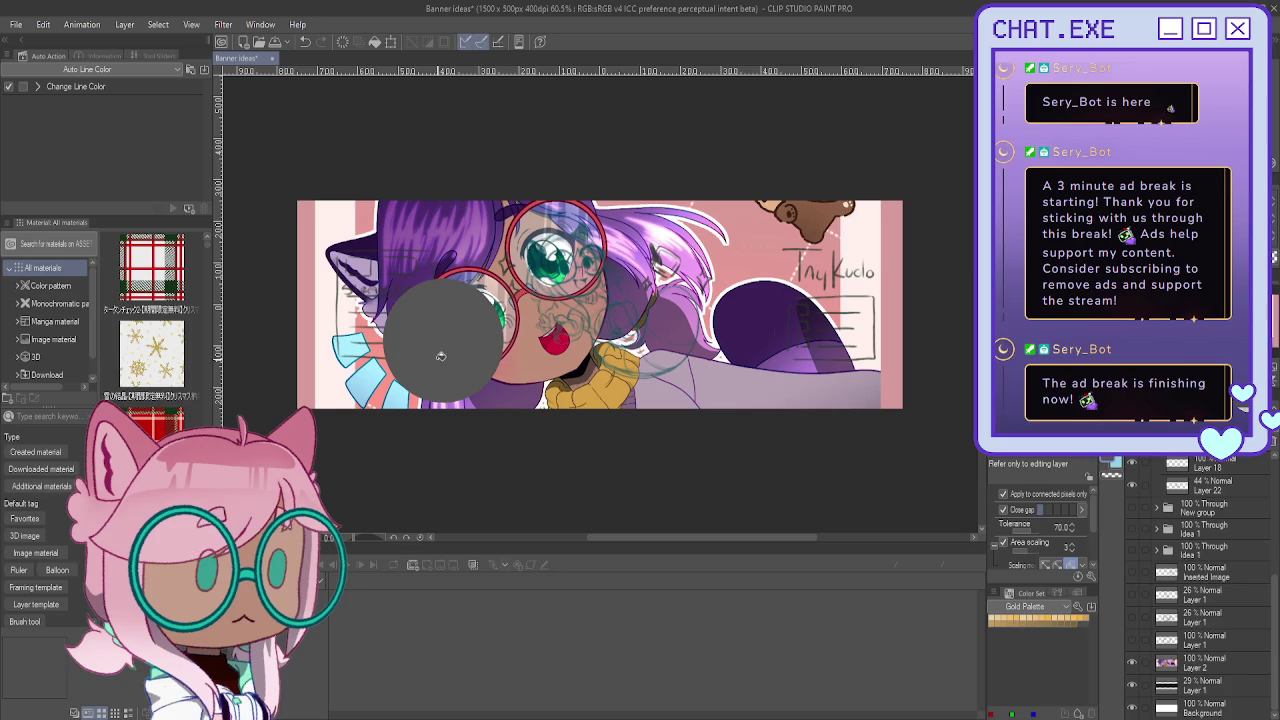
Step: Fine-tune the grey circle's position at the lower left of the banner
{"action": "key", "text": "k"}
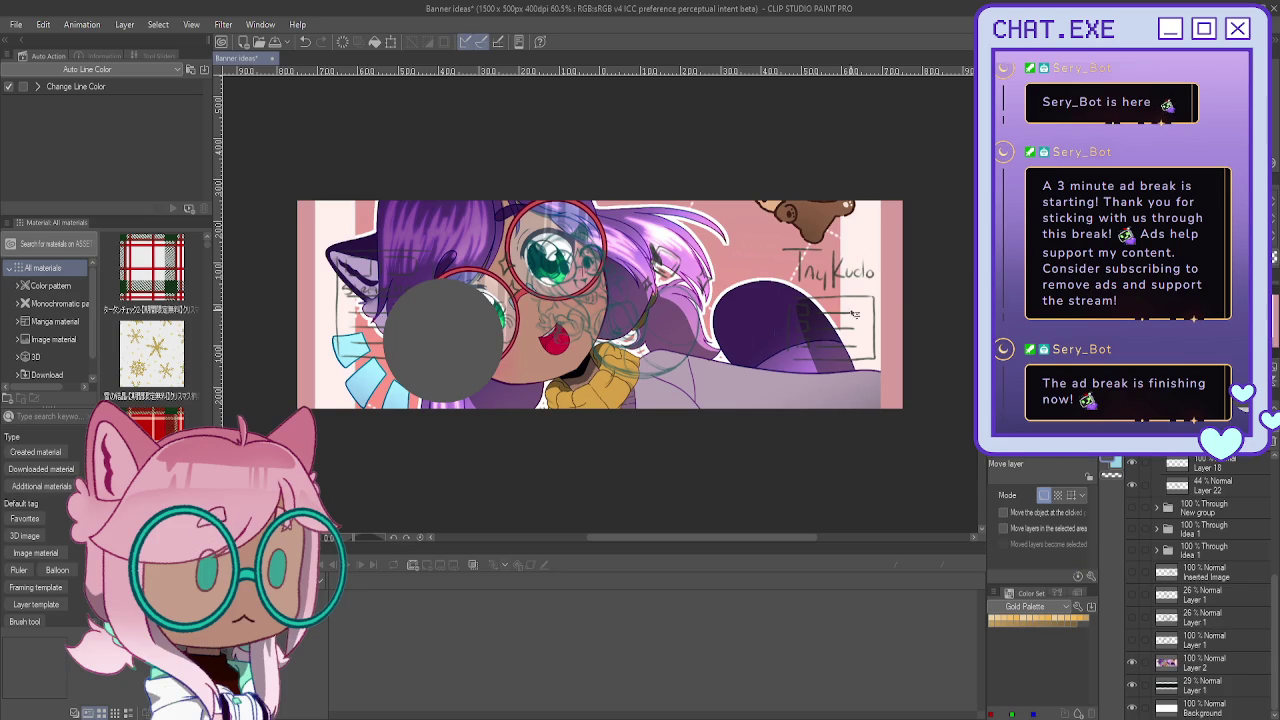
{"action": "mouse_move", "coordinate": [461, 362]}
{"action": "left_mouse_down"}
{"action": "mouse_move", "coordinate": [425, 362]}
{"action": "mouse_move", "coordinate": [419, 344]}
{"action": "mouse_move", "coordinate": [376, 372]}
{"action": "mouse_move", "coordinate": [366, 417]}
{"action": "mouse_move", "coordinate": [373, 391]}
{"action": "left_mouse_up"}
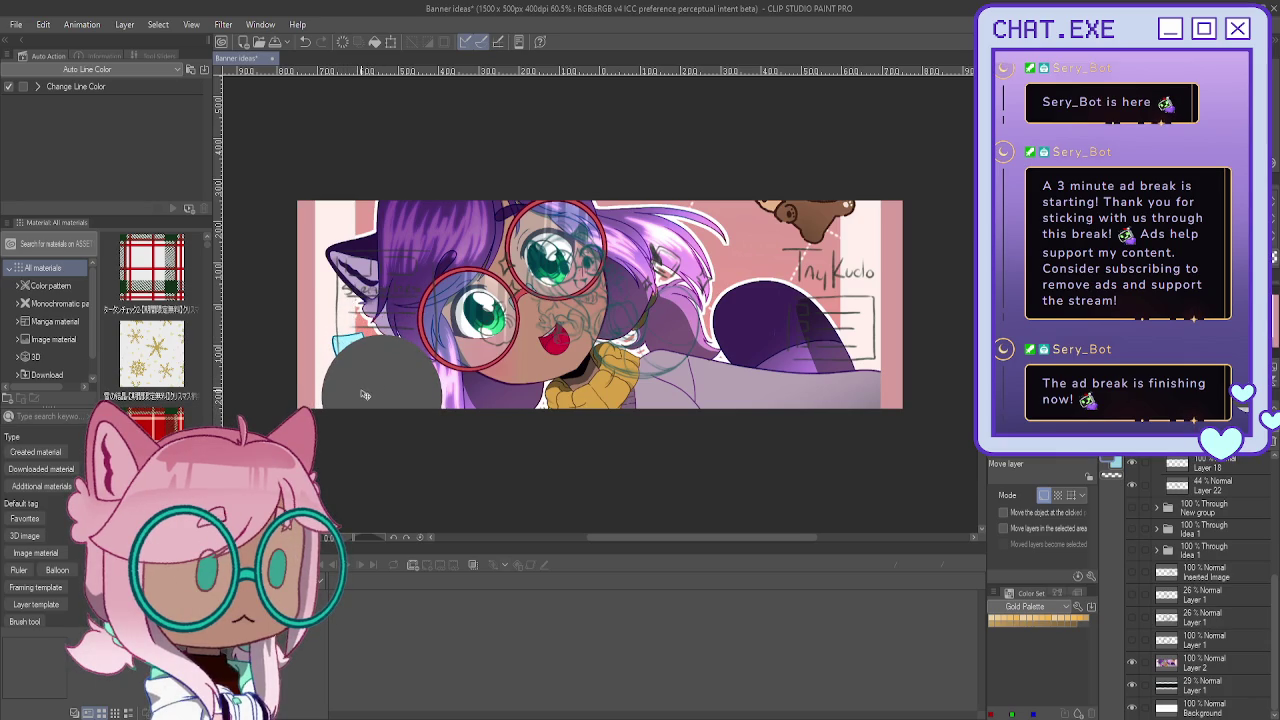
{"action": "left_click_drag", "start_coordinate": [366, 394], "coordinate": [378, 386]}
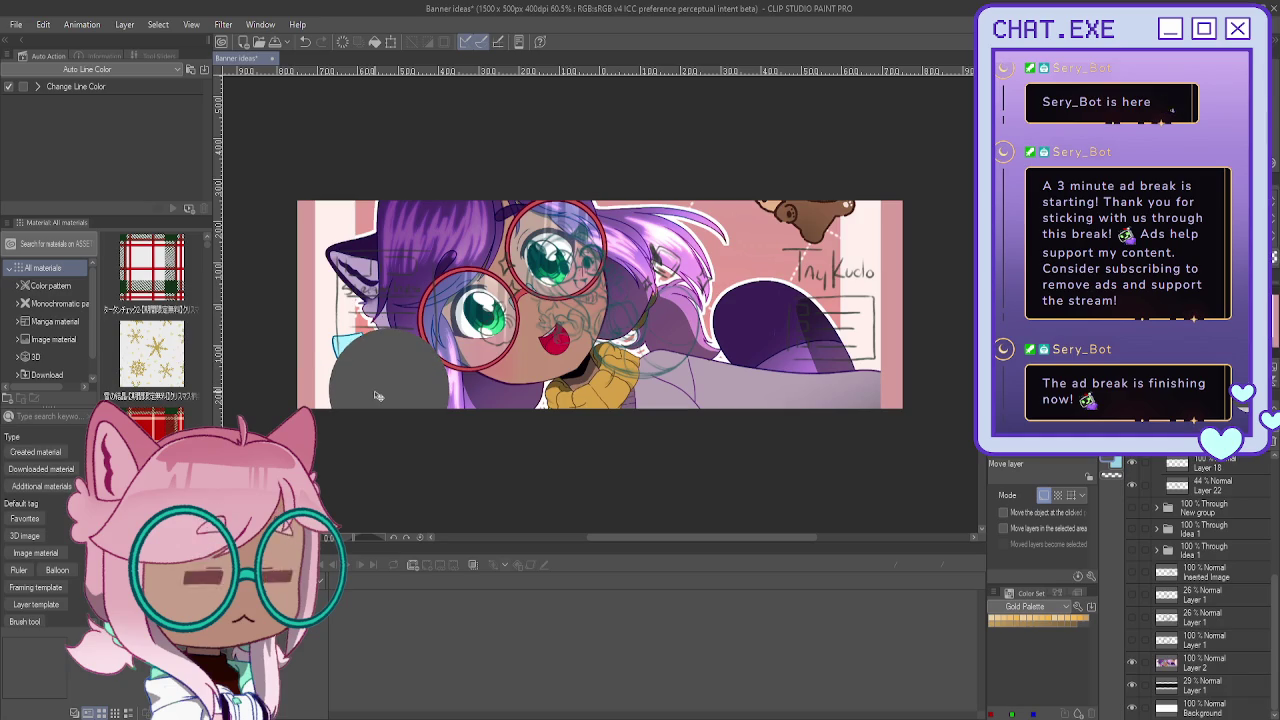
{"action": "left_click_drag", "start_coordinate": [380, 396], "coordinate": [372, 392]}
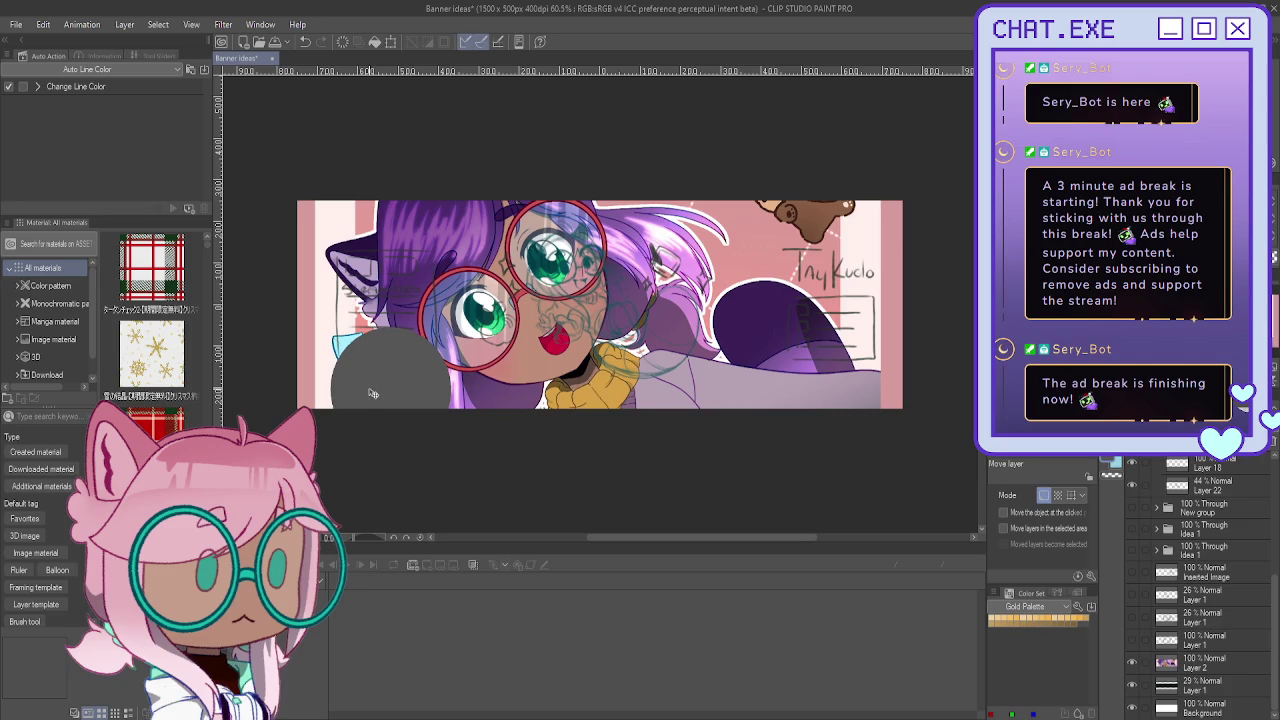
{"action": "left_click_drag", "start_coordinate": [368, 395], "coordinate": [366, 395]}
Step: Set the grey circle layer's opacity to 32%
{"action": "scroll", "coordinate": [387, 367], "scroll_direction": "up", "scroll_amount": 1}
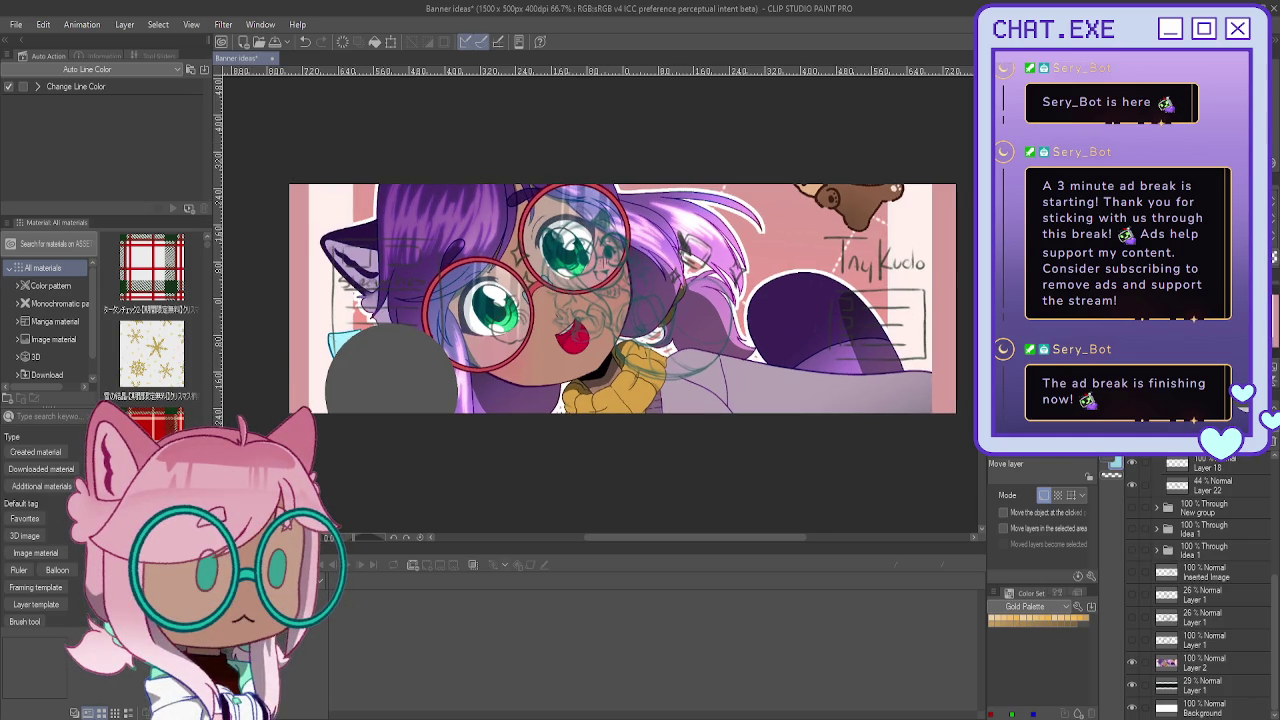
{"action": "left_click_drag", "start_coordinate": [600, 300], "coordinate": [590, 275]}
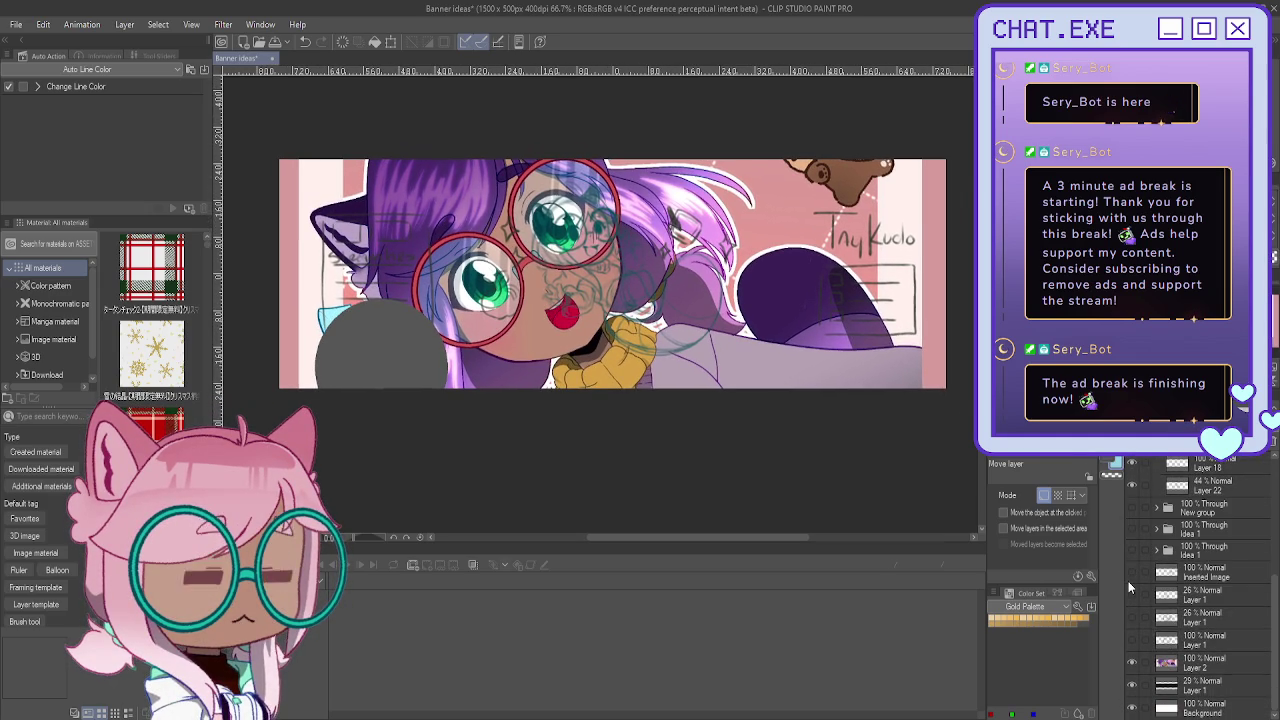
{"action": "scroll", "coordinate": [1128, 584], "scroll_direction": "up", "scroll_amount": 3}
{"action": "scroll", "coordinate": [1128, 584], "scroll_direction": "up", "scroll_amount": 2}
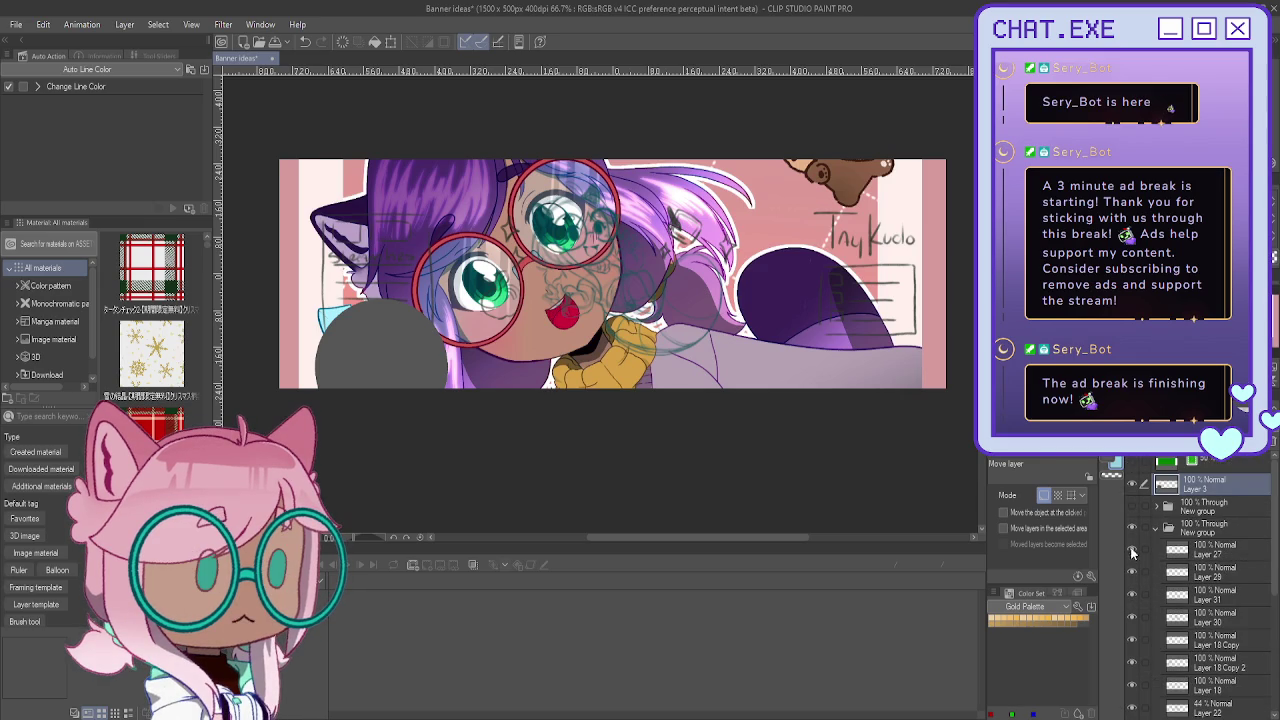
{"action": "left_click", "coordinate": [1133, 486]}
{"action": "left_click", "coordinate": [1133, 486]}
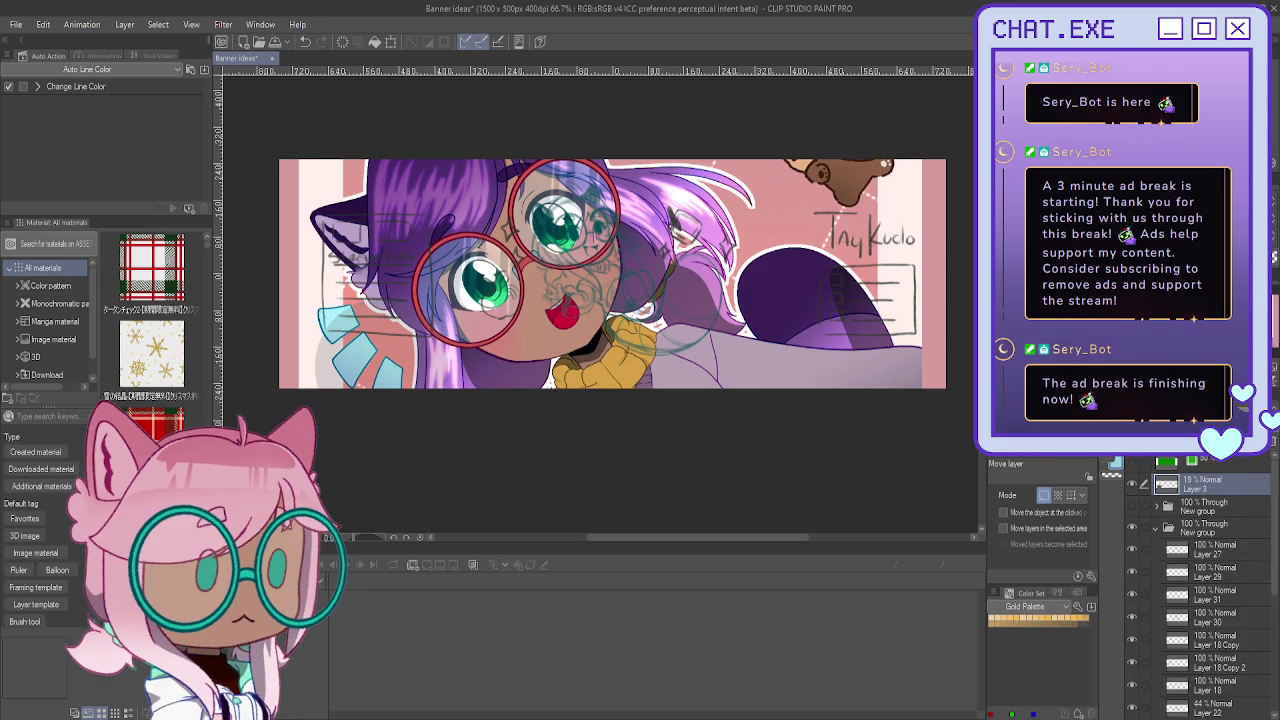
{"action": "left_click", "coordinate": [1213, 473]}
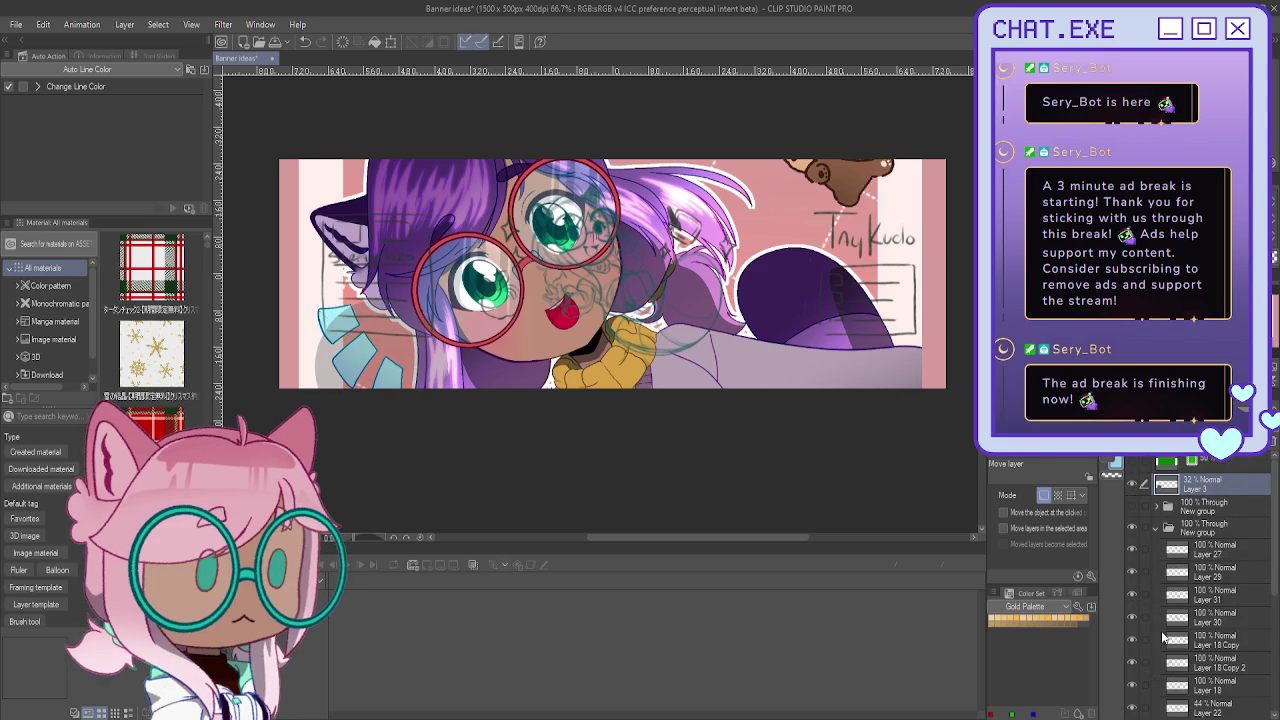
Step: Hide the coloured illustration layer to reveal the sketch
{"action": "scroll", "coordinate": [1160, 640], "scroll_direction": "down", "scroll_amount": 5}
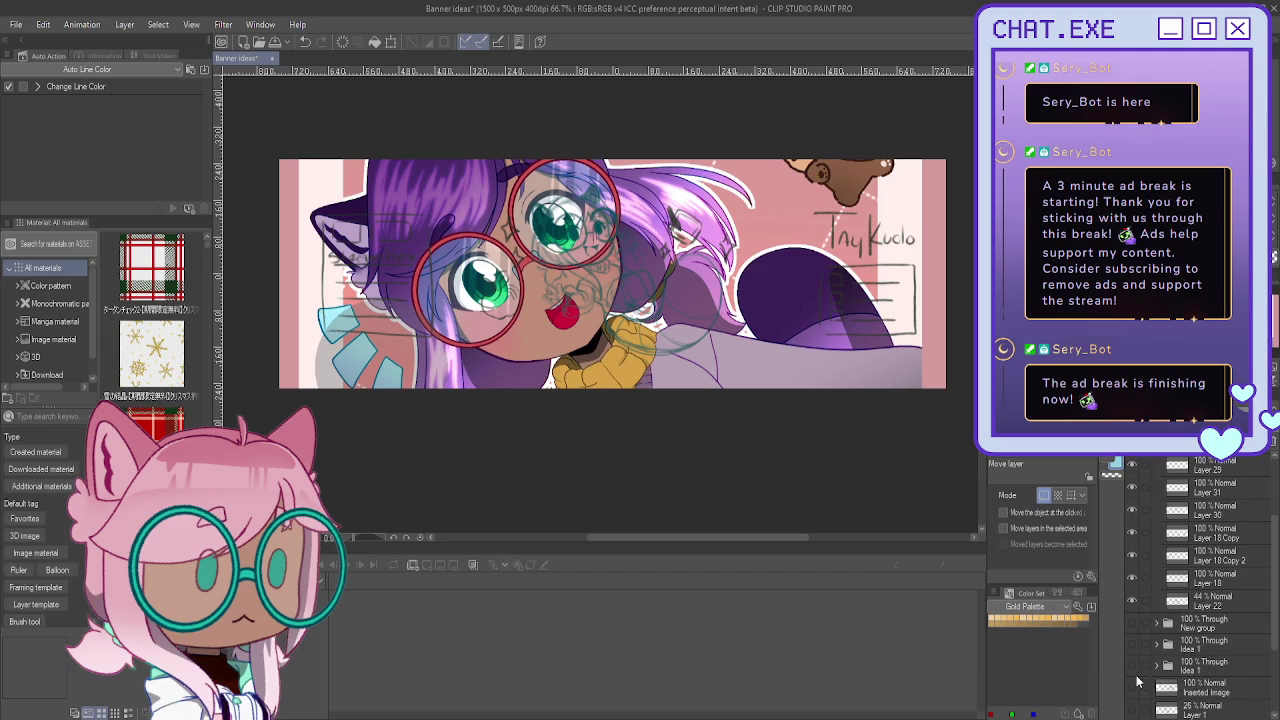
{"action": "scroll", "coordinate": [1135, 682], "scroll_direction": "down", "scroll_amount": 1}
{"action": "left_click", "coordinate": [1132, 664]}
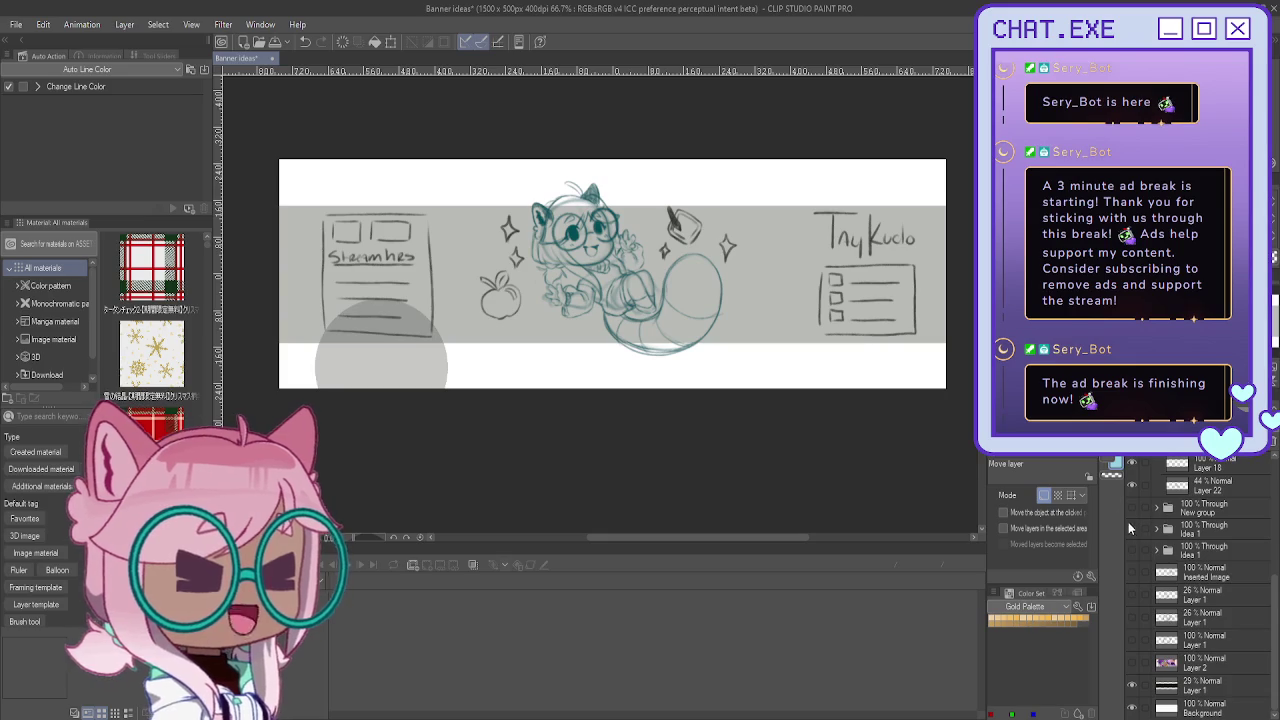
Step: Find and activate the sketch group, then lasso around the central catgirl sketch
{"action": "scroll", "coordinate": [1135, 516], "scroll_direction": "up", "scroll_amount": 3}
{"action": "scroll", "coordinate": [1135, 516], "scroll_direction": "up", "scroll_amount": 3}
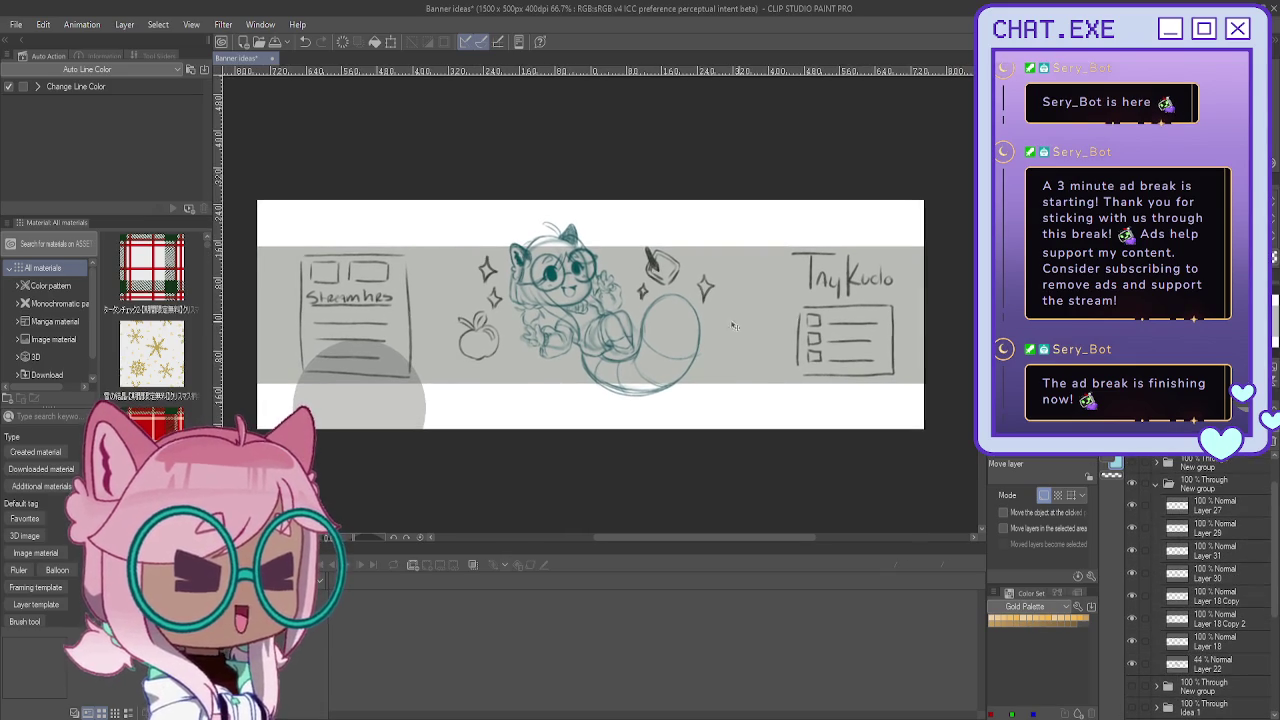
{"action": "scroll", "coordinate": [342, 341], "scroll_direction": "up", "scroll_amount": 2}
{"action": "scroll", "coordinate": [806, 398], "scroll_direction": "down", "scroll_amount": 2}
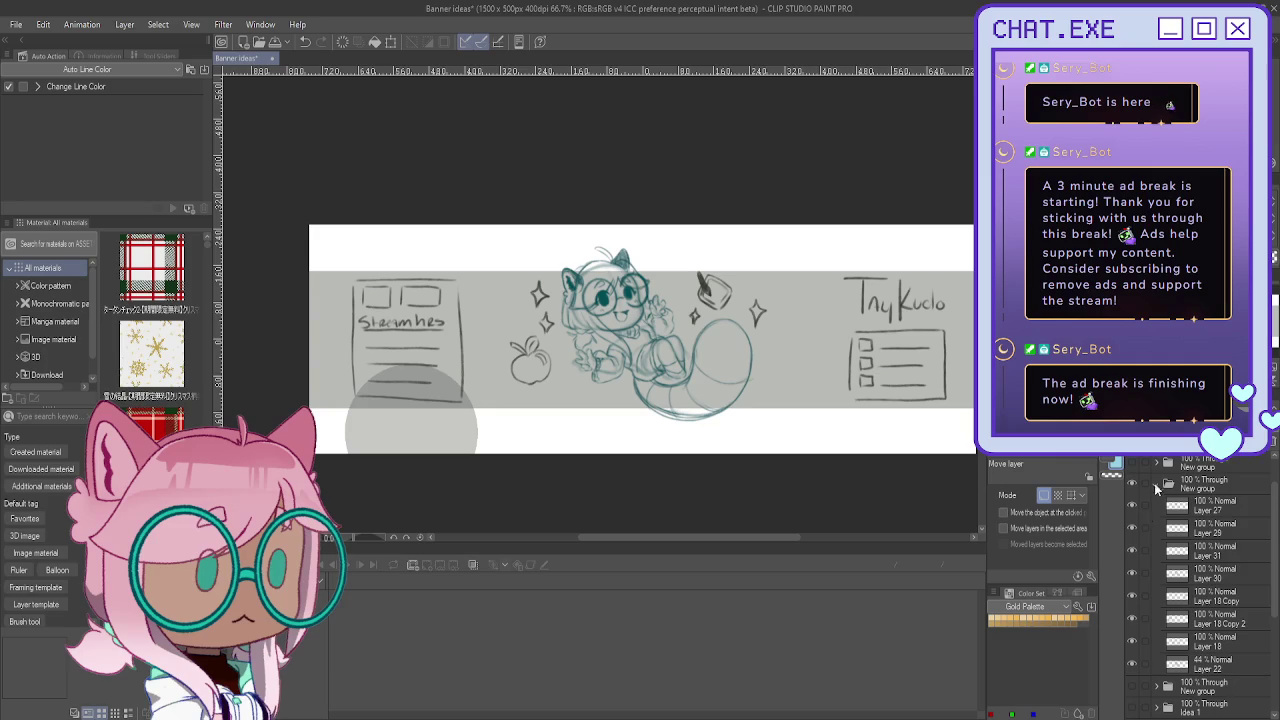
{"action": "left_click", "coordinate": [1132, 484]}
{"action": "left_click", "coordinate": [1132, 484]}
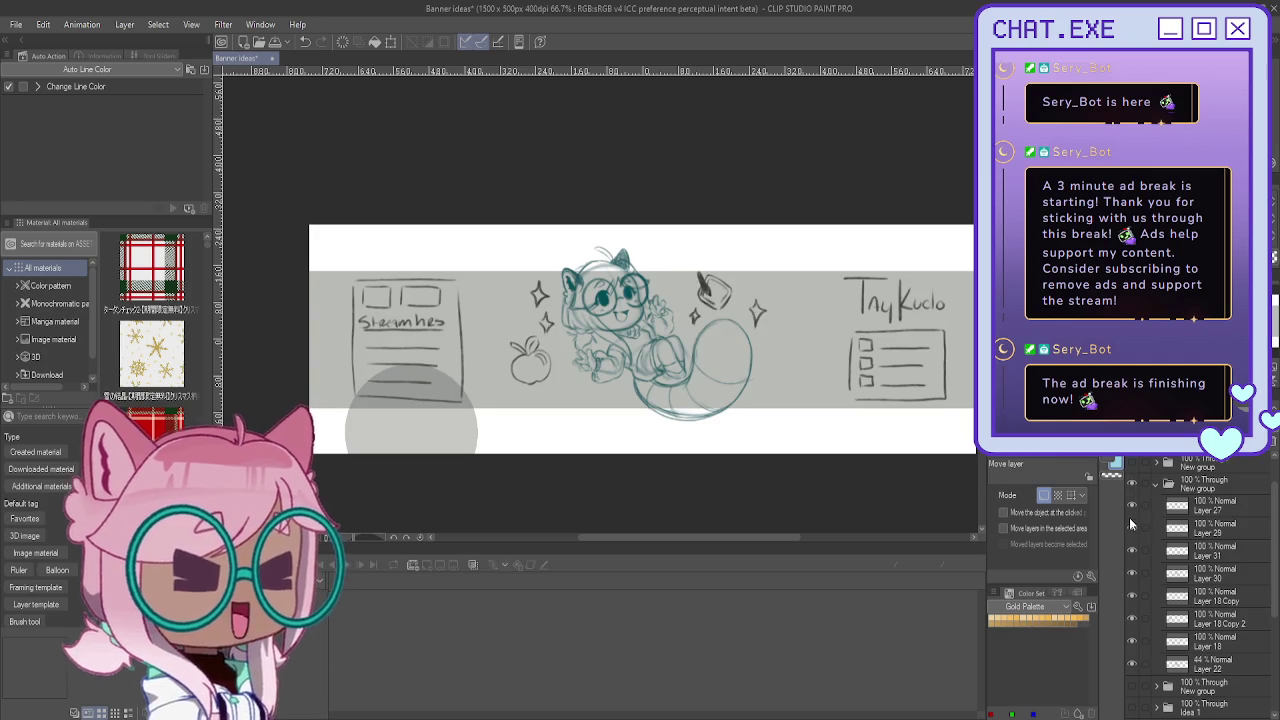
{"action": "left_click", "coordinate": [1132, 507]}
{"action": "left_click", "coordinate": [1132, 507]}
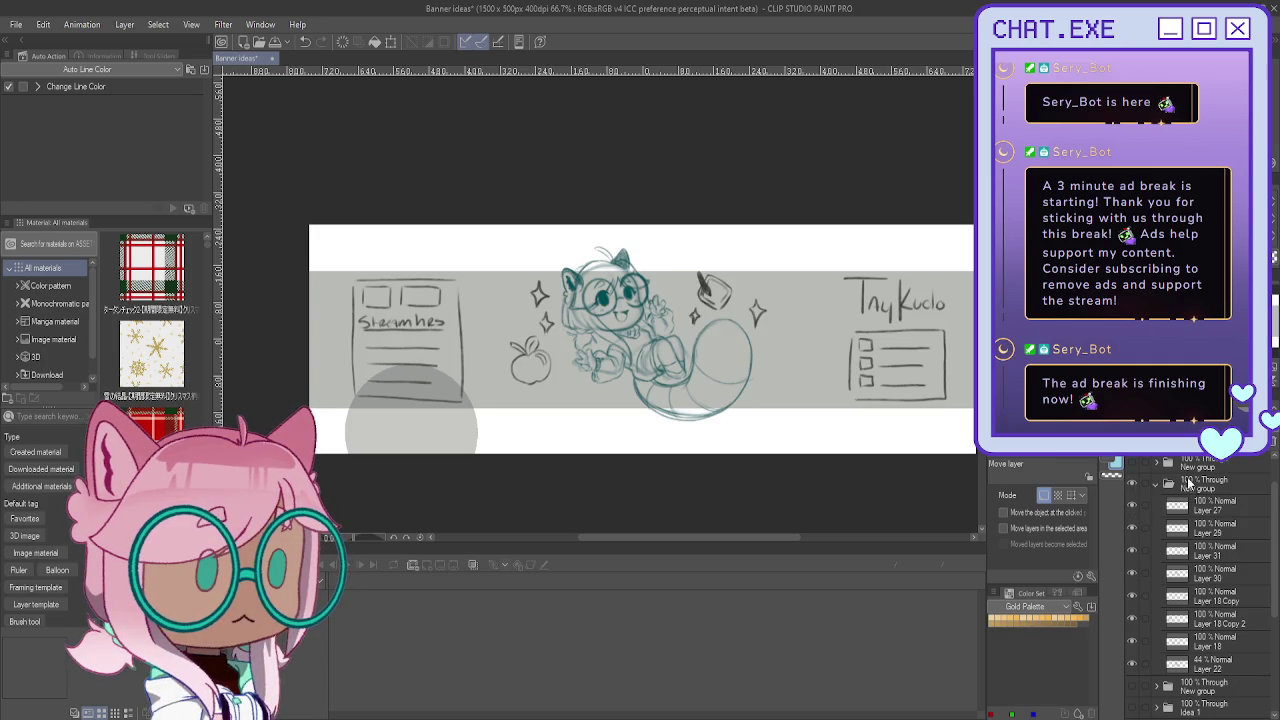
{"action": "left_click", "coordinate": [1188, 483]}
{"action": "key", "text": "m"}
{"action": "mouse_move", "coordinate": [700, 218]}
{"action": "left_mouse_down"}
{"action": "mouse_move", "coordinate": [800, 420]}
{"action": "mouse_move", "coordinate": [557, 428]}
{"action": "mouse_move", "coordinate": [548, 224]}
{"action": "left_mouse_up"}
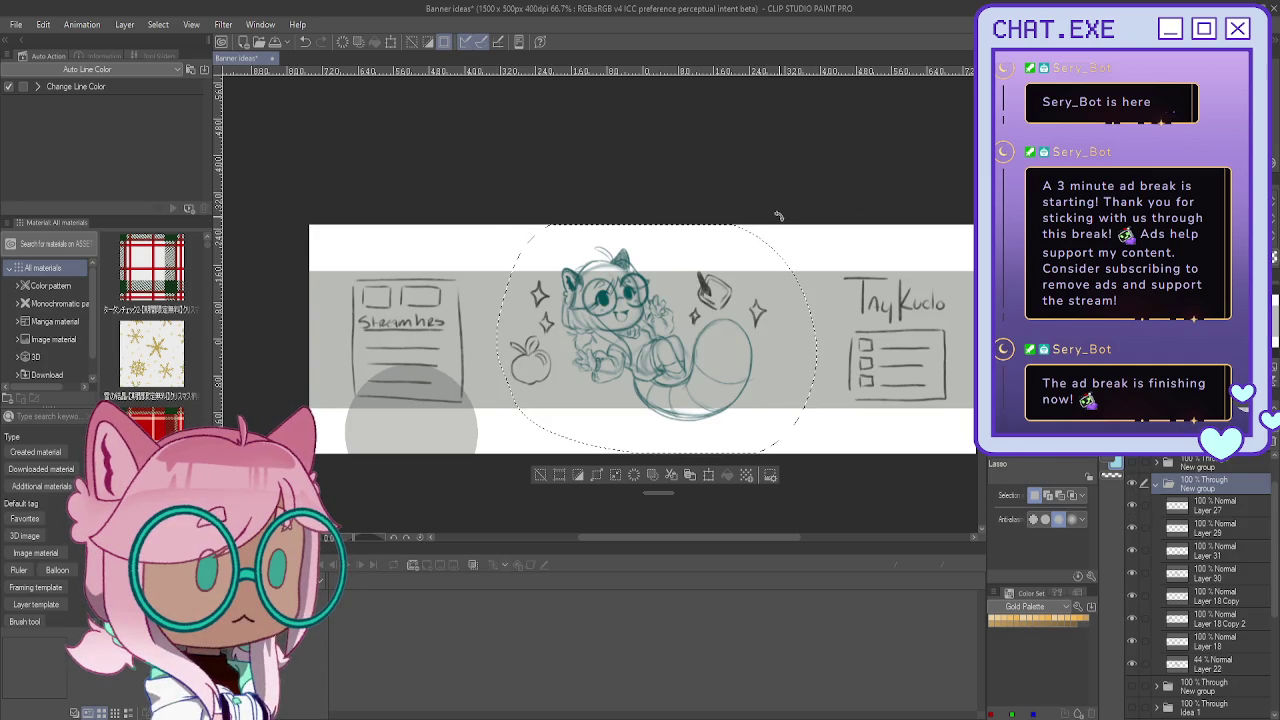
Step: Enlarge the catgirl sketch, shift it left and tilt it a few degrees clockwise
{"action": "key", "text": "ctrl+t"}
{"action": "left_click_drag", "start_coordinate": [656, 454], "coordinate": [656, 475]}
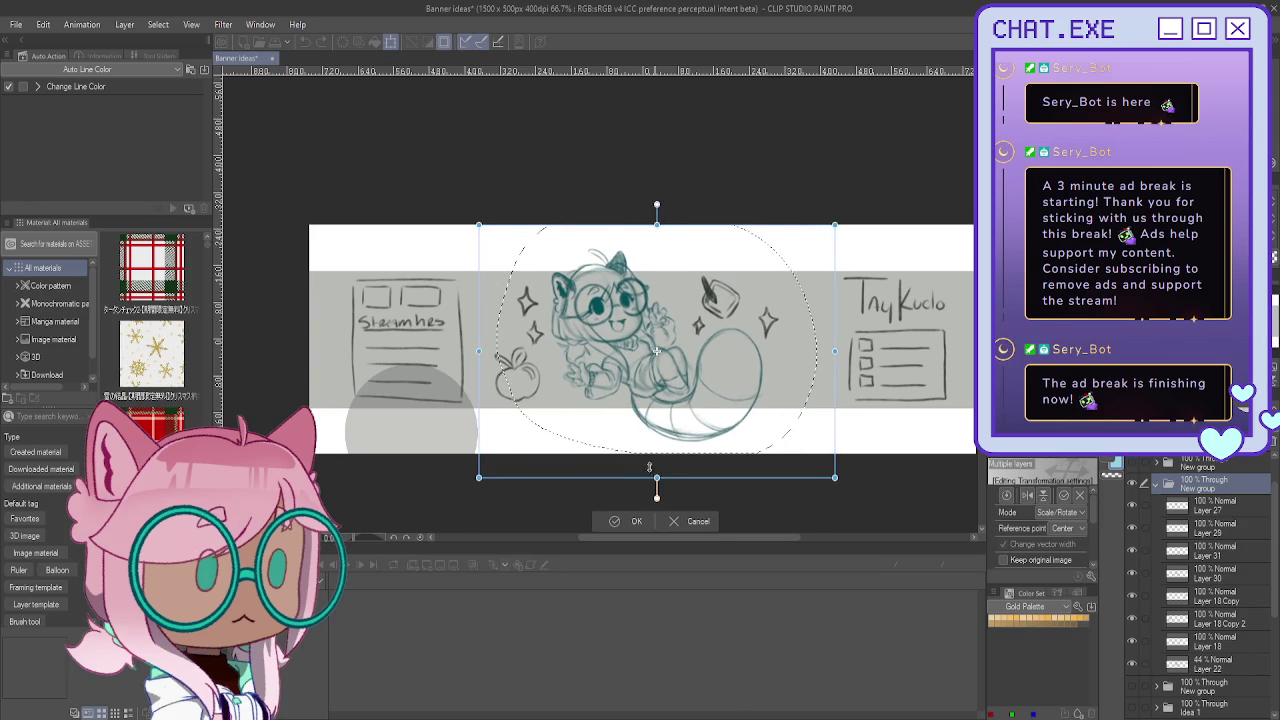
{"action": "left_click_drag", "start_coordinate": [600, 414], "coordinate": [605, 421]}
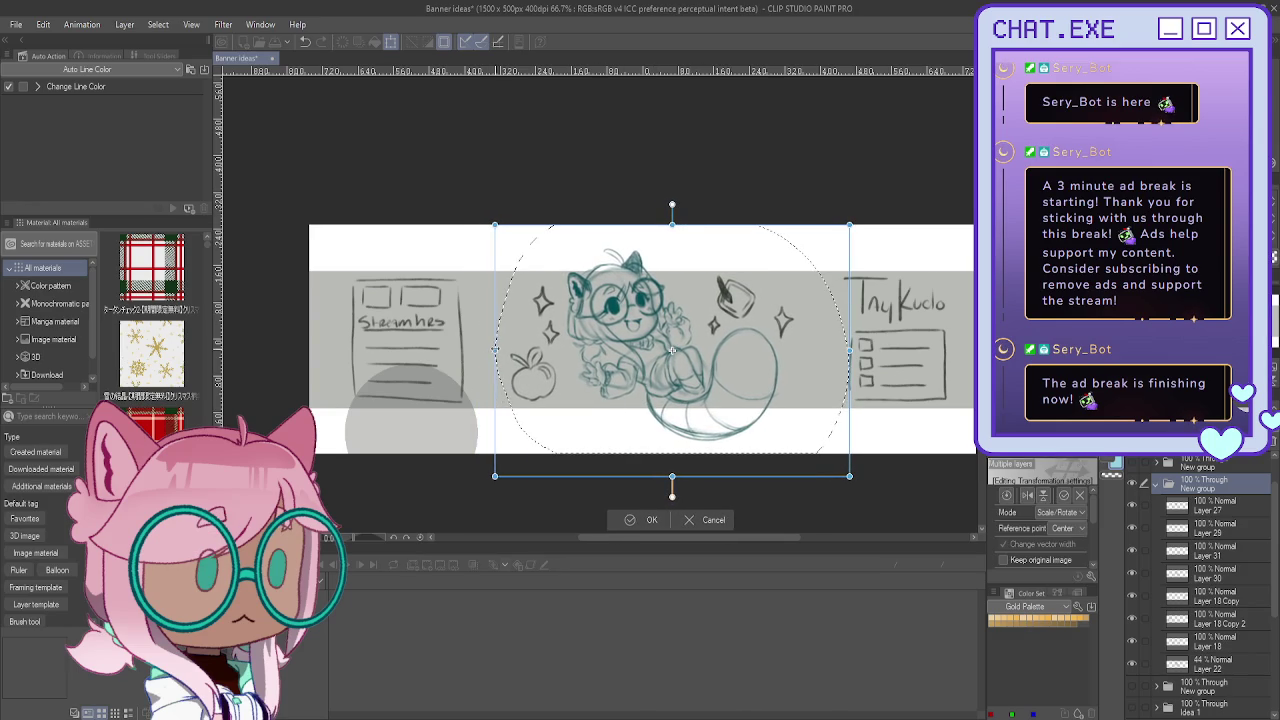
{"action": "mouse_move", "coordinate": [605, 421]}
{"action": "left_mouse_down"}
{"action": "mouse_move", "coordinate": [583, 404]}
{"action": "mouse_move", "coordinate": [545, 446]}
{"action": "left_mouse_up"}
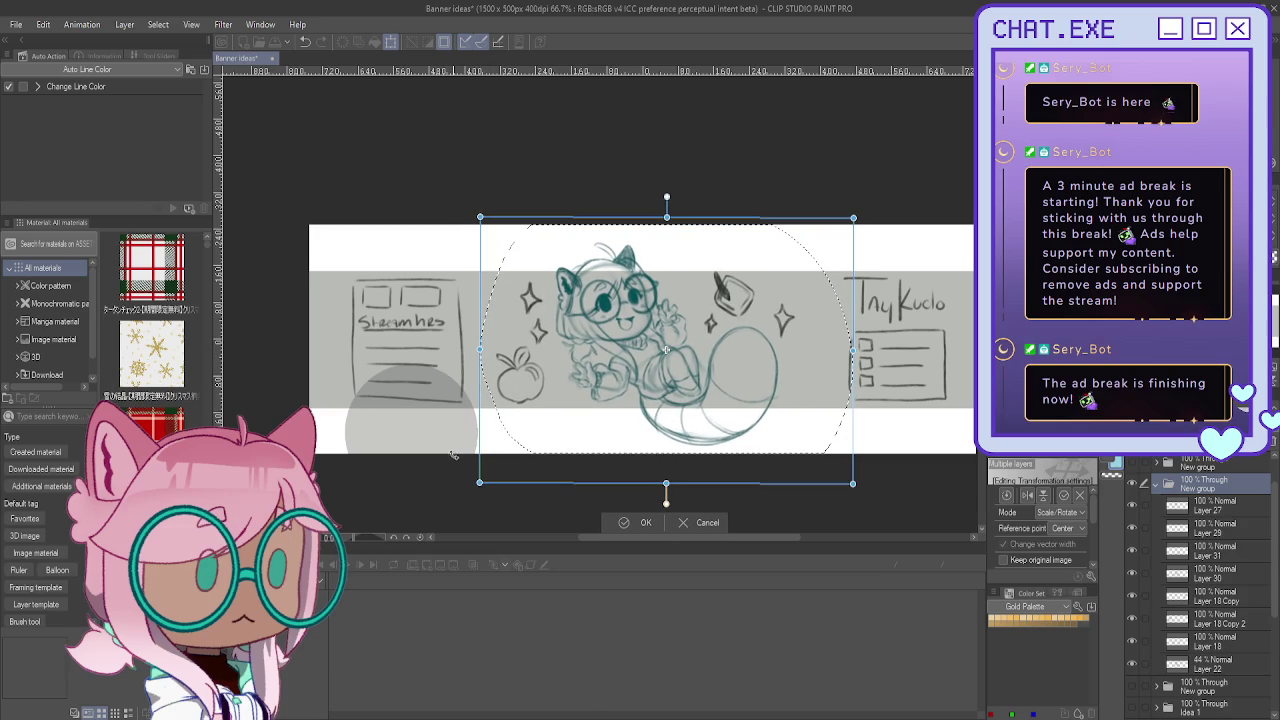
{"action": "left_click_drag", "start_coordinate": [451, 444], "coordinate": [450, 441]}
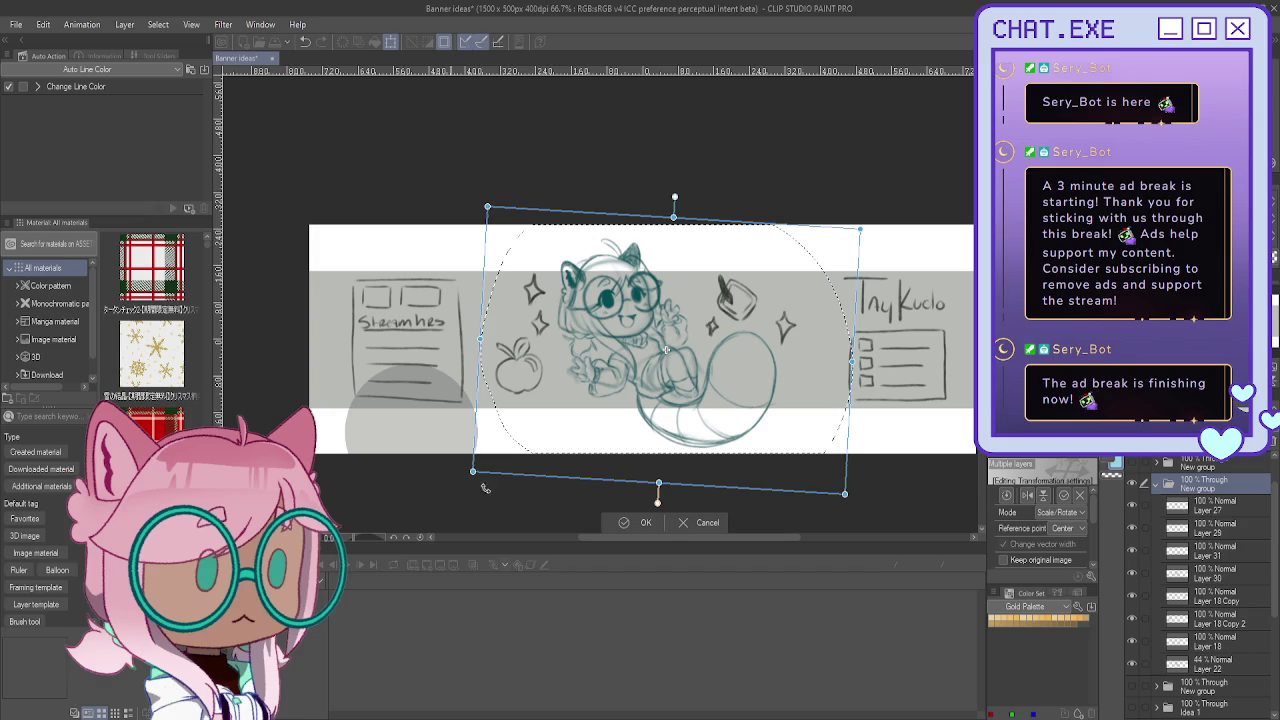
{"action": "left_click", "coordinate": [630, 522]}
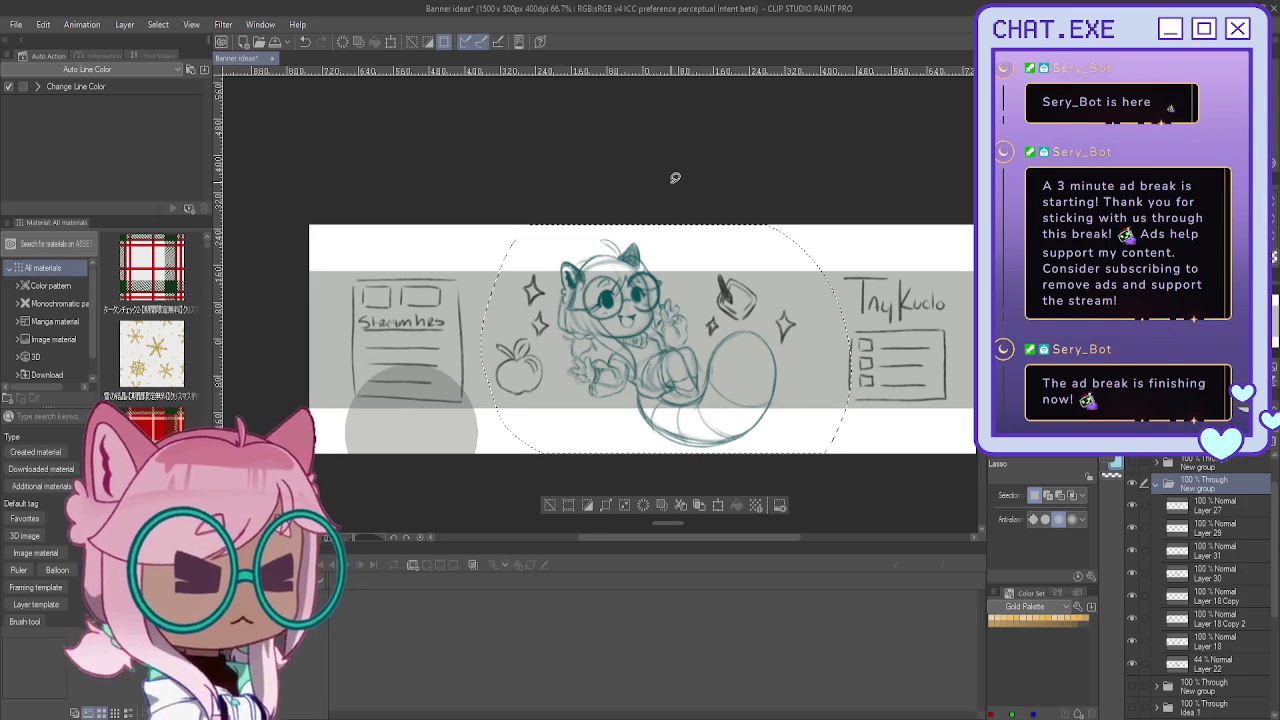
Step: Deselect the lasso selection around the enlarged, tilted catgirl sketch
{"action": "left_click", "coordinate": [549, 505]}
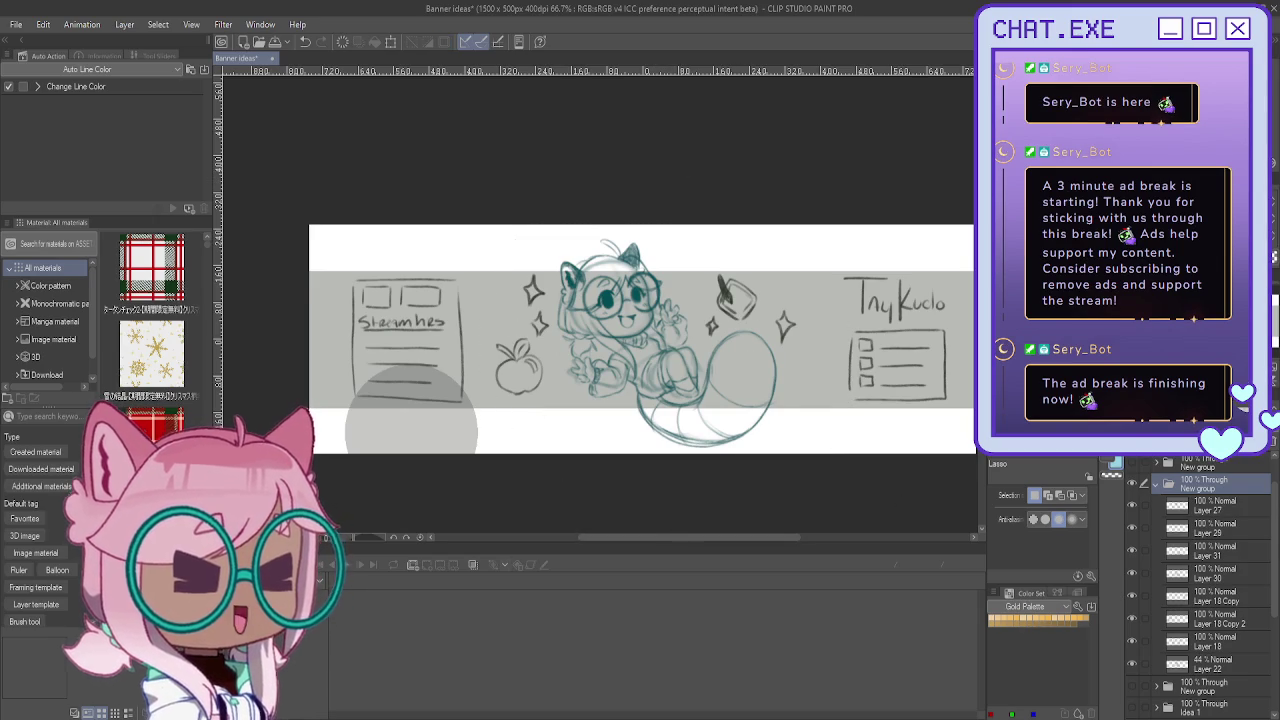
Step: Identify the tail and head sketch layers and mark Layers 27, 29, 31 and 30
{"action": "left_click_drag", "start_coordinate": [940, 490], "coordinate": [900, 500]}
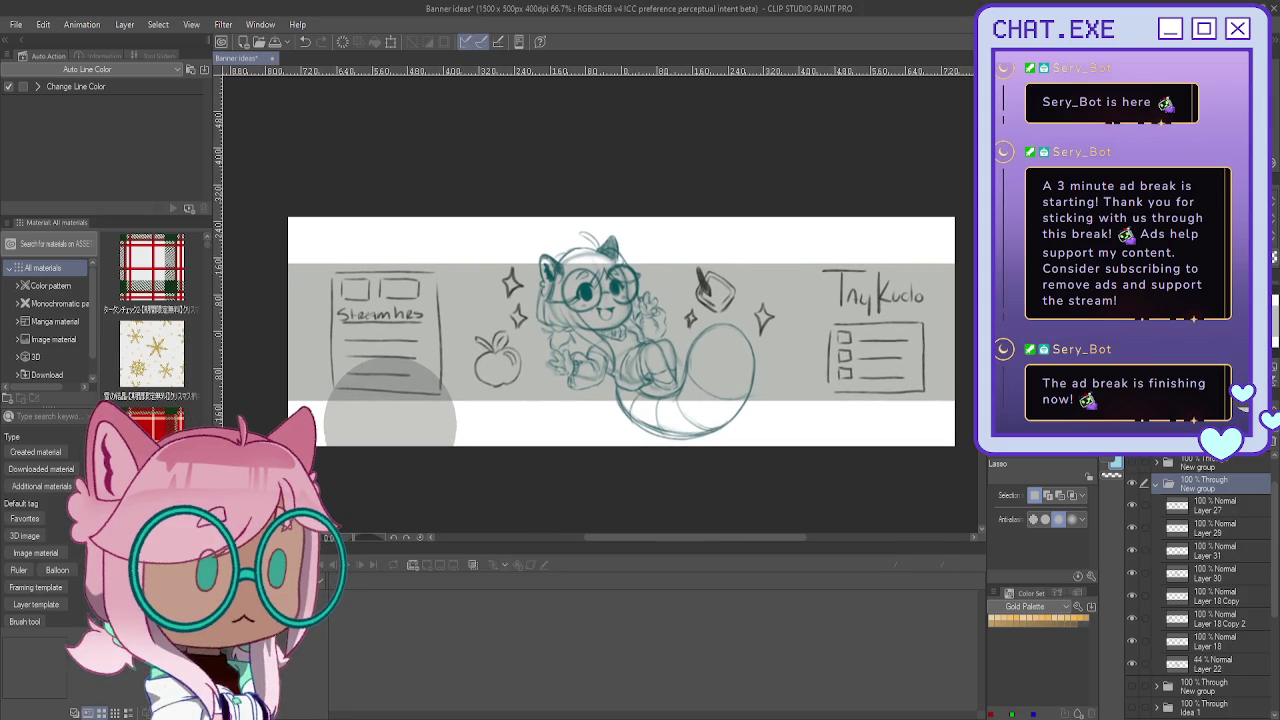
{"action": "left_click", "coordinate": [1132, 551]}
{"action": "left_click", "coordinate": [1132, 551]}
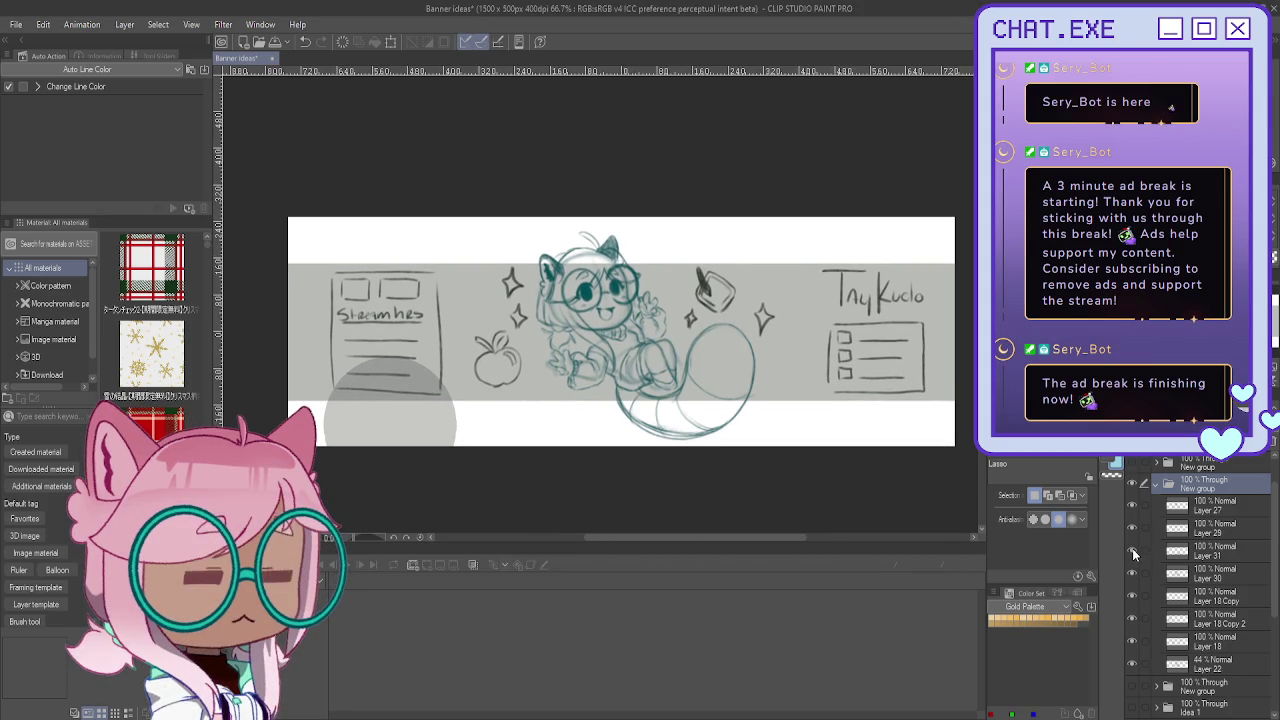
{"action": "left_click", "coordinate": [1131, 507]}
{"action": "left_click", "coordinate": [1131, 509]}
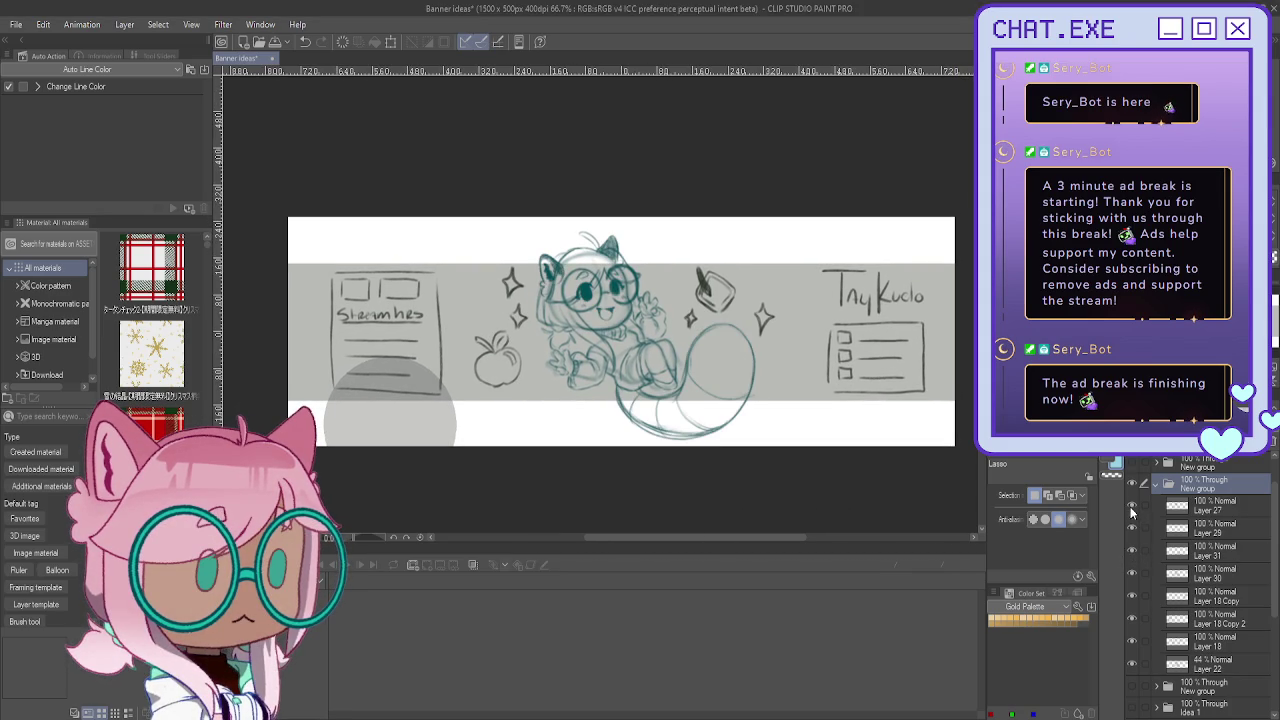
{"action": "left_click_drag", "start_coordinate": [1146, 512], "coordinate": [1144, 575]}
{"action": "left_click", "coordinate": [1131, 597]}
{"action": "left_click", "coordinate": [1131, 597]}
Step: Identify the Tny Kuclo and apple-and-sparkles layers and add Layer 18 to the marked set
{"action": "left_click", "coordinate": [1132, 598]}
{"action": "left_click", "coordinate": [1132, 598]}
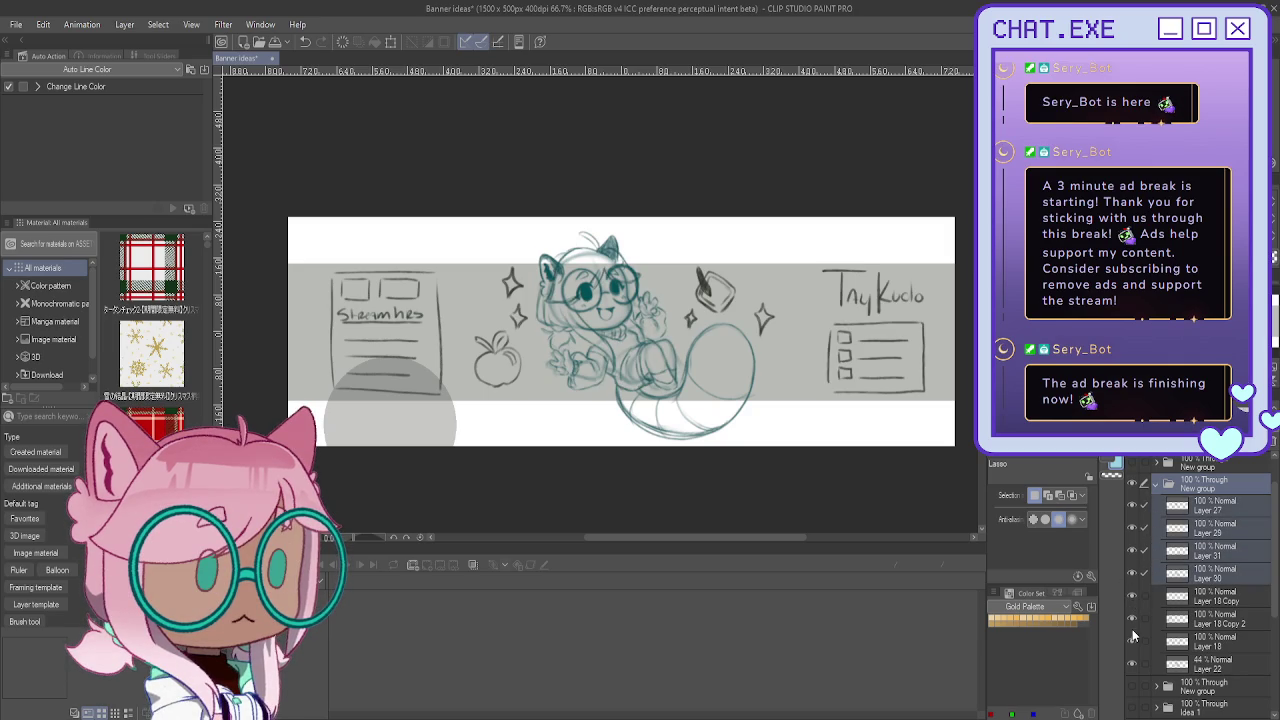
{"action": "left_click", "coordinate": [1133, 641]}
{"action": "left_click", "coordinate": [1133, 641]}
{"action": "left_click", "coordinate": [1144, 641]}
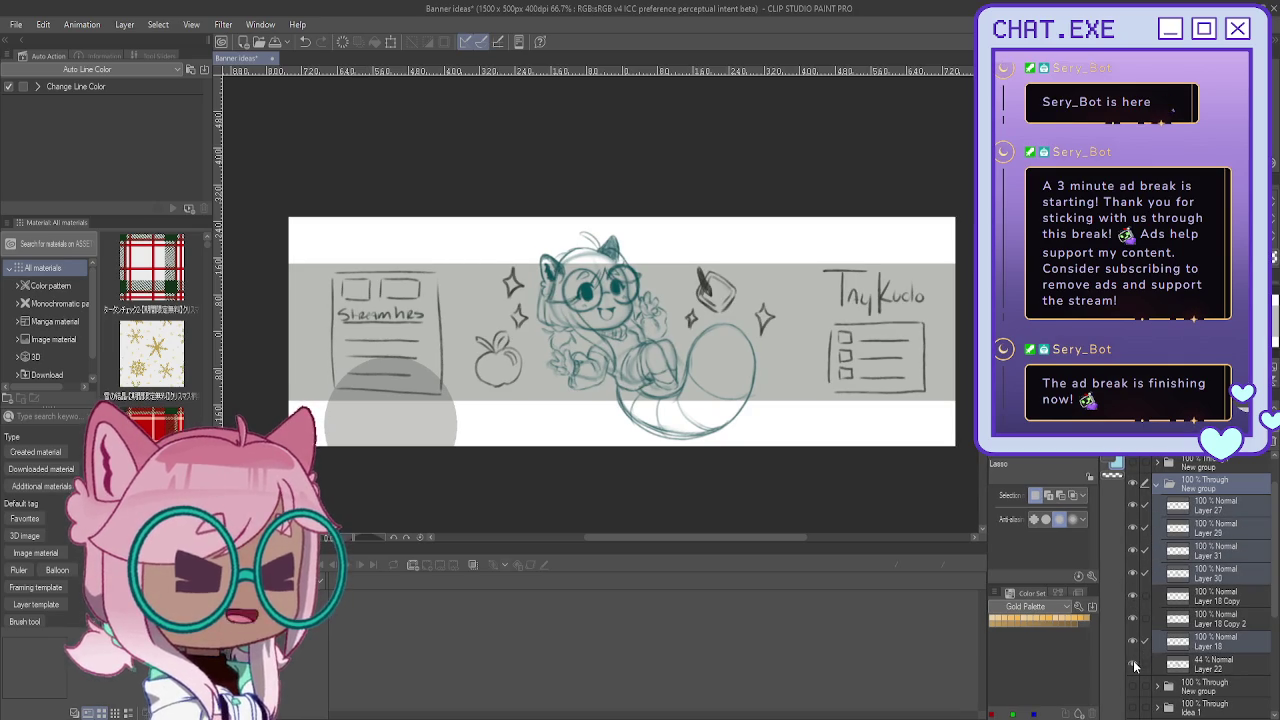
Step: Group the marked sketch layers into a new folder and hide the Streamers sketch box
{"action": "left_click", "coordinate": [1208, 507]}
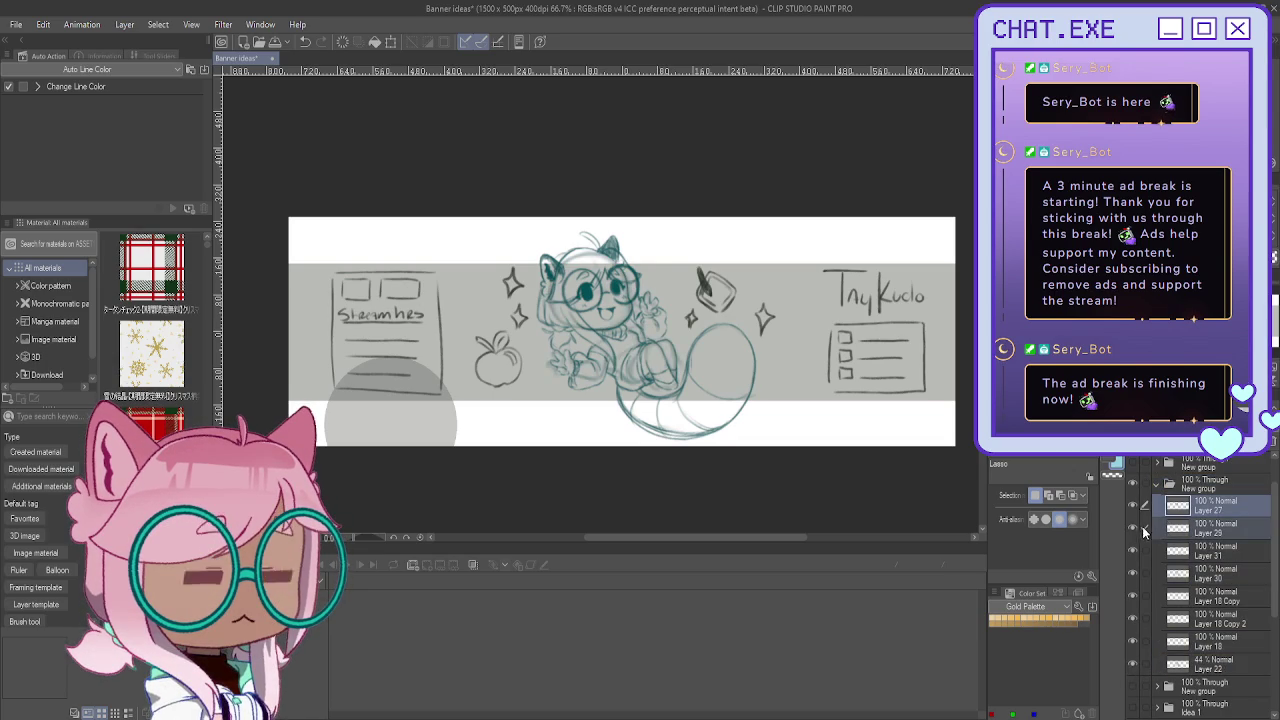
{"action": "left_click", "coordinate": [1133, 597]}
{"action": "left_click", "coordinate": [1133, 597]}
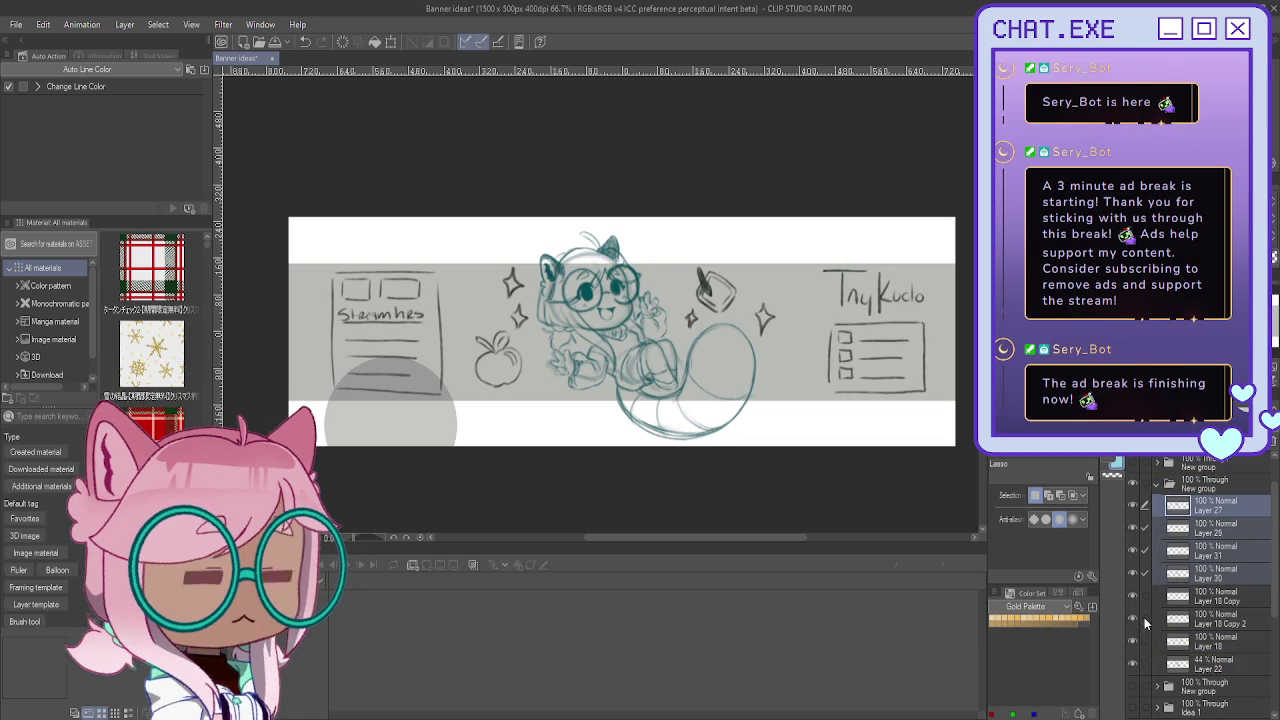
{"action": "left_click", "coordinate": [1143, 652]}
{"action": "left_click", "coordinate": [1134, 644]}
{"action": "left_click", "coordinate": [1134, 644]}
{"action": "left_click", "coordinate": [1213, 515]}
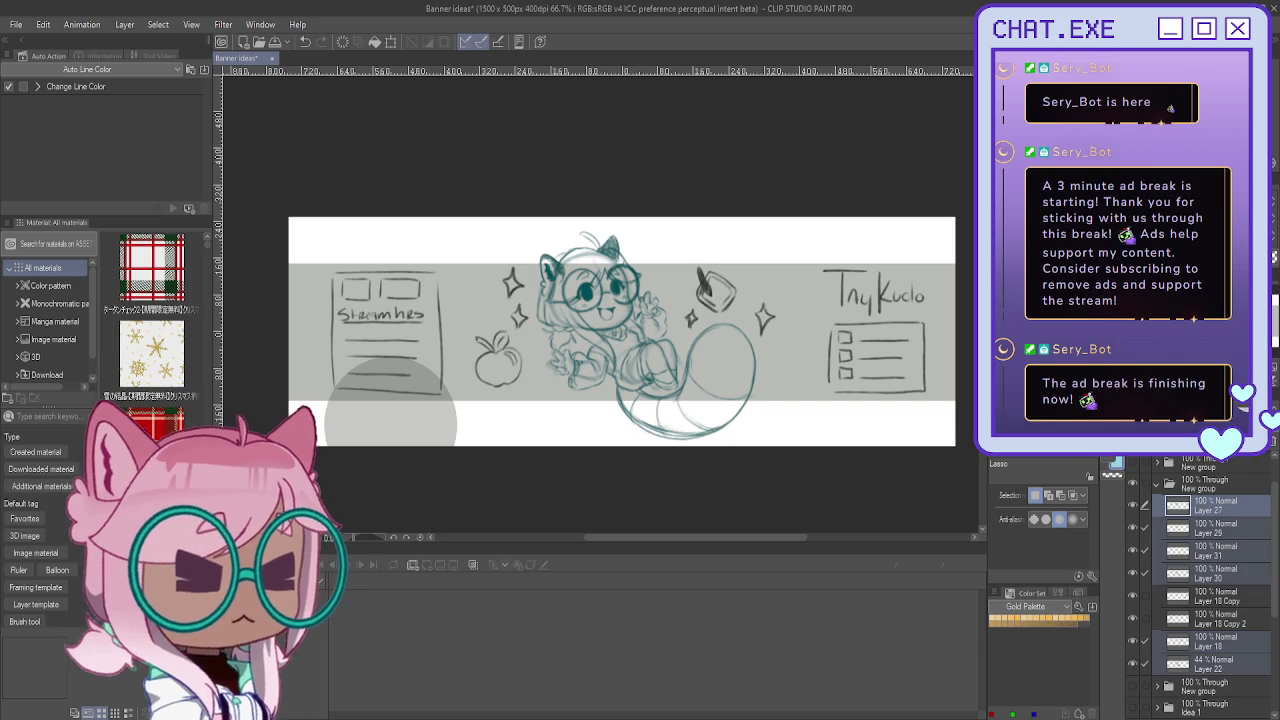
{"action": "key", "text": "ctrl+g"}
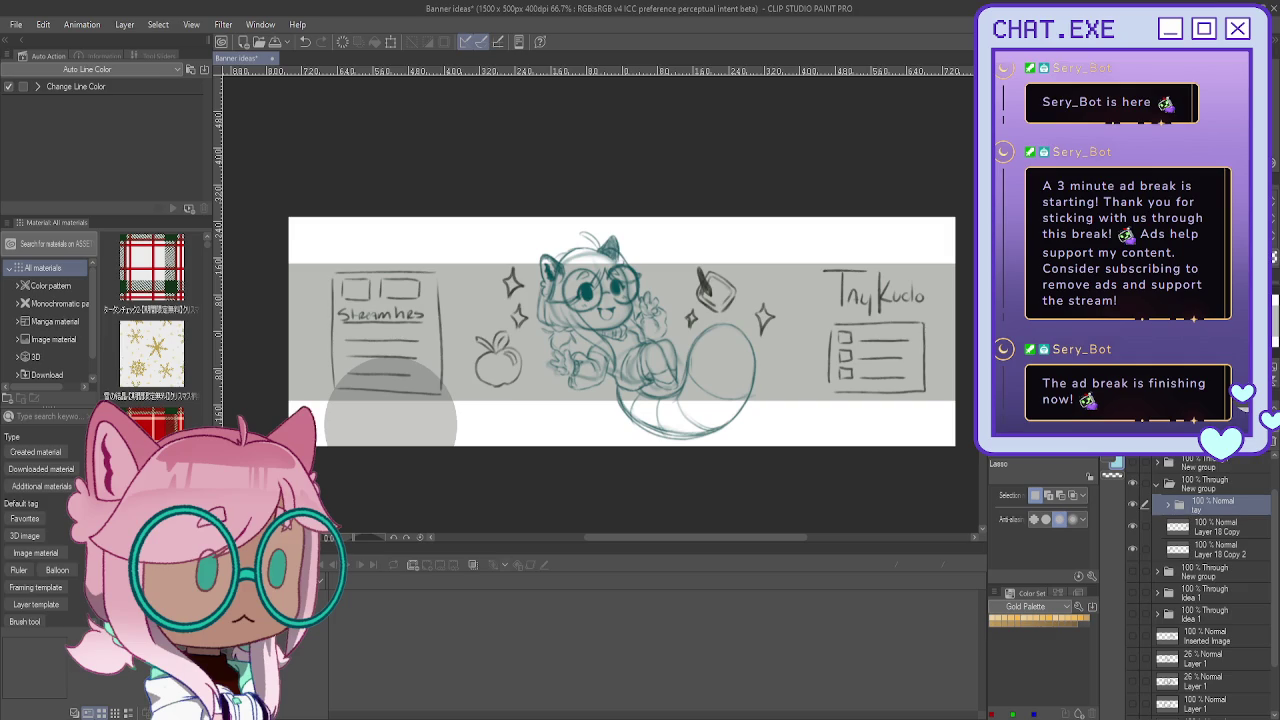
{"action": "left_click", "coordinate": [1133, 549]}
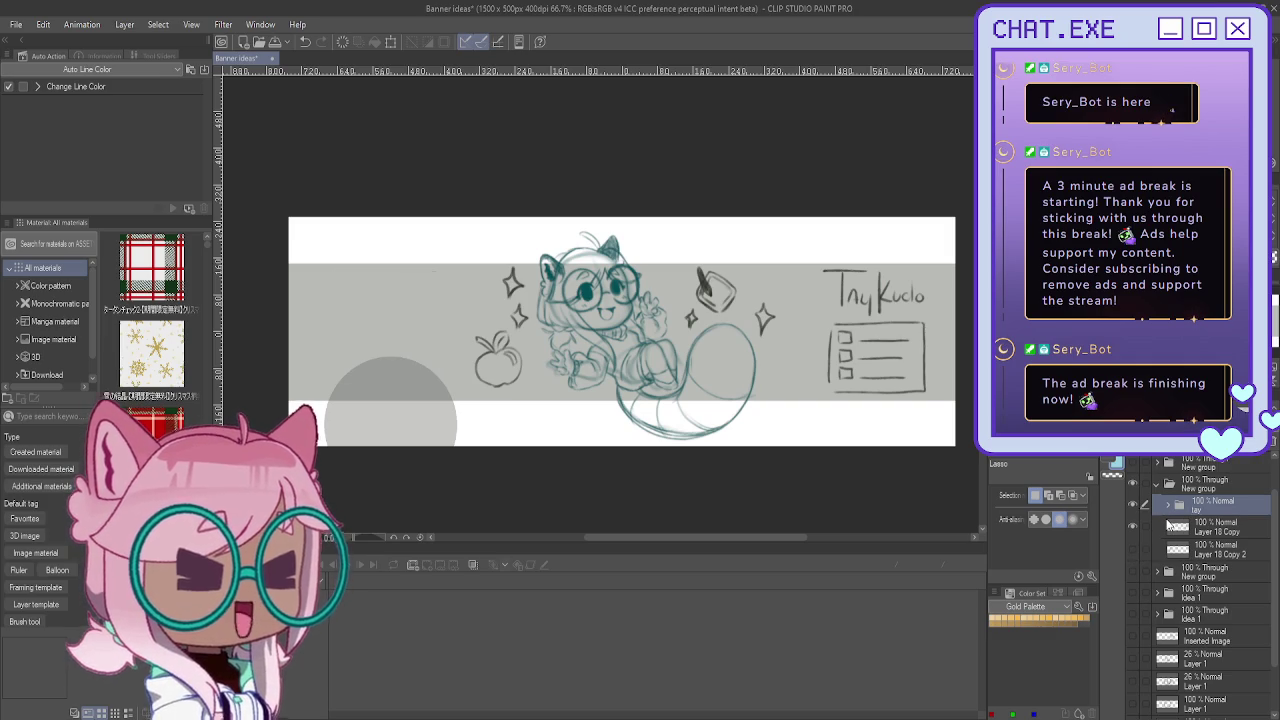
Step: Lasso the Tny Kudo title on the layout layer and copy it onto a new layer
{"action": "left_click", "coordinate": [1133, 527]}
{"action": "left_click", "coordinate": [1133, 527]}
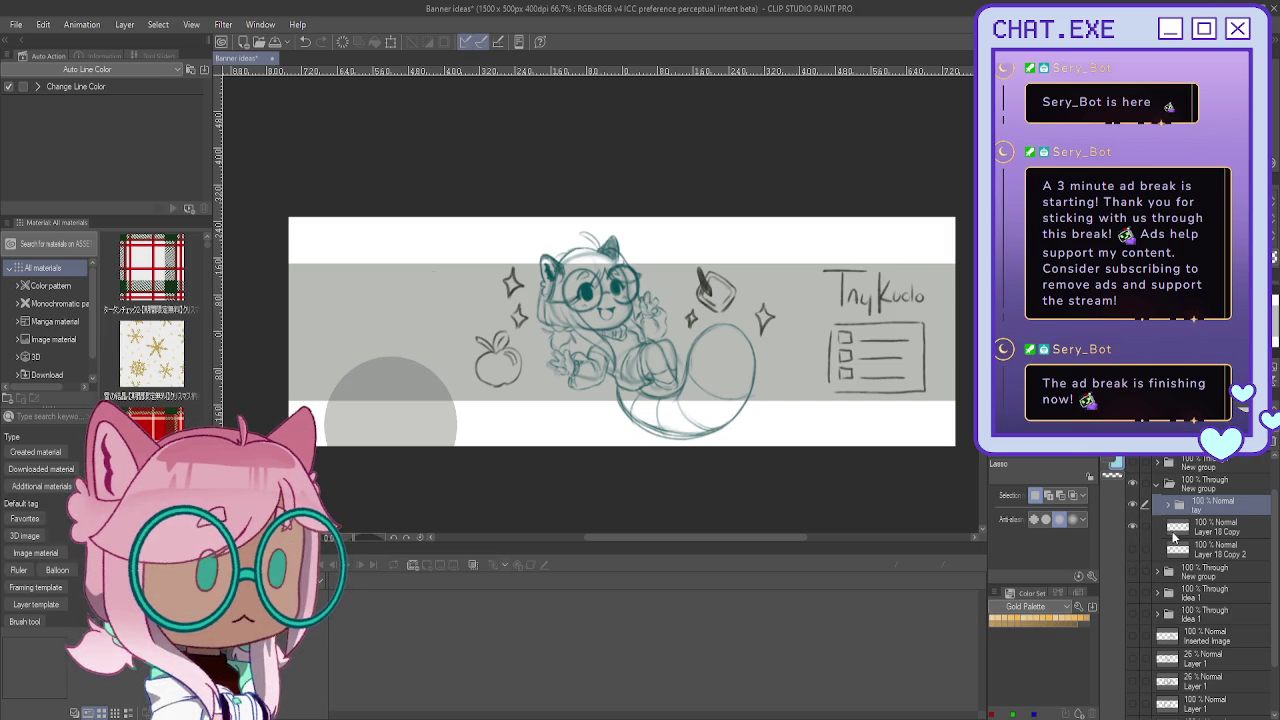
{"action": "left_click", "coordinate": [1181, 522]}
{"action": "scroll", "coordinate": [874, 260], "scroll_direction": "up", "scroll_amount": 2}
{"action": "mouse_move", "coordinate": [878, 240]}
{"action": "left_mouse_down"}
{"action": "mouse_move", "coordinate": [892, 324]}
{"action": "mouse_move", "coordinate": [805, 310]}
{"action": "left_mouse_up"}
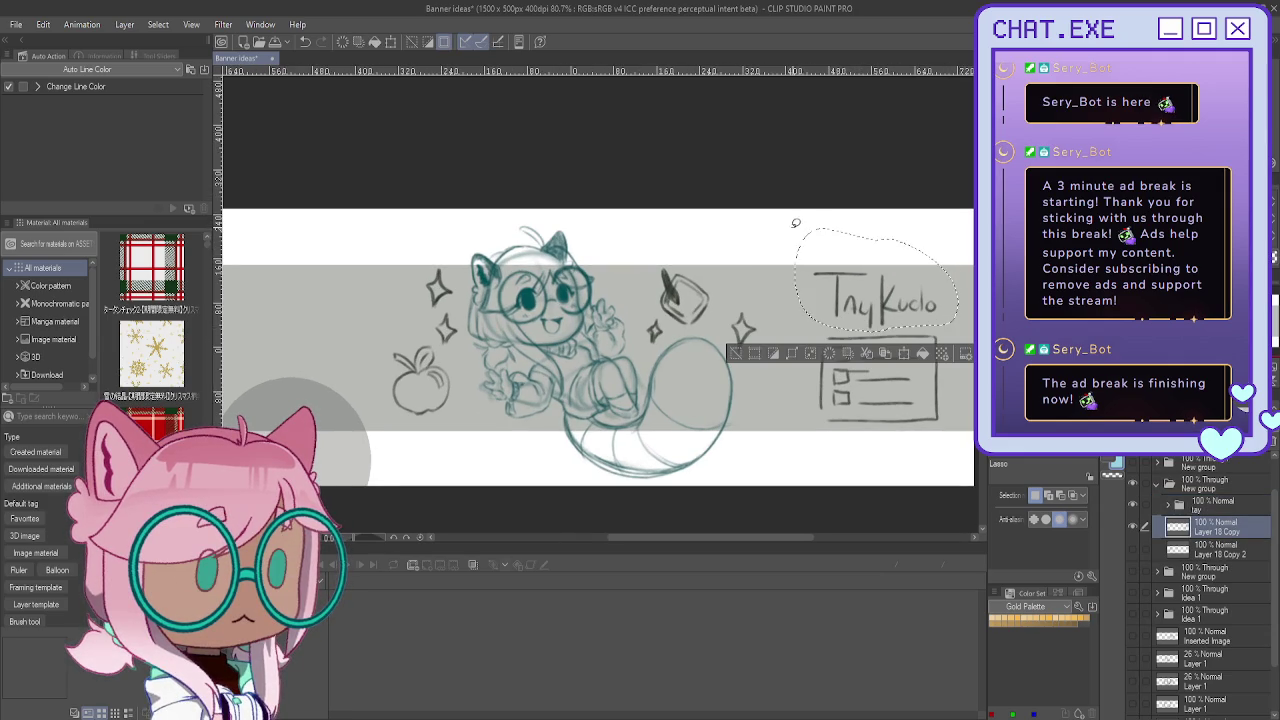
{"action": "left_click", "coordinate": [866, 354]}
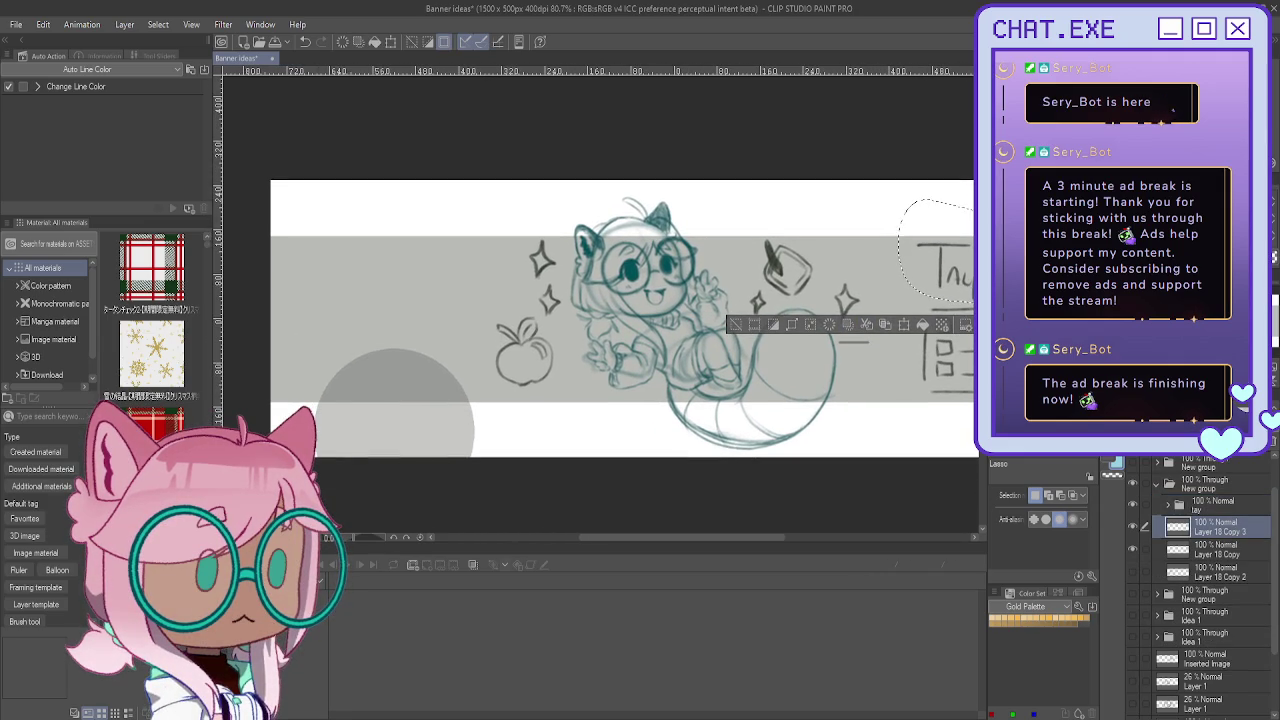
Step: Move the title copy to the banner's left end, scale it up, and deselect
{"action": "key", "text": "k"}
{"action": "left_click_drag", "start_coordinate": [954, 280], "coordinate": [362, 306]}
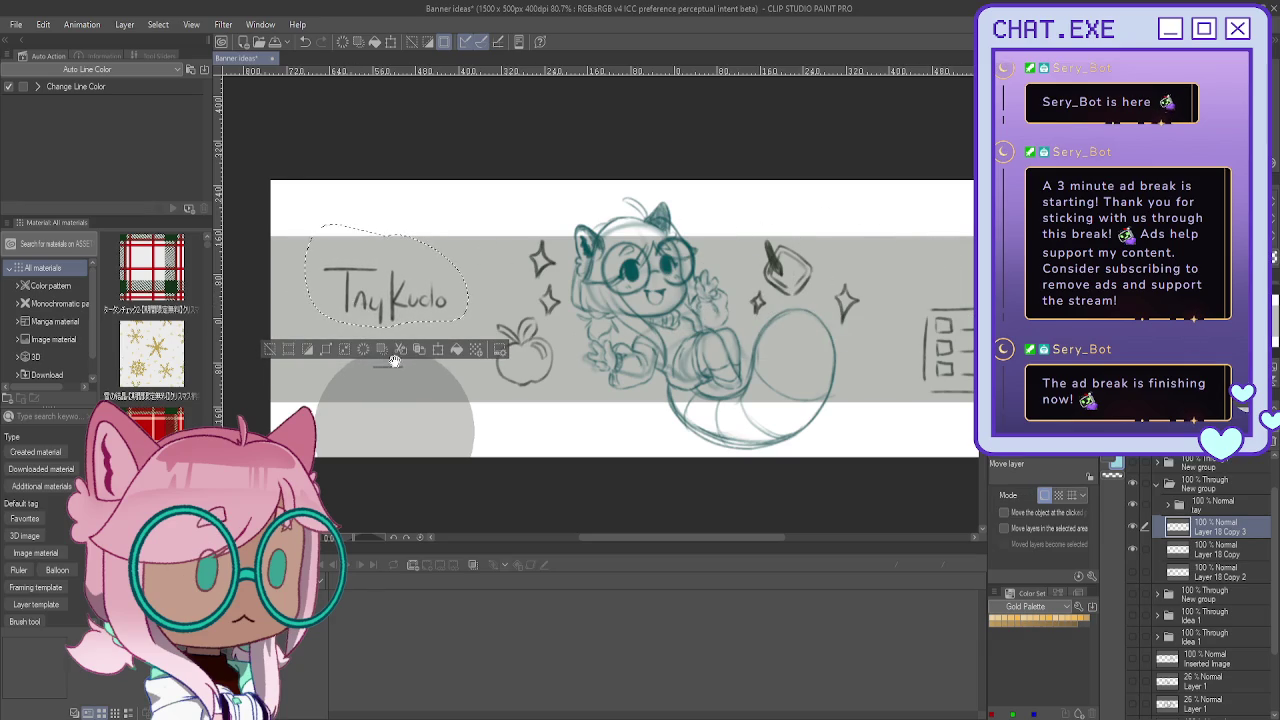
{"action": "key", "text": "ctrl+t"}
{"action": "left_click_drag", "start_coordinate": [386, 222], "coordinate": [386, 199]}
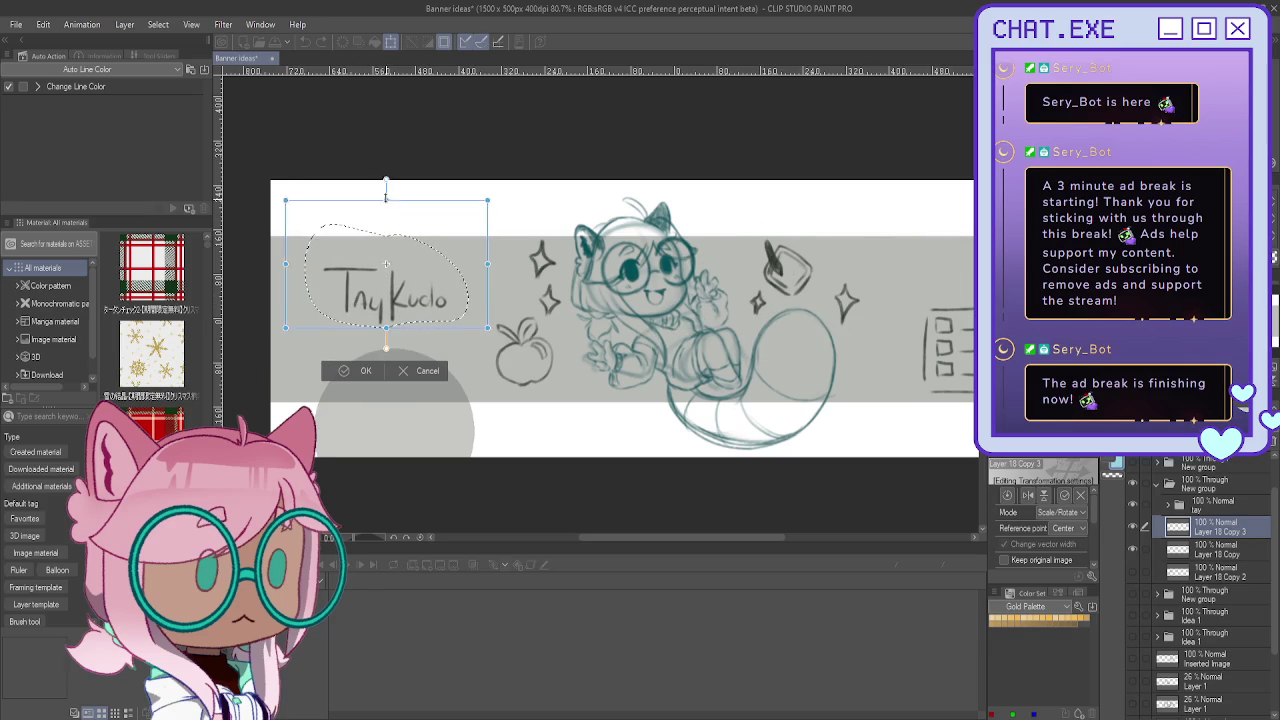
{"action": "left_click_drag", "start_coordinate": [286, 328], "coordinate": [262, 354]}
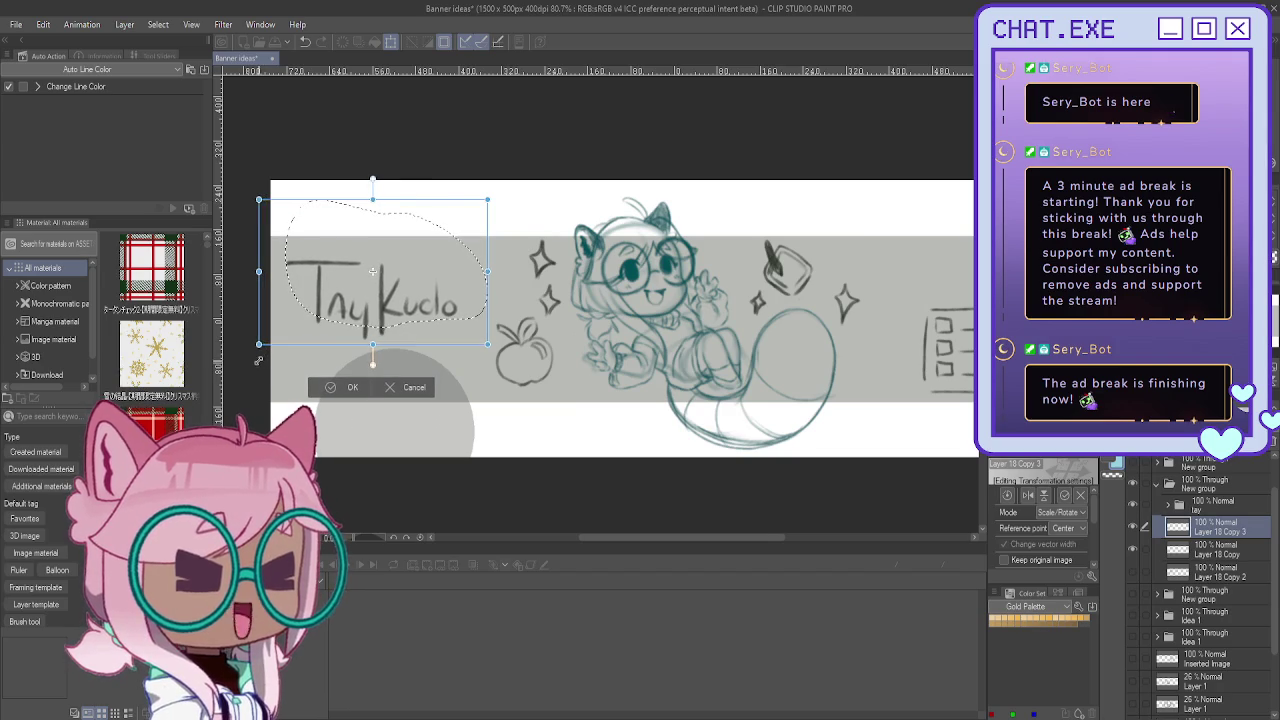
{"action": "left_click_drag", "start_coordinate": [366, 334], "coordinate": [366, 323]}
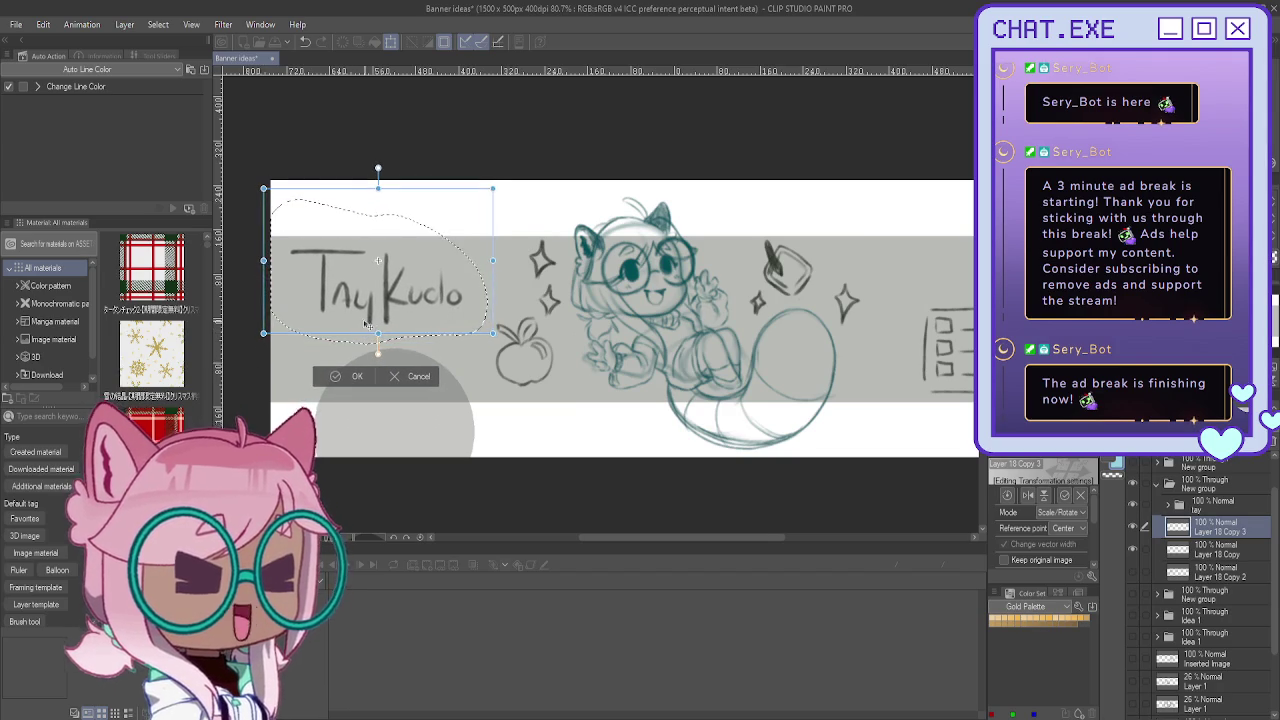
{"action": "left_click", "coordinate": [338, 376]}
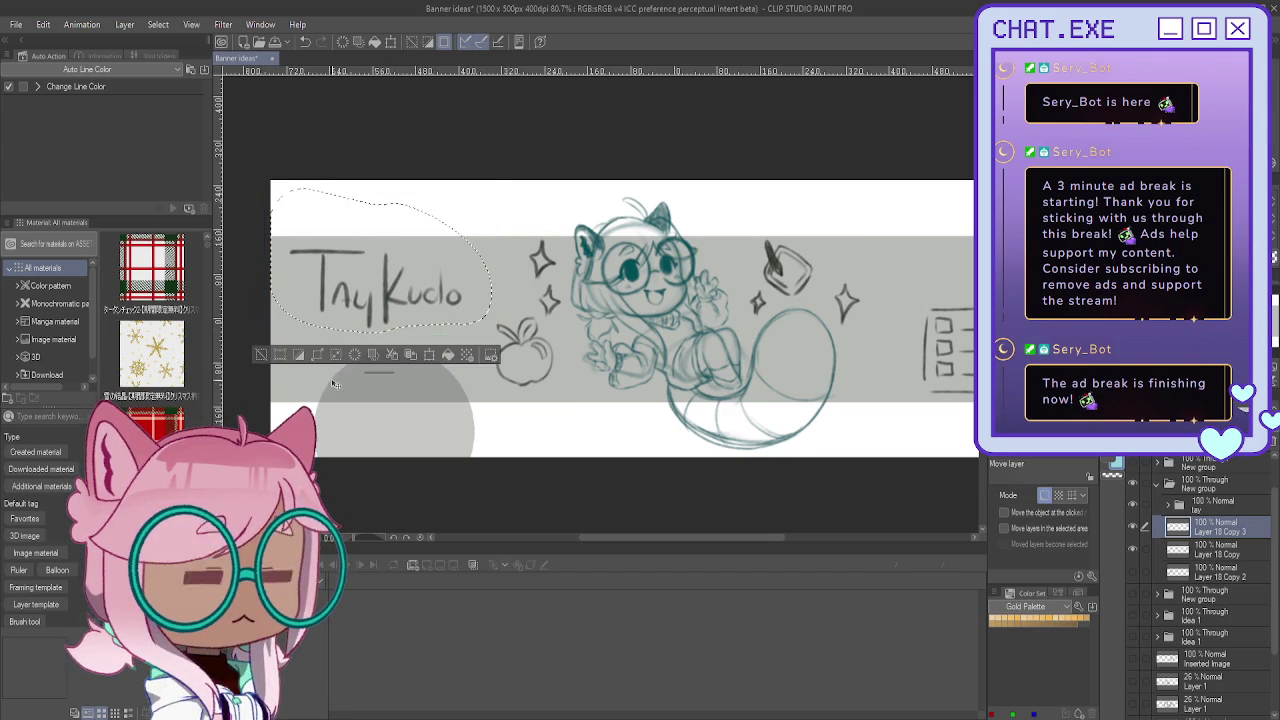
{"action": "left_click", "coordinate": [260, 355]}
Step: Nudge the title copy left, then hide the copy layer
{"action": "left_click_drag", "start_coordinate": [600, 320], "coordinate": [460, 328]}
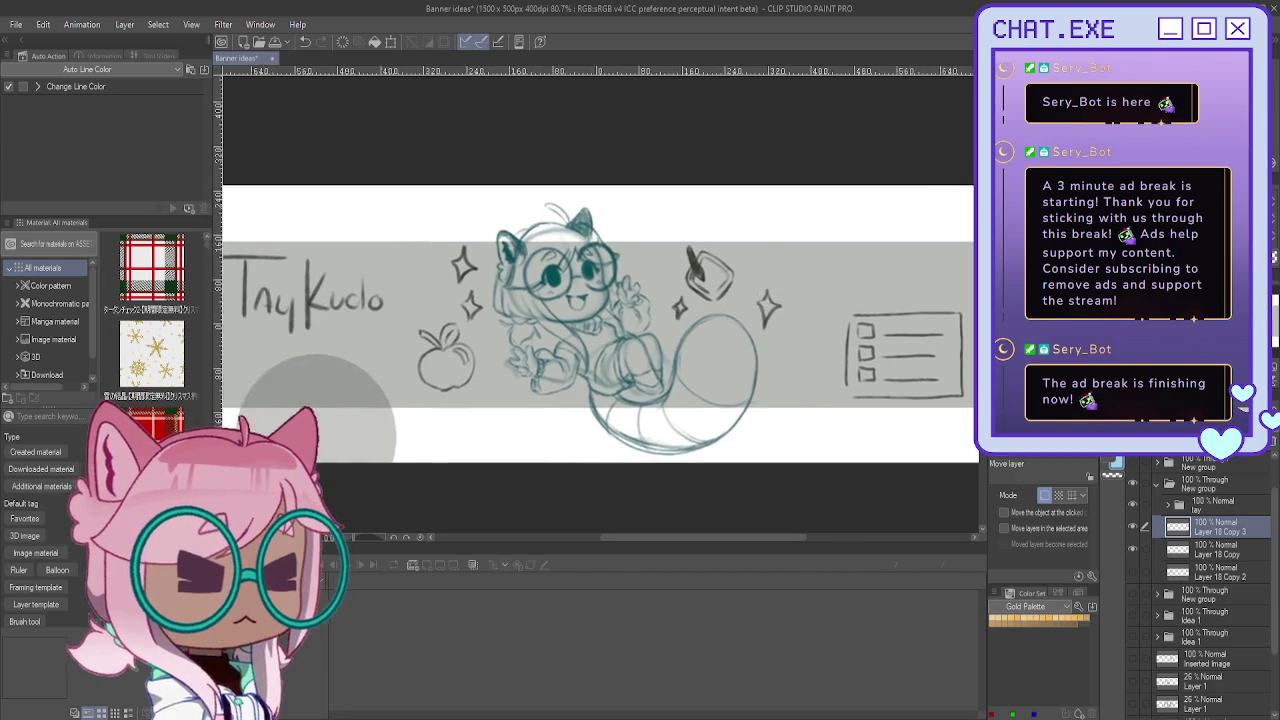
{"action": "left_click_drag", "start_coordinate": [600, 320], "coordinate": [572, 317]}
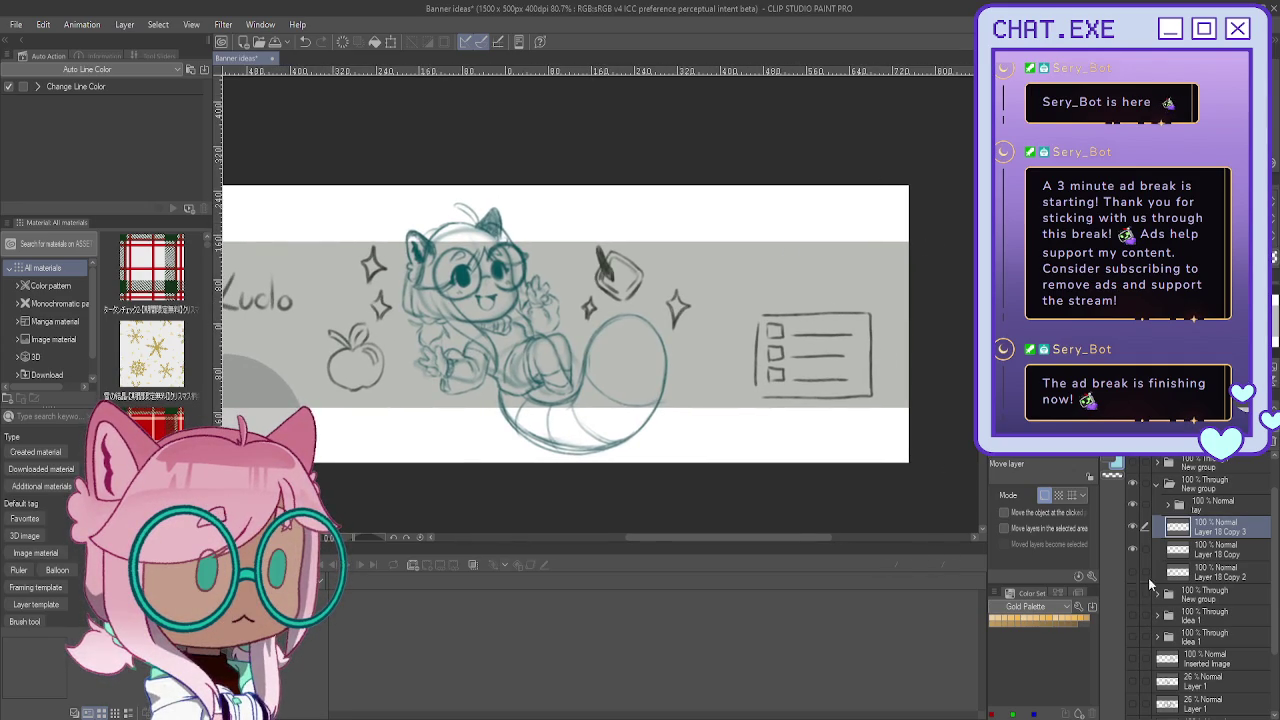
{"action": "left_click", "coordinate": [1132, 525]}
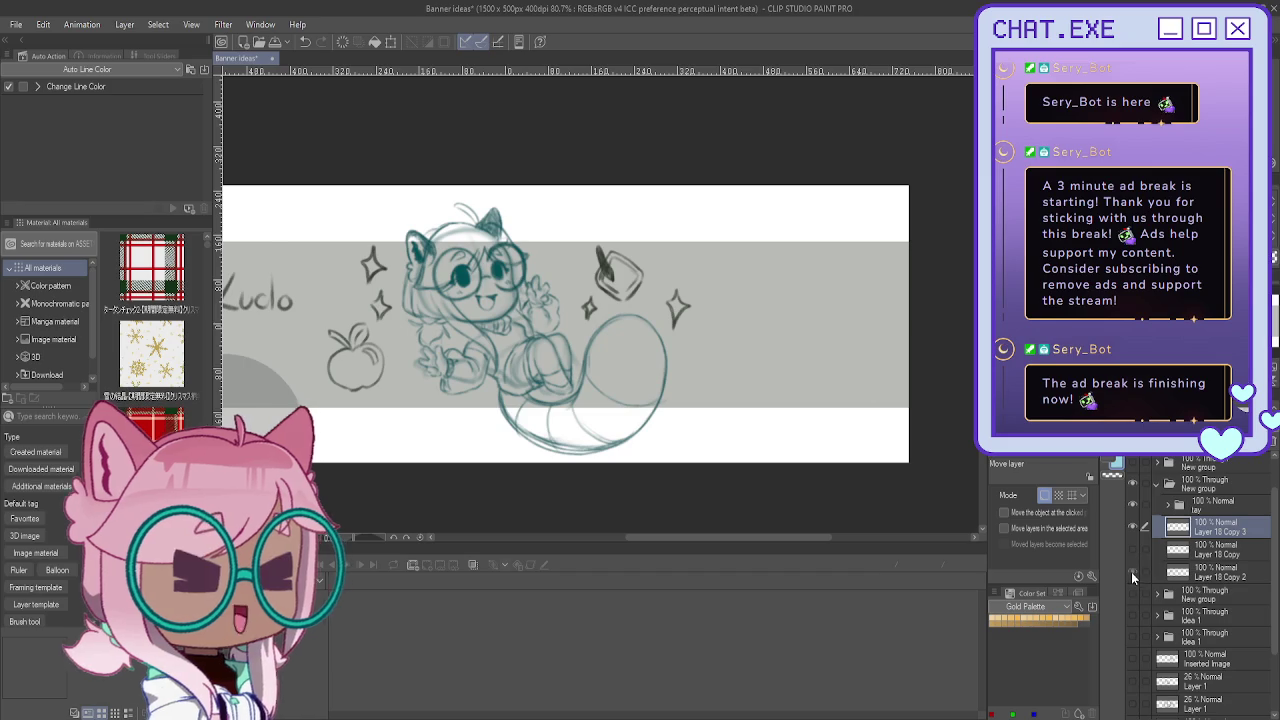
Step: Show and select Layer 18 Copy 2, then drag its checklist box to the banner's right side
{"action": "left_click", "coordinate": [1132, 571]}
{"action": "left_click", "coordinate": [1210, 572]}
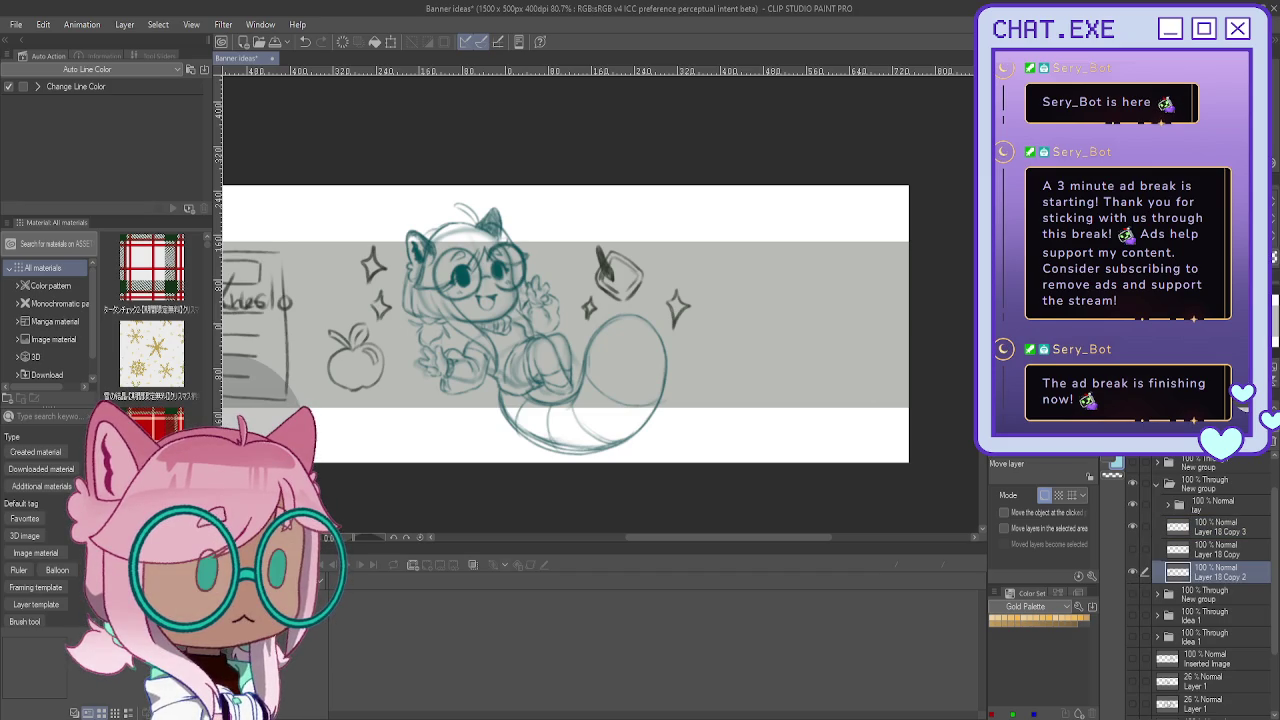
{"action": "mouse_move", "coordinate": [629, 342]}
{"action": "left_mouse_down"}
{"action": "mouse_move", "coordinate": [777, 418]}
{"action": "mouse_move", "coordinate": [765, 420]}
{"action": "left_mouse_up"}
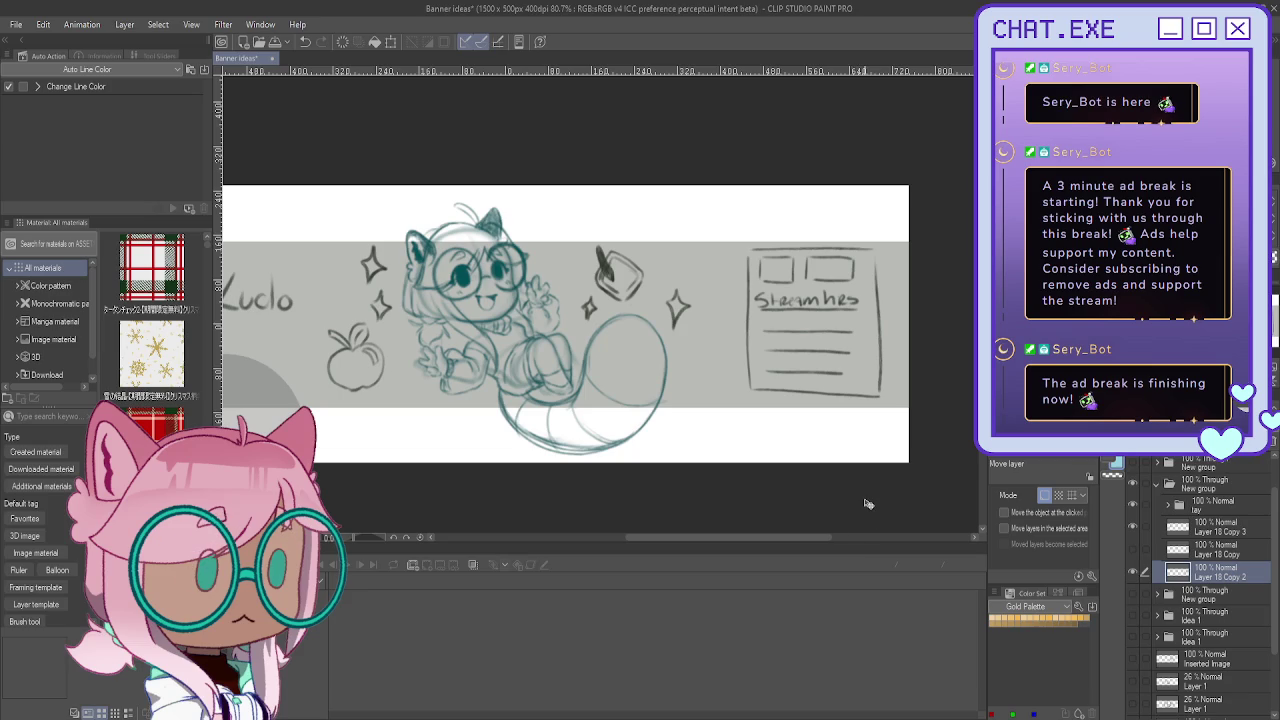
{"action": "mouse_move", "coordinate": [560, 320]}
{"action": "left_mouse_down"}
{"action": "mouse_move", "coordinate": [605, 360]}
{"action": "mouse_move", "coordinate": [645, 333]}
{"action": "left_mouse_up"}
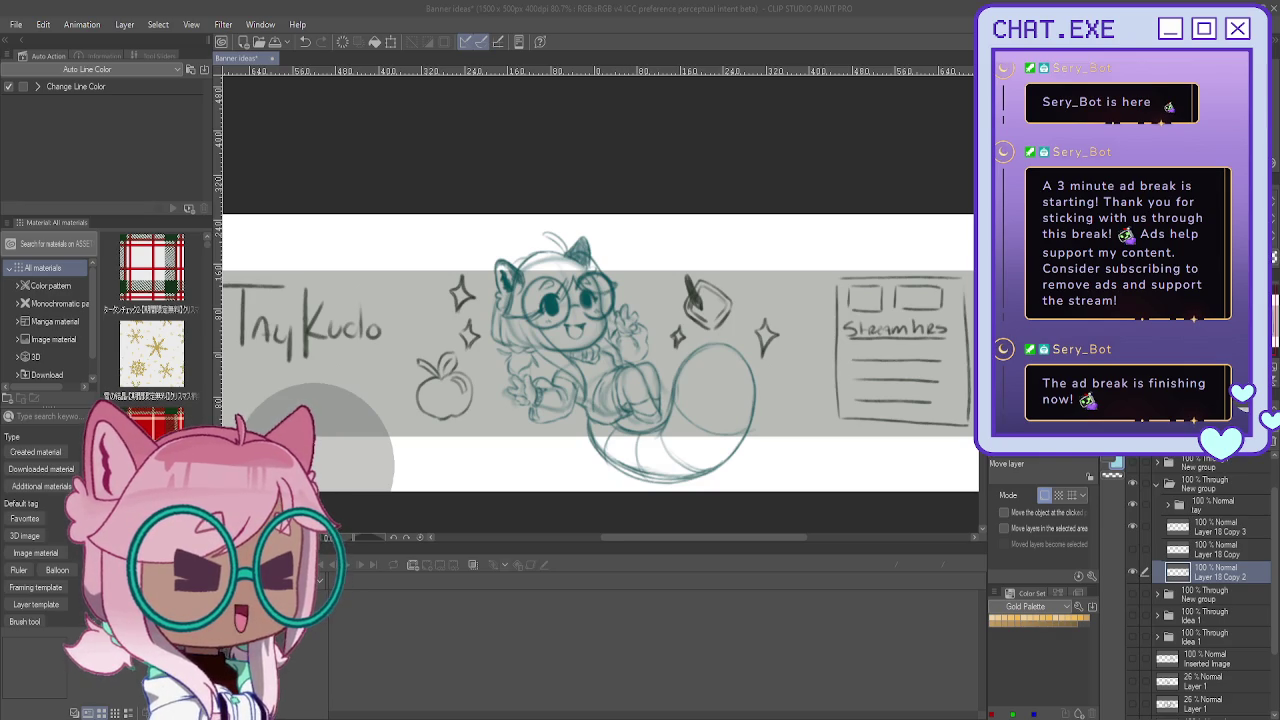
Step: Check the sketch groups, then combine the five sketch groups into Folder 1
{"action": "scroll", "coordinate": [600, 350], "scroll_direction": "down", "scroll_amount": 3}
{"action": "scroll", "coordinate": [597, 290], "scroll_direction": "up", "scroll_amount": 2}
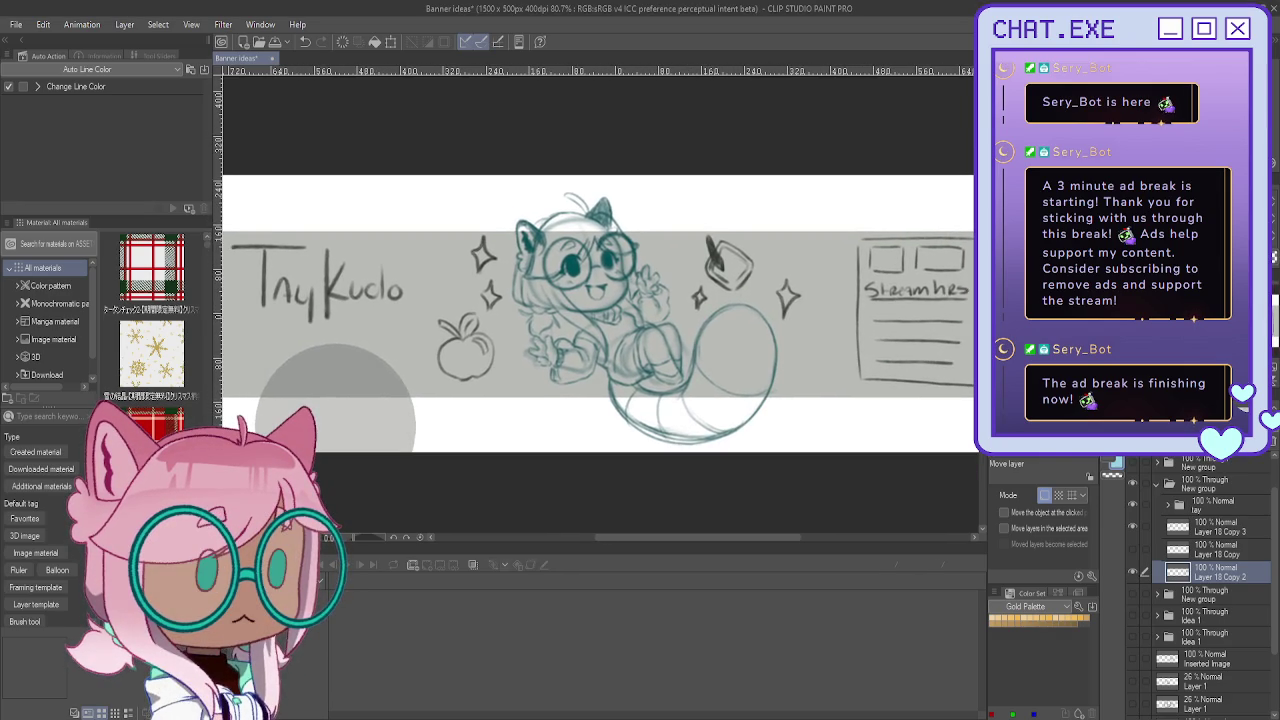
{"action": "left_click", "coordinate": [1157, 485]}
{"action": "left_click", "coordinate": [1133, 487]}
{"action": "left_click", "coordinate": [1134, 490]}
{"action": "scroll", "coordinate": [1136, 520], "scroll_direction": "up", "scroll_amount": 2}
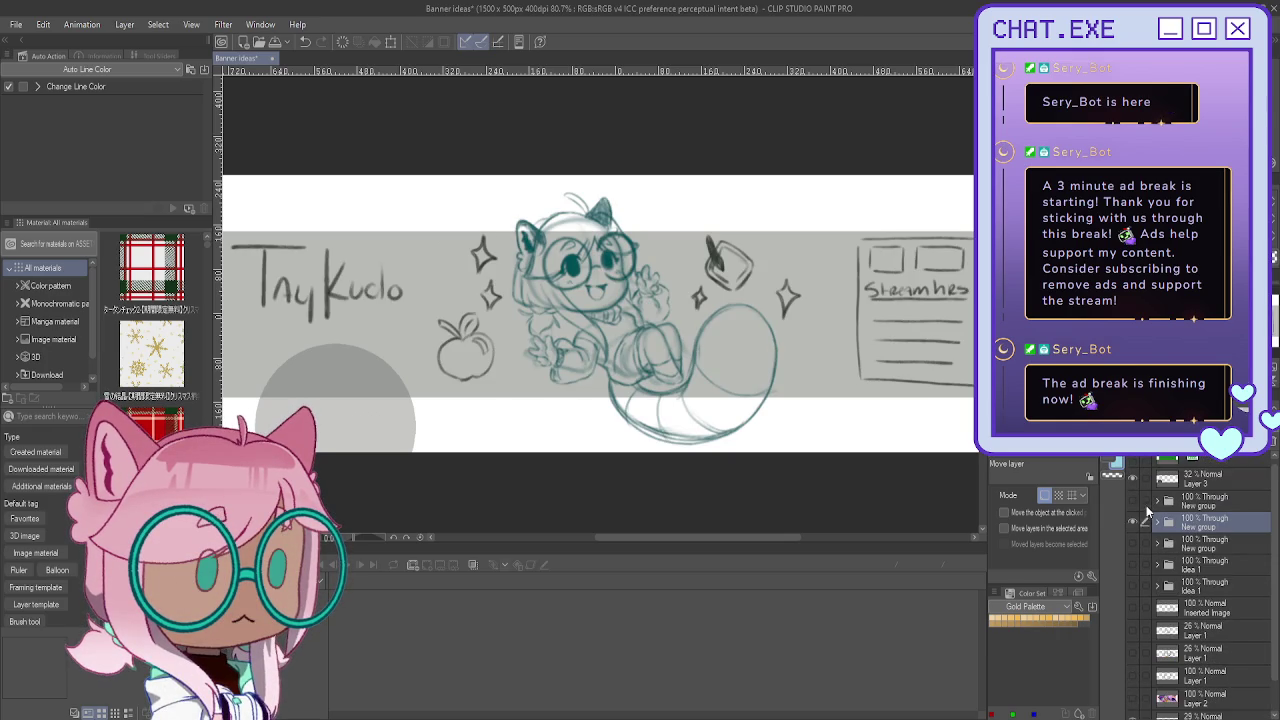
{"action": "left_click", "coordinate": [1133, 508]}
{"action": "left_click", "coordinate": [1133, 510]}
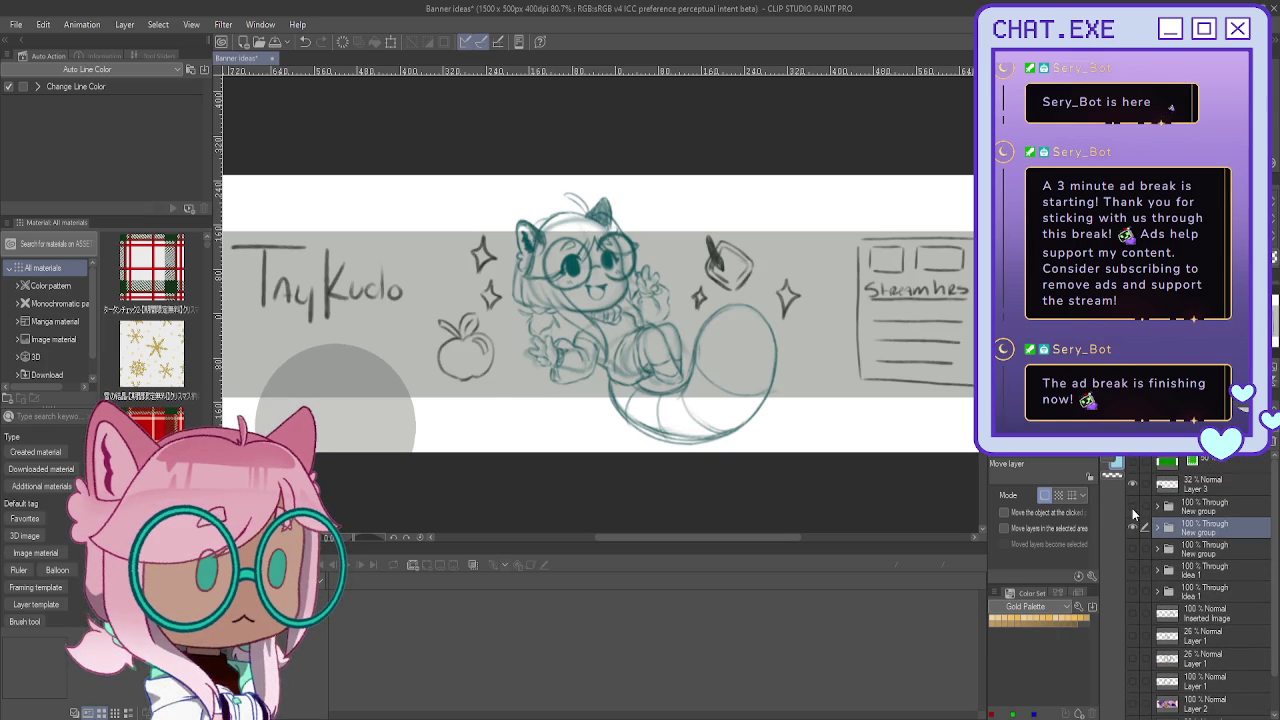
{"action": "left_click_drag", "start_coordinate": [1145, 507], "coordinate": [1145, 566]}
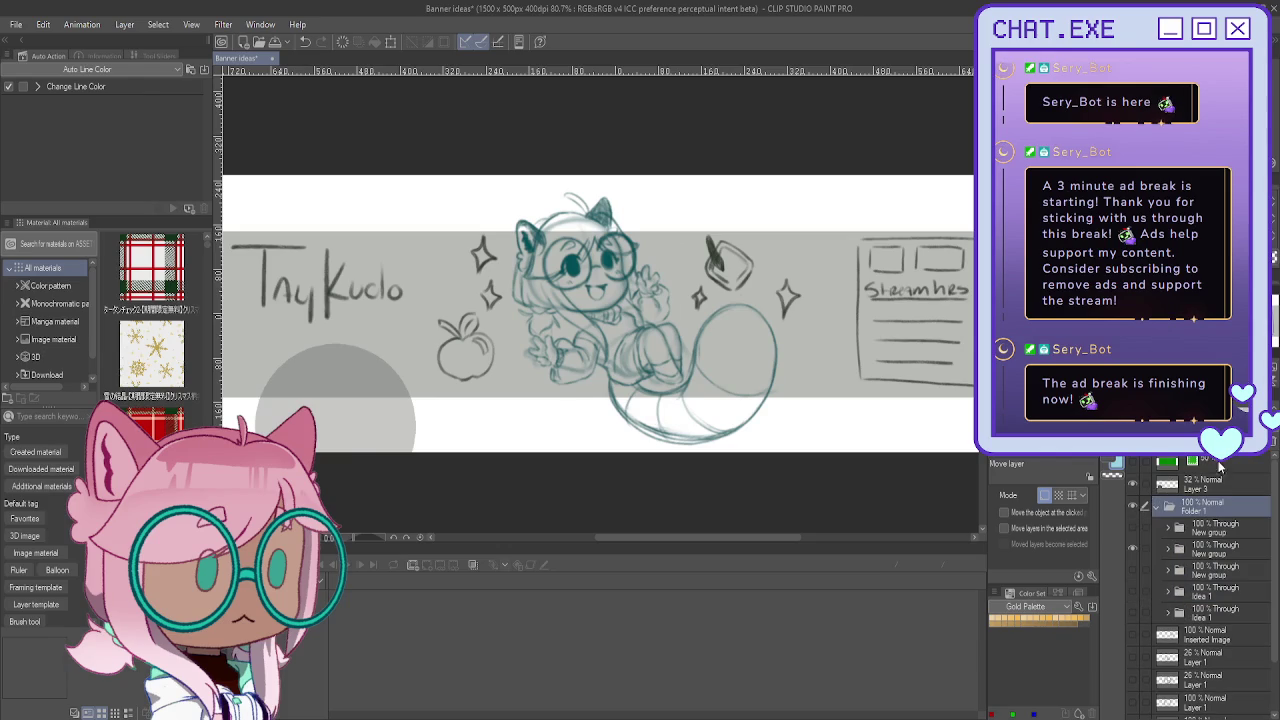
{"action": "key", "text": "ctrl+g"}
Step: Fade Folder 1 to roughly 25–29% opacity
{"action": "scroll", "coordinate": [1147, 527], "scroll_direction": "down", "scroll_amount": 1}
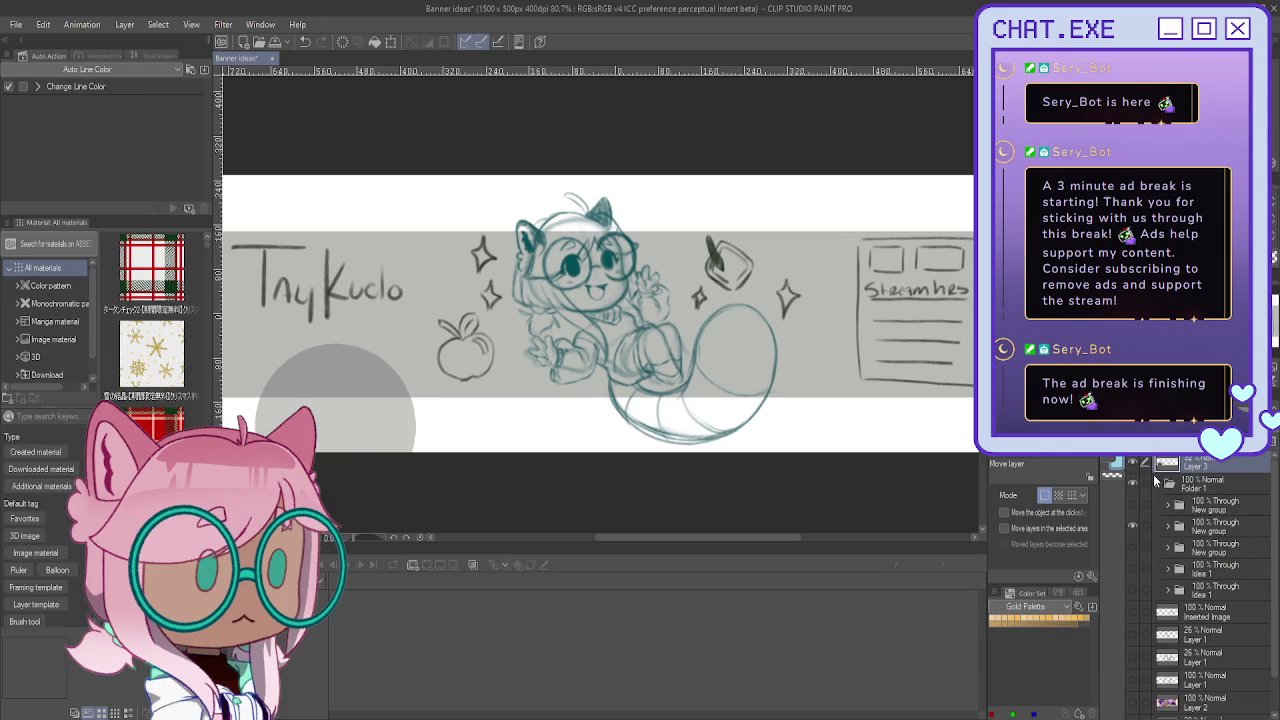
{"action": "left_click", "coordinate": [1155, 484]}
{"action": "left_click", "coordinate": [1155, 484]}
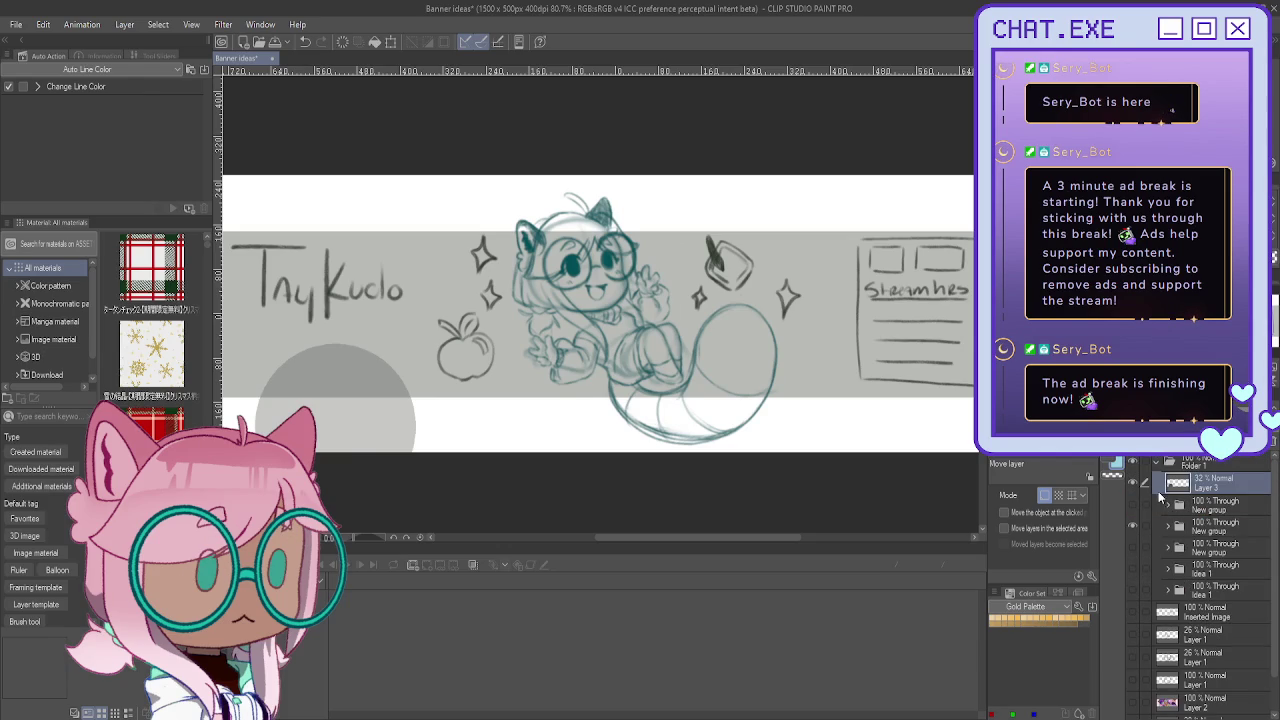
{"action": "left_click", "coordinate": [1159, 468]}
{"action": "left_click_drag", "start_coordinate": [1262, 447], "coordinate": [1145, 447]}
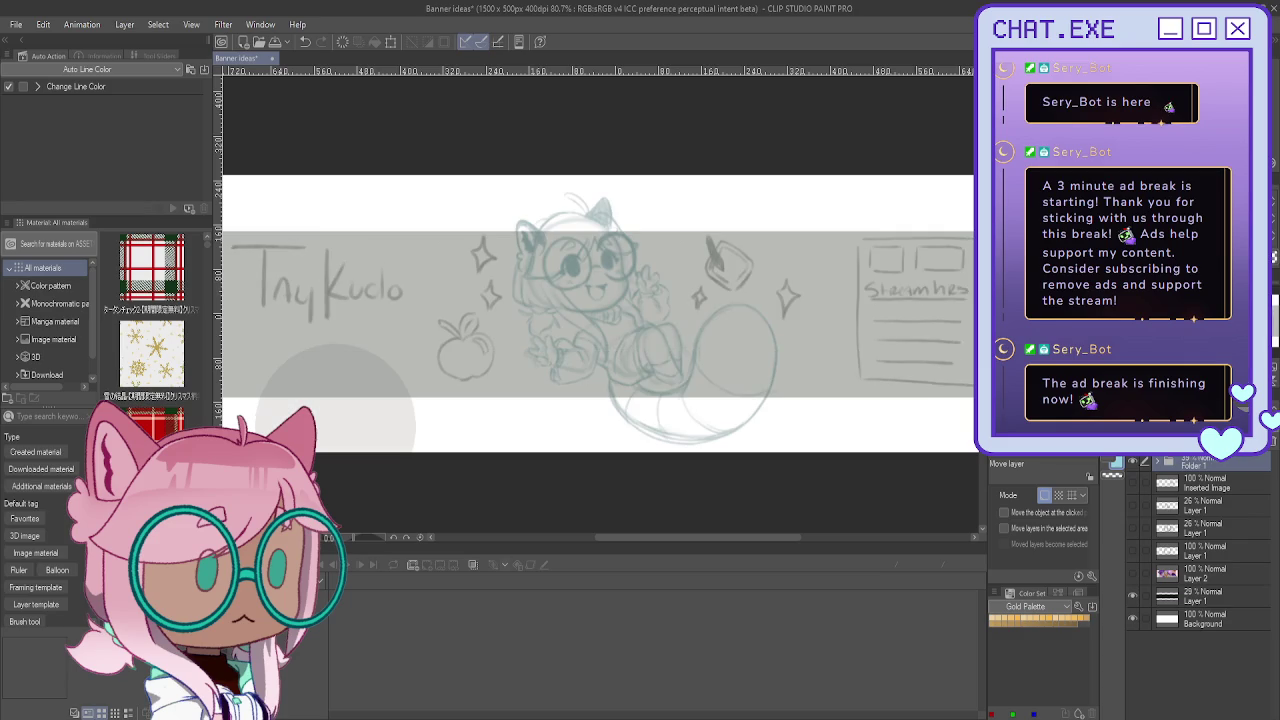
Step: Add a new folder with a fresh ink layer at the top of the stack
{"action": "key", "text": "ctrl+shift+n"}
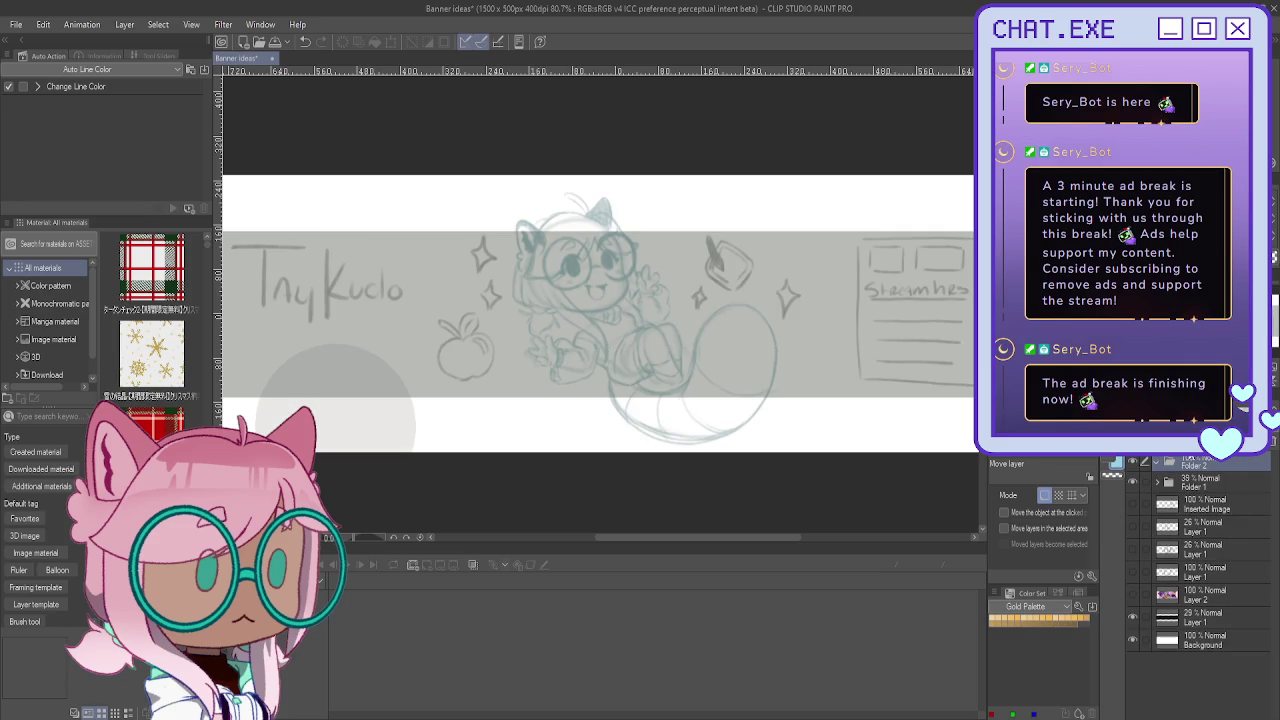
{"action": "key", "text": "ctrl+g"}
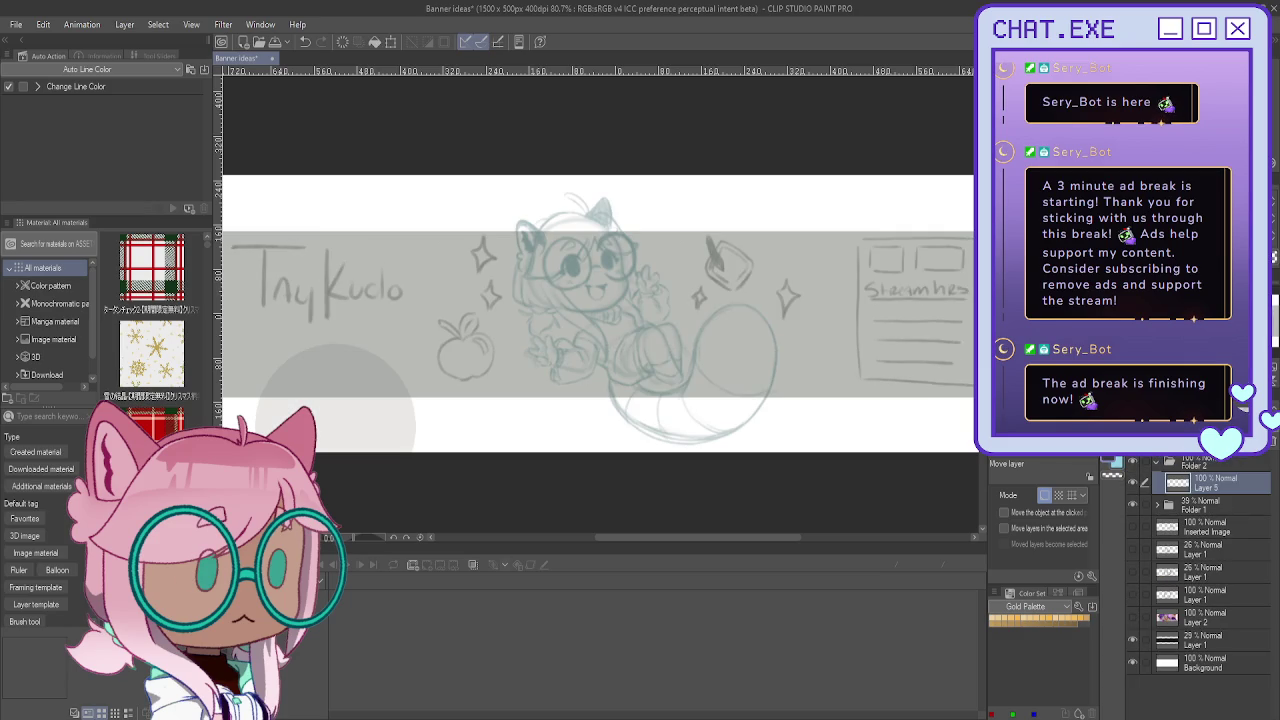
{"action": "key", "text": "p"}
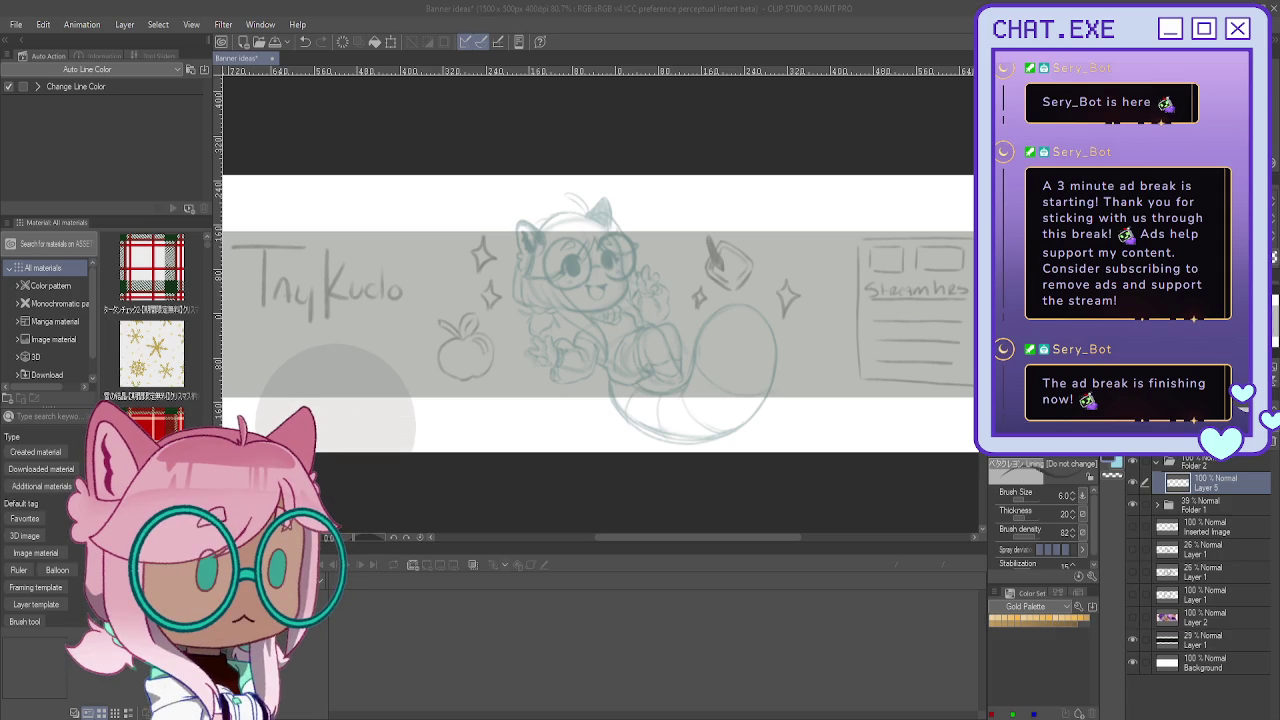
Step: Ink the left eye's outline with dark, thickened edges
{"action": "scroll", "coordinate": [578, 256], "scroll_direction": "up", "scroll_amount": 2}
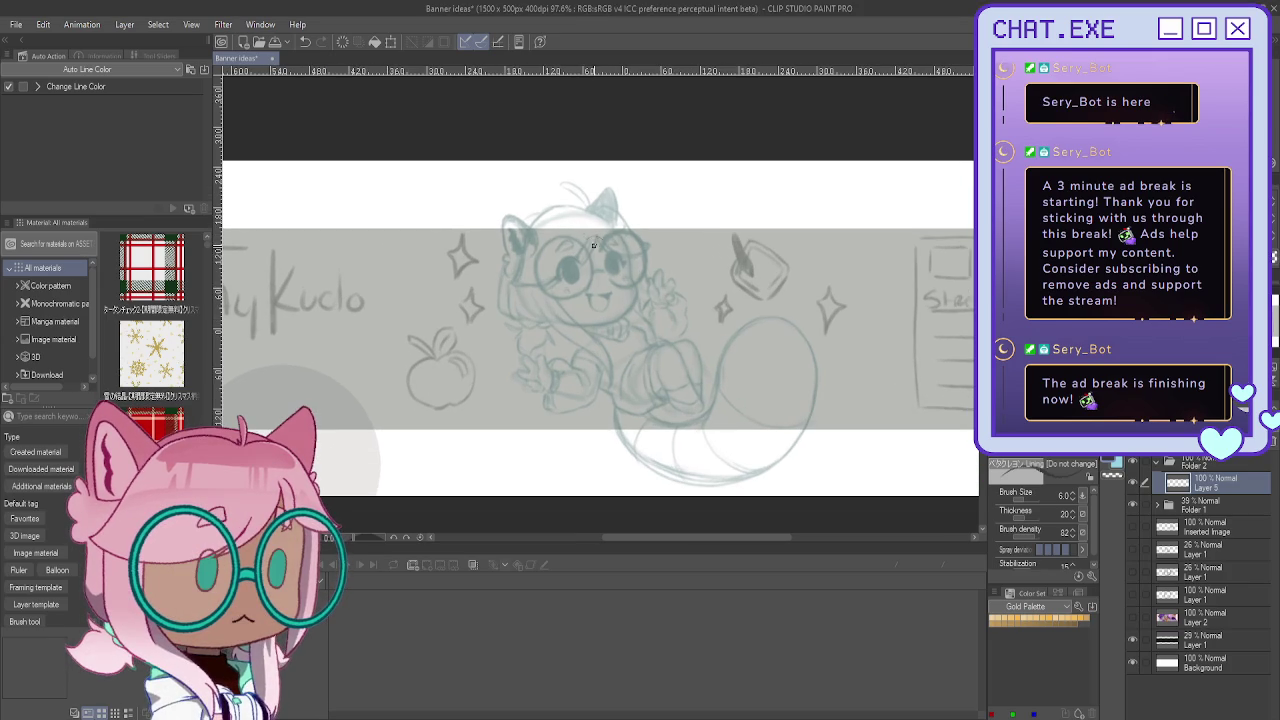
{"action": "scroll", "coordinate": [564, 213], "scroll_direction": "up", "scroll_amount": 1}
{"action": "scroll", "coordinate": [578, 213], "scroll_direction": "up", "scroll_amount": 1}
{"action": "scroll", "coordinate": [594, 213], "scroll_direction": "up", "scroll_amount": 1}
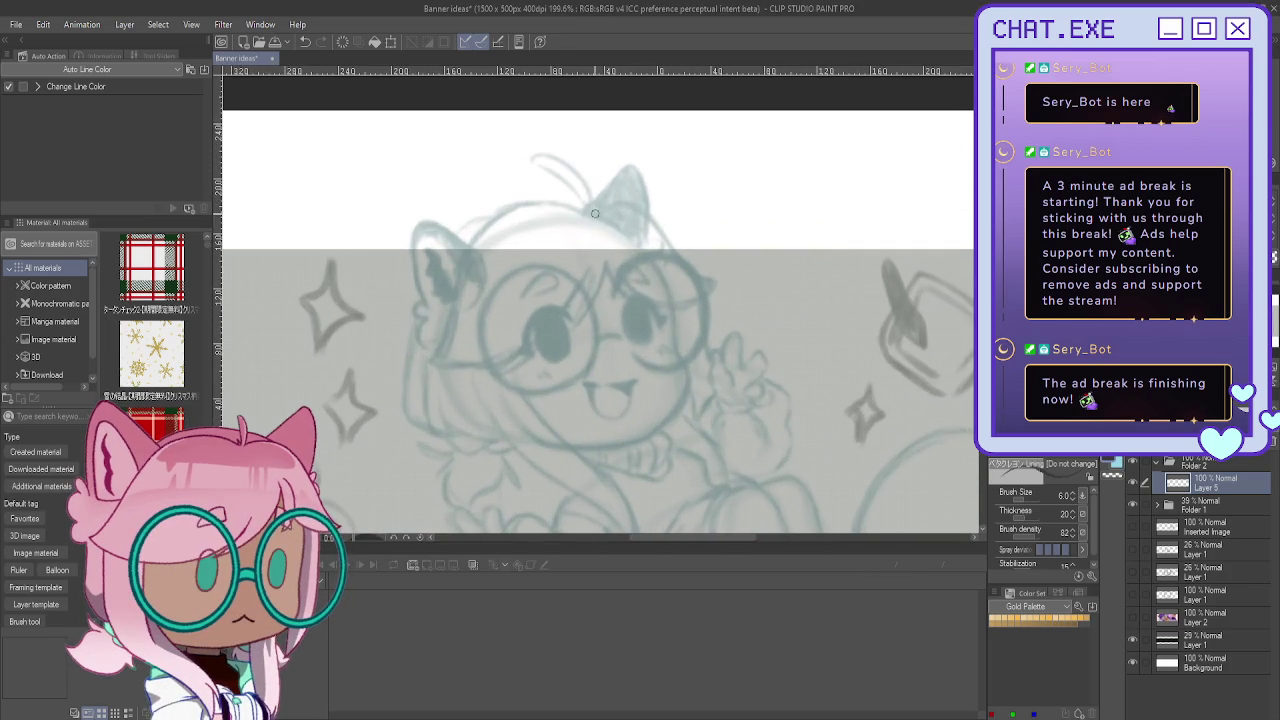
{"action": "scroll", "coordinate": [607, 177], "scroll_direction": "up", "scroll_amount": 1}
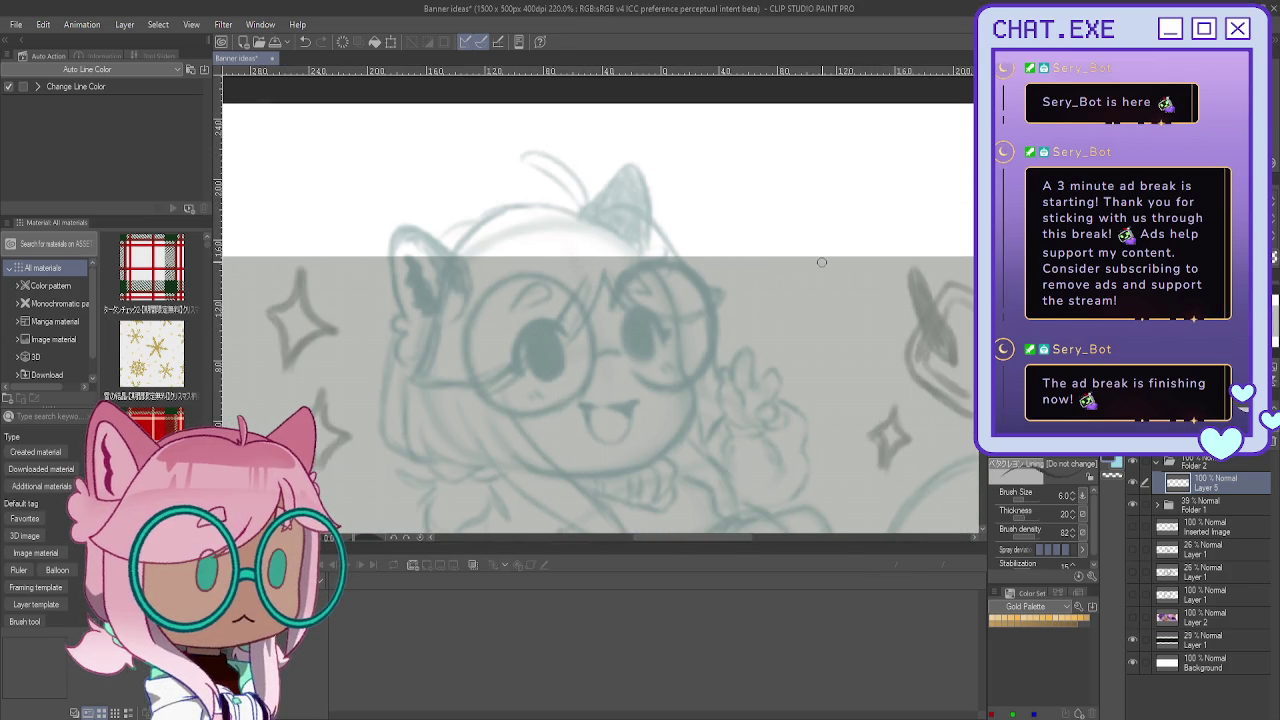
{"action": "scroll", "coordinate": [822, 262], "scroll_direction": "down", "scroll_amount": 1}
{"action": "scroll", "coordinate": [822, 262], "scroll_direction": "down", "scroll_amount": 1}
{"action": "scroll", "coordinate": [444, 350], "scroll_direction": "down", "scroll_amount": 1}
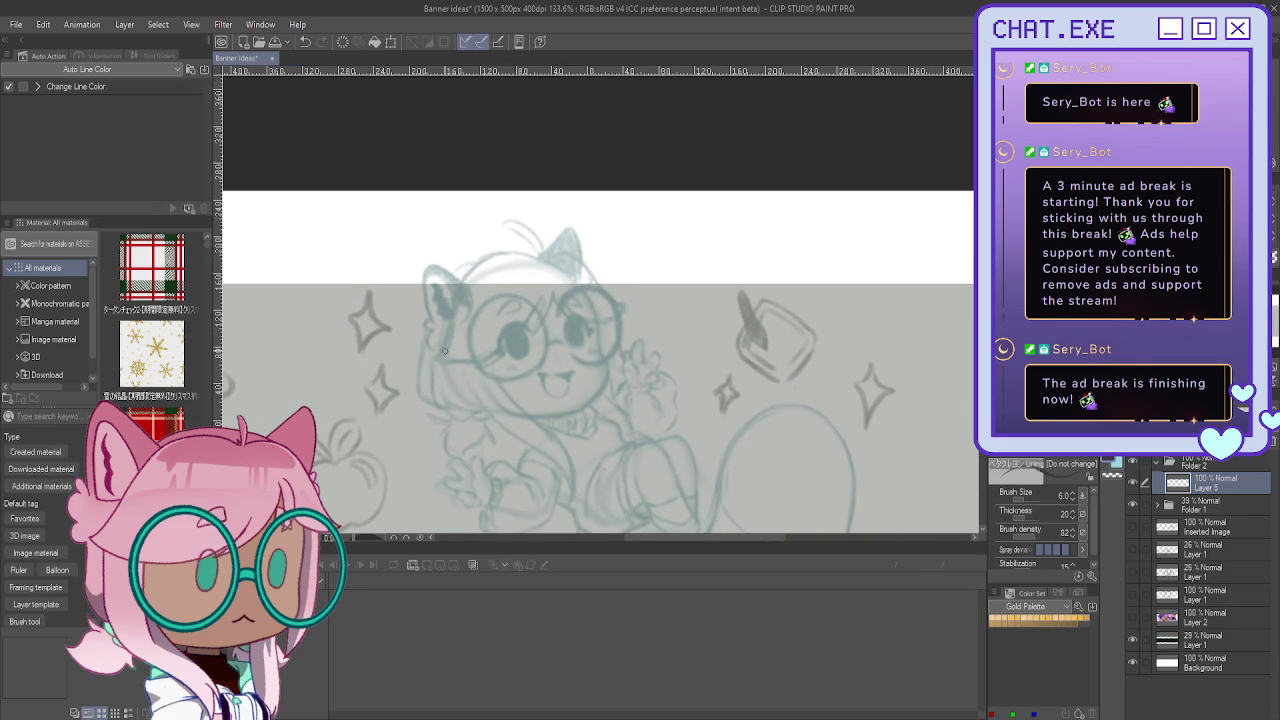
{"action": "scroll", "coordinate": [458, 355], "scroll_direction": "up", "scroll_amount": 1}
{"action": "scroll", "coordinate": [475, 340], "scroll_direction": "up", "scroll_amount": 1}
{"action": "scroll", "coordinate": [480, 337], "scroll_direction": "up", "scroll_amount": 1}
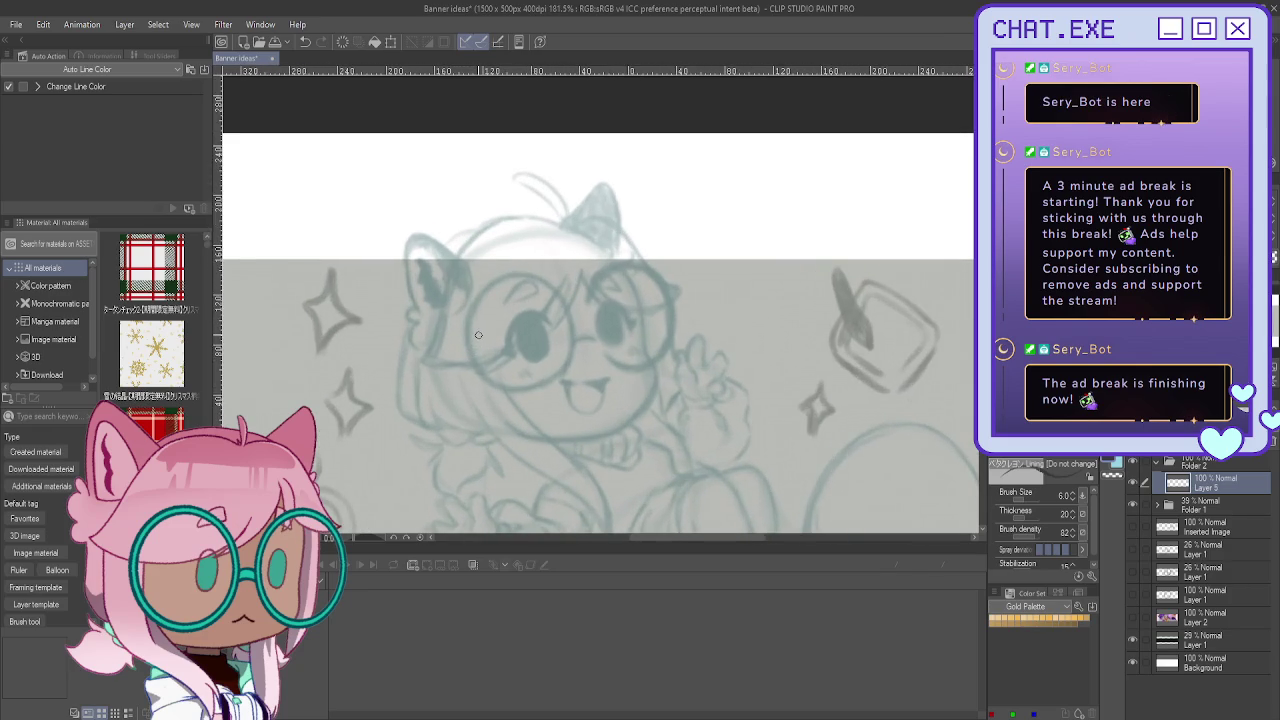
{"action": "scroll", "coordinate": [539, 295], "scroll_direction": "up", "scroll_amount": 1}
{"action": "scroll", "coordinate": [539, 295], "scroll_direction": "up", "scroll_amount": 1}
{"action": "scroll", "coordinate": [539, 295], "scroll_direction": "up", "scroll_amount": 1}
{"action": "mouse_move", "coordinate": [558, 321]}
{"action": "left_mouse_down"}
{"action": "mouse_move", "coordinate": [508, 336]}
{"action": "mouse_move", "coordinate": [508, 370]}
{"action": "left_mouse_up"}
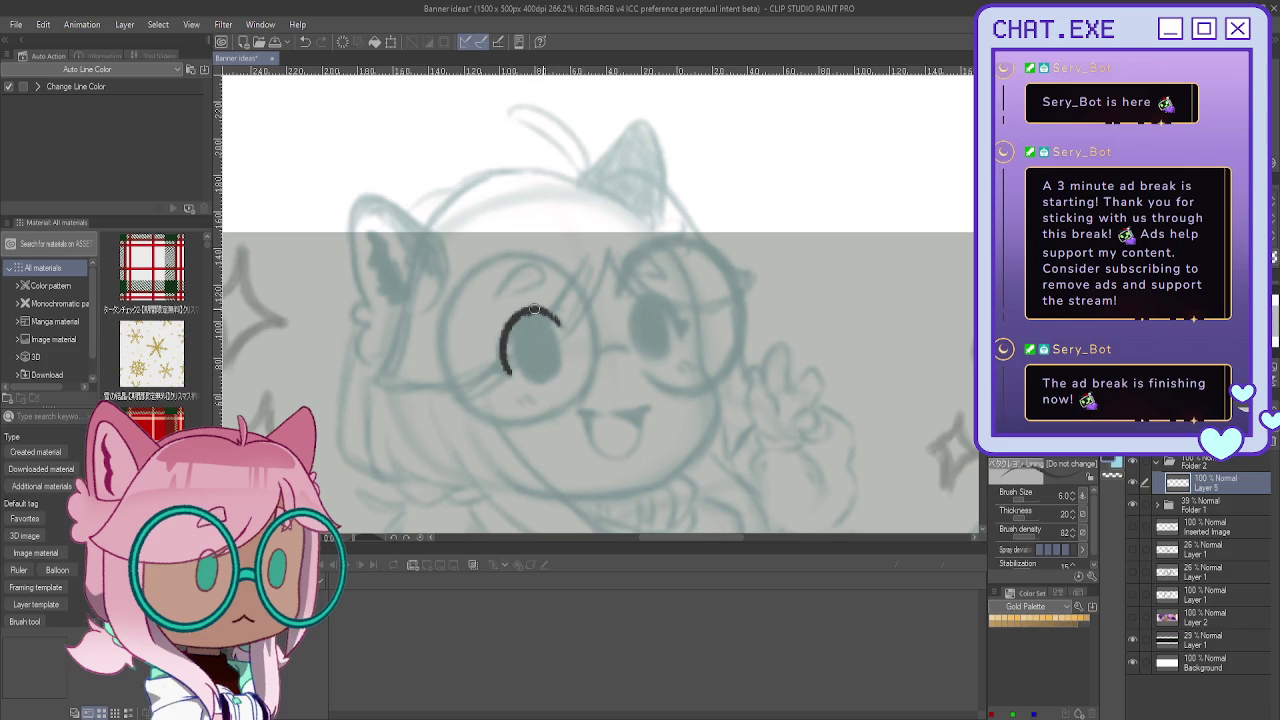
{"action": "mouse_move", "coordinate": [534, 312]}
{"action": "left_mouse_down"}
{"action": "mouse_move", "coordinate": [560, 340]}
{"action": "mouse_move", "coordinate": [556, 370]}
{"action": "mouse_move", "coordinate": [518, 372]}
{"action": "mouse_move", "coordinate": [514, 327]}
{"action": "left_mouse_up"}
{"action": "mouse_move", "coordinate": [537, 378]}
{"action": "left_mouse_down"}
{"action": "mouse_move", "coordinate": [552, 323]}
{"action": "mouse_move", "coordinate": [511, 307]}
{"action": "mouse_move", "coordinate": [525, 313]}
{"action": "mouse_move", "coordinate": [508, 345]}
{"action": "left_mouse_up"}
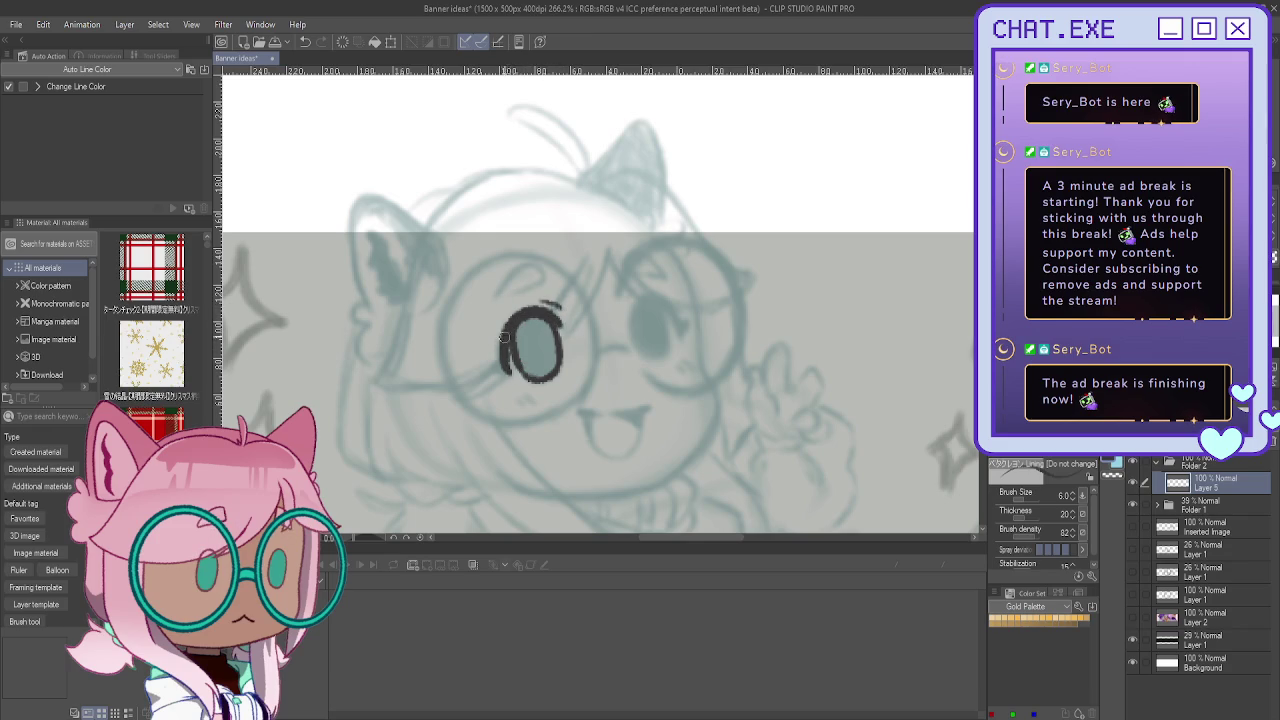
{"action": "left_click_drag", "start_coordinate": [501, 361], "coordinate": [498, 369]}
Step: Outline the right eye in dark ink and fill the left eye solid dark
{"action": "scroll", "coordinate": [600, 330], "scroll_direction": "up", "scroll_amount": 1}
{"action": "scroll", "coordinate": [600, 330], "scroll_direction": "up", "scroll_amount": 1}
{"action": "mouse_move", "coordinate": [624, 311]}
{"action": "left_mouse_down"}
{"action": "mouse_move", "coordinate": [680, 300]}
{"action": "mouse_move", "coordinate": [697, 342]}
{"action": "left_mouse_up"}
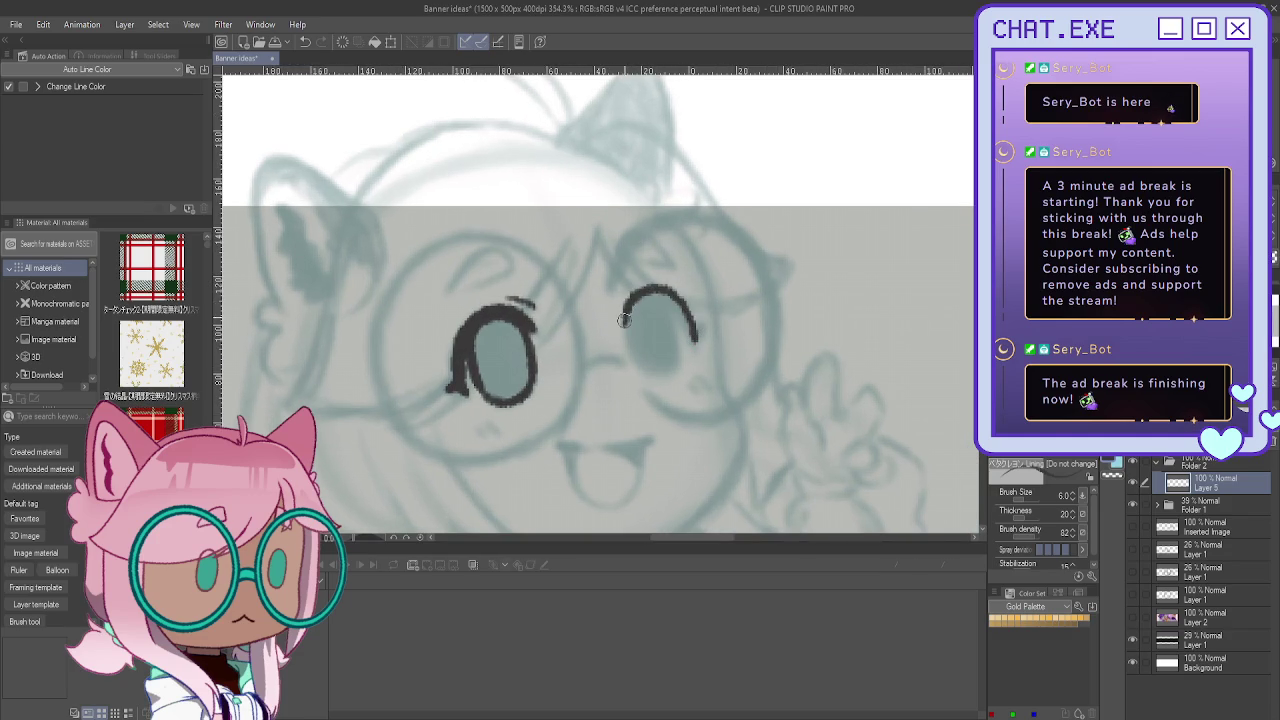
{"action": "left_click_drag", "start_coordinate": [655, 294], "coordinate": [662, 368]}
{"action": "mouse_move", "coordinate": [667, 309]}
{"action": "left_mouse_down"}
{"action": "mouse_move", "coordinate": [678, 350]}
{"action": "mouse_move", "coordinate": [636, 372]}
{"action": "mouse_move", "coordinate": [628, 310]}
{"action": "mouse_move", "coordinate": [637, 358]}
{"action": "mouse_move", "coordinate": [622, 314]}
{"action": "mouse_move", "coordinate": [665, 368]}
{"action": "mouse_move", "coordinate": [655, 294]}
{"action": "mouse_move", "coordinate": [661, 335]}
{"action": "mouse_move", "coordinate": [650, 340]}
{"action": "mouse_move", "coordinate": [634, 306]}
{"action": "mouse_move", "coordinate": [690, 325]}
{"action": "mouse_move", "coordinate": [700, 348]}
{"action": "mouse_move", "coordinate": [670, 290]}
{"action": "mouse_move", "coordinate": [699, 336]}
{"action": "left_mouse_up"}
{"action": "mouse_move", "coordinate": [512, 322]}
{"action": "left_mouse_down"}
{"action": "mouse_move", "coordinate": [528, 370]}
{"action": "mouse_move", "coordinate": [486, 384]}
{"action": "mouse_move", "coordinate": [501, 380]}
{"action": "mouse_move", "coordinate": [482, 340]}
{"action": "mouse_move", "coordinate": [512, 396]}
{"action": "left_mouse_up"}
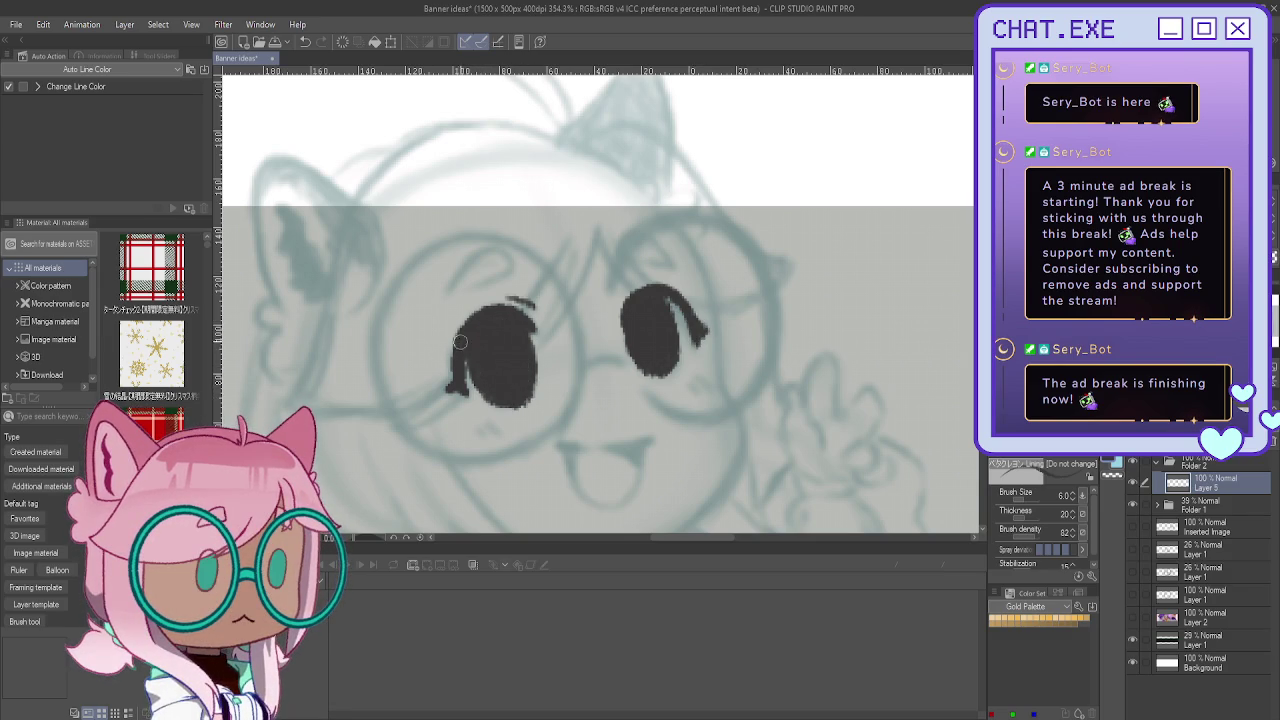
Step: Erase part of the left eye and redraw it with a top lash and dark iris
{"action": "key", "text": "e"}
{"action": "mouse_move", "coordinate": [545, 378]}
{"action": "left_mouse_down"}
{"action": "mouse_move", "coordinate": [501, 310]}
{"action": "mouse_move", "coordinate": [475, 450]}
{"action": "left_mouse_up"}
{"action": "key", "text": "p"}
{"action": "mouse_move", "coordinate": [536, 333]}
{"action": "left_mouse_down"}
{"action": "mouse_move", "coordinate": [495, 305]}
{"action": "mouse_move", "coordinate": [453, 350]}
{"action": "mouse_move", "coordinate": [448, 398]}
{"action": "mouse_move", "coordinate": [450, 350]}
{"action": "mouse_move", "coordinate": [495, 305]}
{"action": "mouse_move", "coordinate": [530, 320]}
{"action": "mouse_move", "coordinate": [480, 313]}
{"action": "mouse_move", "coordinate": [458, 398]}
{"action": "left_mouse_up"}
{"action": "mouse_move", "coordinate": [454, 352]}
{"action": "left_mouse_down"}
{"action": "mouse_move", "coordinate": [462, 398]}
{"action": "mouse_move", "coordinate": [476, 404]}
{"action": "left_mouse_up"}
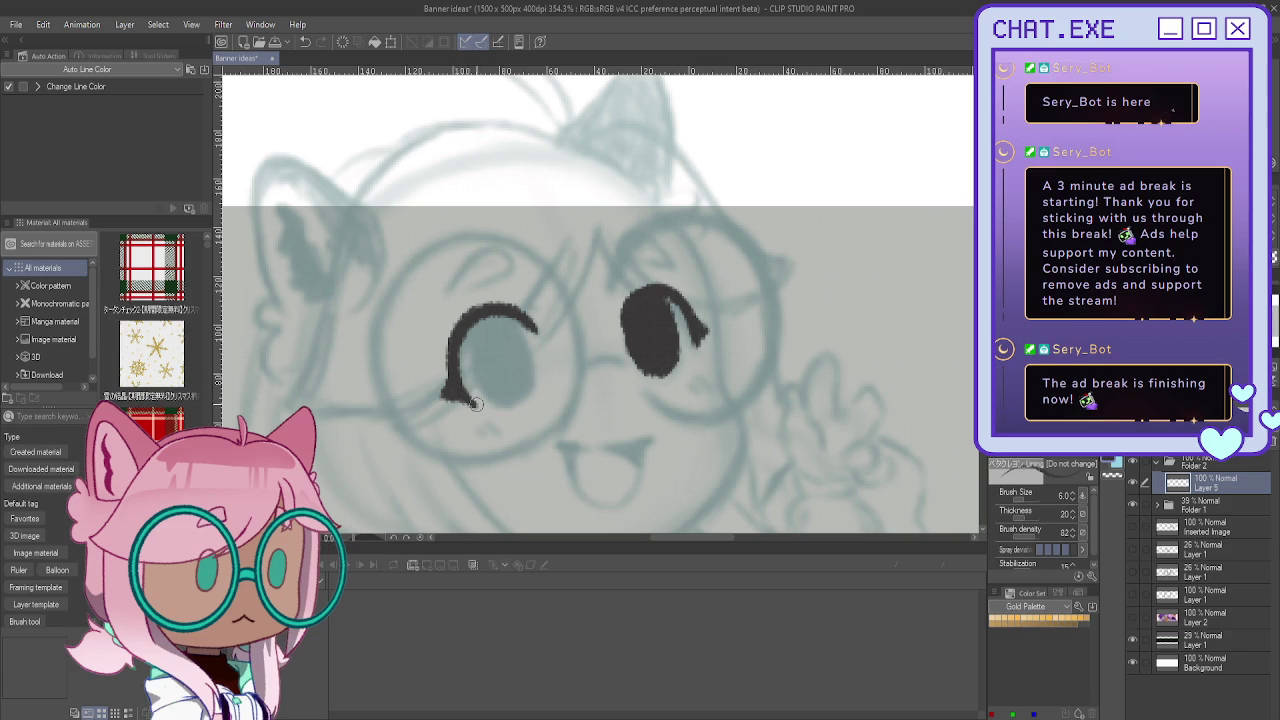
{"action": "mouse_move", "coordinate": [506, 317]}
{"action": "left_mouse_down"}
{"action": "mouse_move", "coordinate": [530, 345]}
{"action": "mouse_move", "coordinate": [530, 388]}
{"action": "mouse_move", "coordinate": [486, 402]}
{"action": "mouse_move", "coordinate": [466, 357]}
{"action": "mouse_move", "coordinate": [478, 322]}
{"action": "mouse_move", "coordinate": [520, 315]}
{"action": "left_mouse_up"}
{"action": "mouse_move", "coordinate": [536, 368]}
{"action": "left_mouse_down"}
{"action": "mouse_move", "coordinate": [520, 404]}
{"action": "mouse_move", "coordinate": [530, 362]}
{"action": "left_mouse_up"}
{"action": "mouse_move", "coordinate": [498, 312]}
{"action": "left_mouse_down"}
{"action": "mouse_move", "coordinate": [528, 344]}
{"action": "mouse_move", "coordinate": [530, 382]}
{"action": "mouse_move", "coordinate": [510, 381]}
{"action": "mouse_move", "coordinate": [478, 330]}
{"action": "mouse_move", "coordinate": [472, 386]}
{"action": "mouse_move", "coordinate": [464, 345]}
{"action": "mouse_move", "coordinate": [522, 384]}
{"action": "mouse_move", "coordinate": [517, 395]}
{"action": "left_mouse_up"}
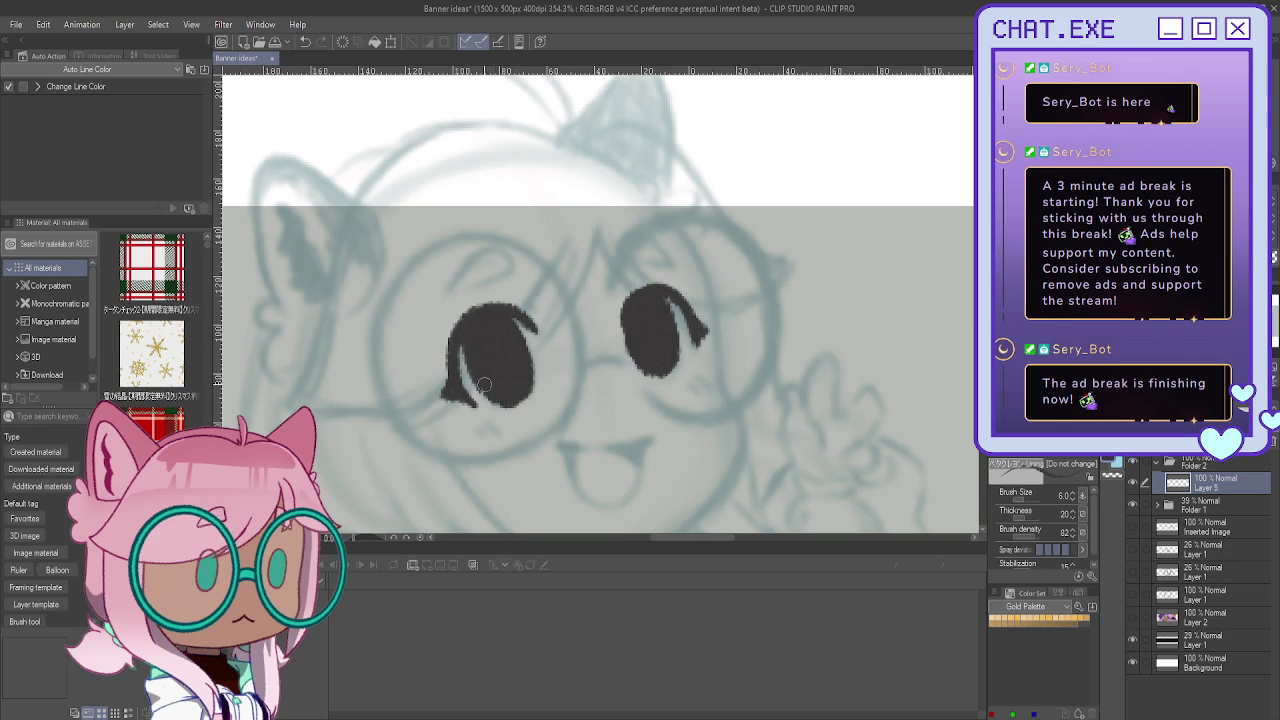
Step: Fill the right iris's top edge and add small lash flicks to both eyes
{"action": "scroll", "coordinate": [510, 300], "scroll_direction": "down", "scroll_amount": 3}
{"action": "scroll", "coordinate": [528, 214], "scroll_direction": "up", "scroll_amount": 1}
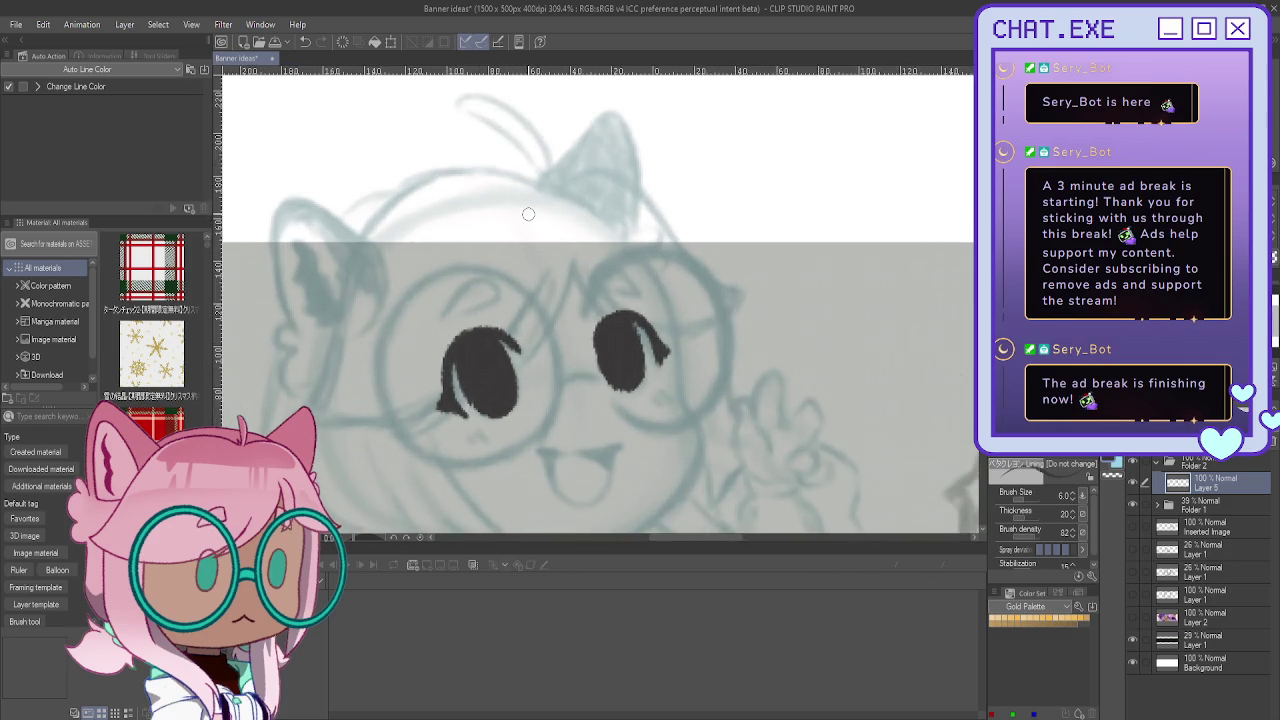
{"action": "scroll", "coordinate": [528, 214], "scroll_direction": "up", "scroll_amount": 2}
{"action": "mouse_move", "coordinate": [610, 322]}
{"action": "left_mouse_down"}
{"action": "mouse_move", "coordinate": [625, 318]}
{"action": "mouse_move", "coordinate": [648, 356]}
{"action": "left_mouse_up"}
{"action": "left_click_drag", "start_coordinate": [607, 316], "coordinate": [600, 324]}
{"action": "left_click_drag", "start_coordinate": [498, 341], "coordinate": [468, 336]}
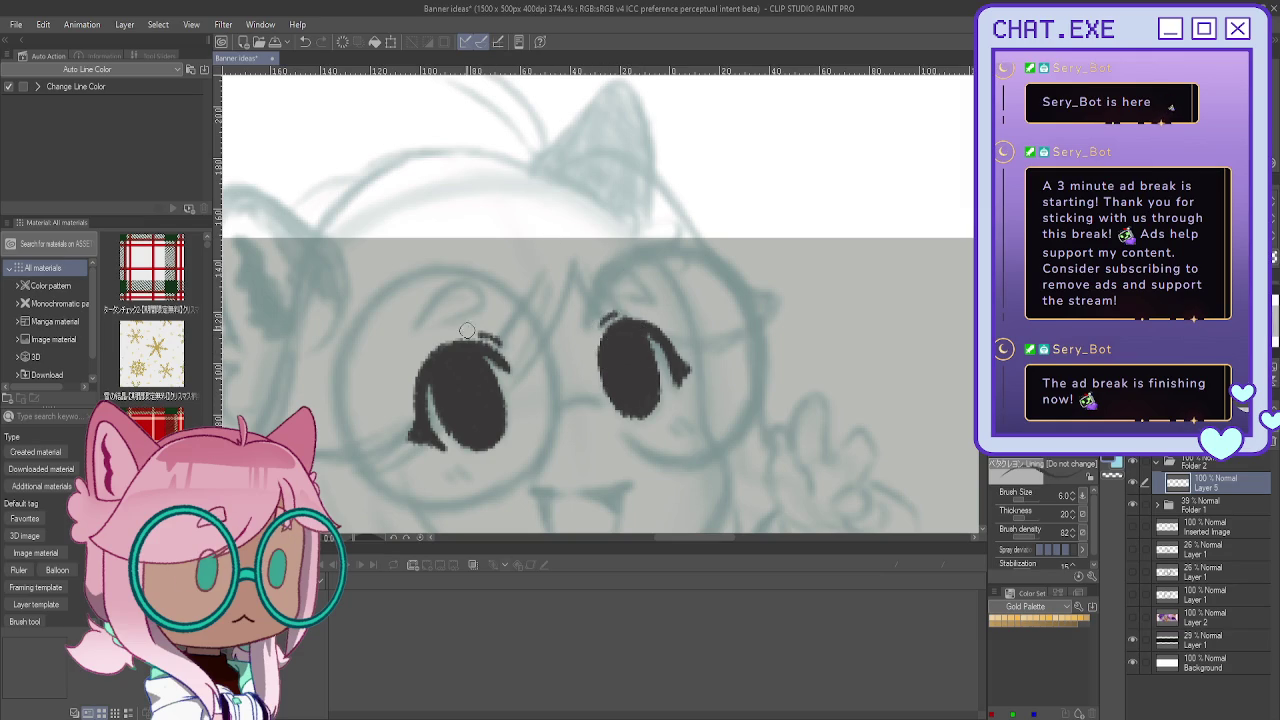
Step: Draw curved eyebrow arches above the right and left eyes
{"action": "left_click_drag", "start_coordinate": [587, 266], "coordinate": [641, 293]}
{"action": "left_click_drag", "start_coordinate": [474, 286], "coordinate": [425, 318]}
{"action": "scroll", "coordinate": [426, 318], "scroll_direction": "down", "scroll_amount": 2}
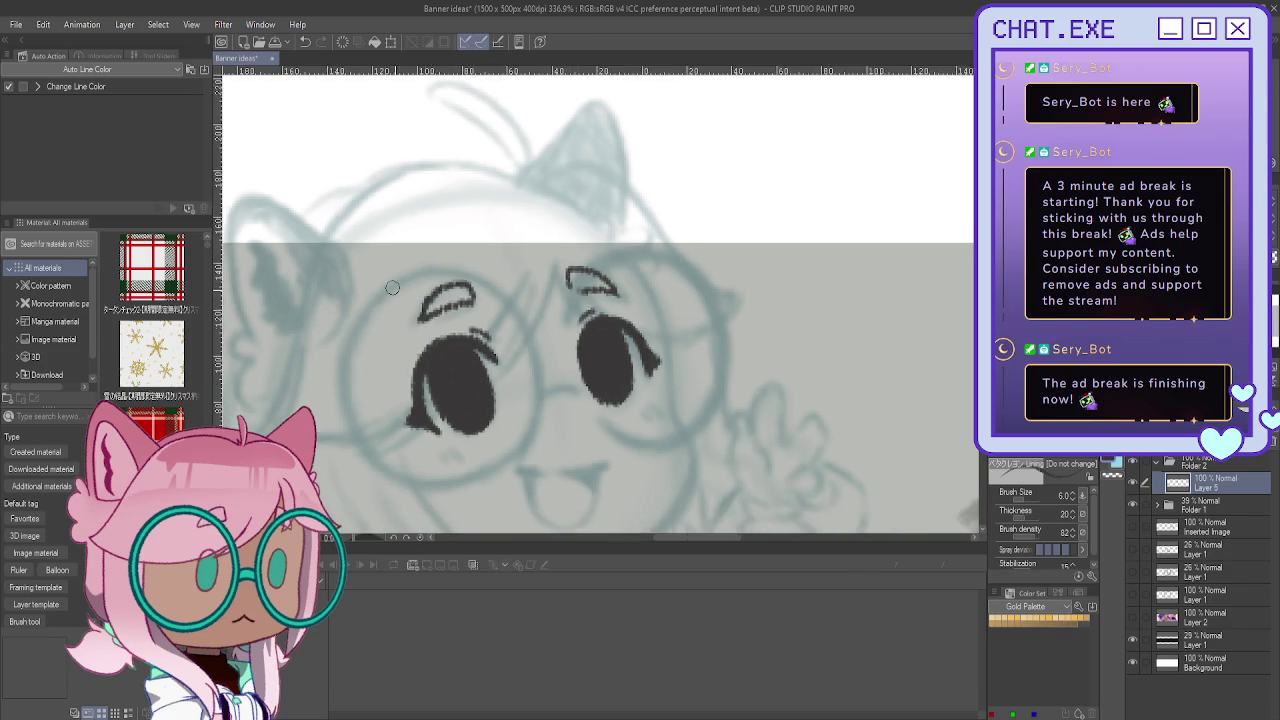
{"action": "scroll", "coordinate": [440, 320], "scroll_direction": "down", "scroll_amount": 2}
{"action": "scroll", "coordinate": [450, 322], "scroll_direction": "up", "scroll_amount": 1}
{"action": "scroll", "coordinate": [468, 326], "scroll_direction": "up", "scroll_amount": 1}
{"action": "scroll", "coordinate": [417, 272], "scroll_direction": "up", "scroll_amount": 1}
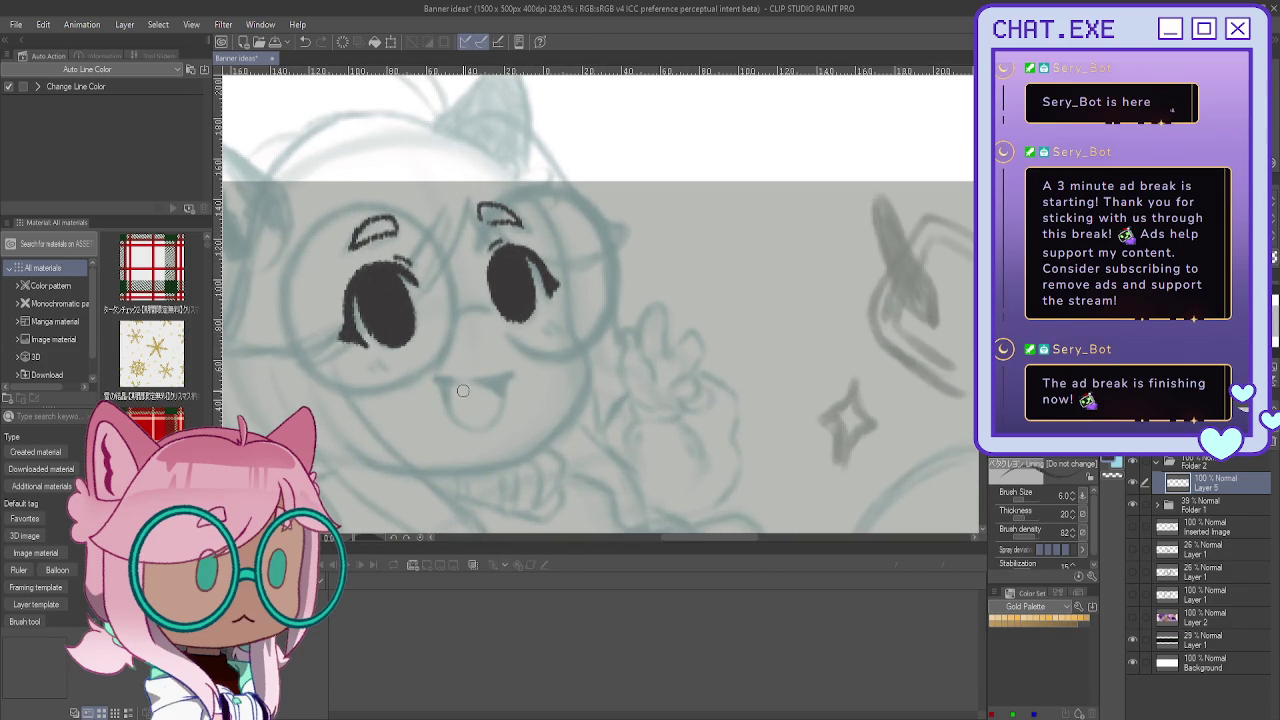
Step: Lasso the left eye, rotate it slightly and shift it up and left
{"action": "key", "text": "m"}
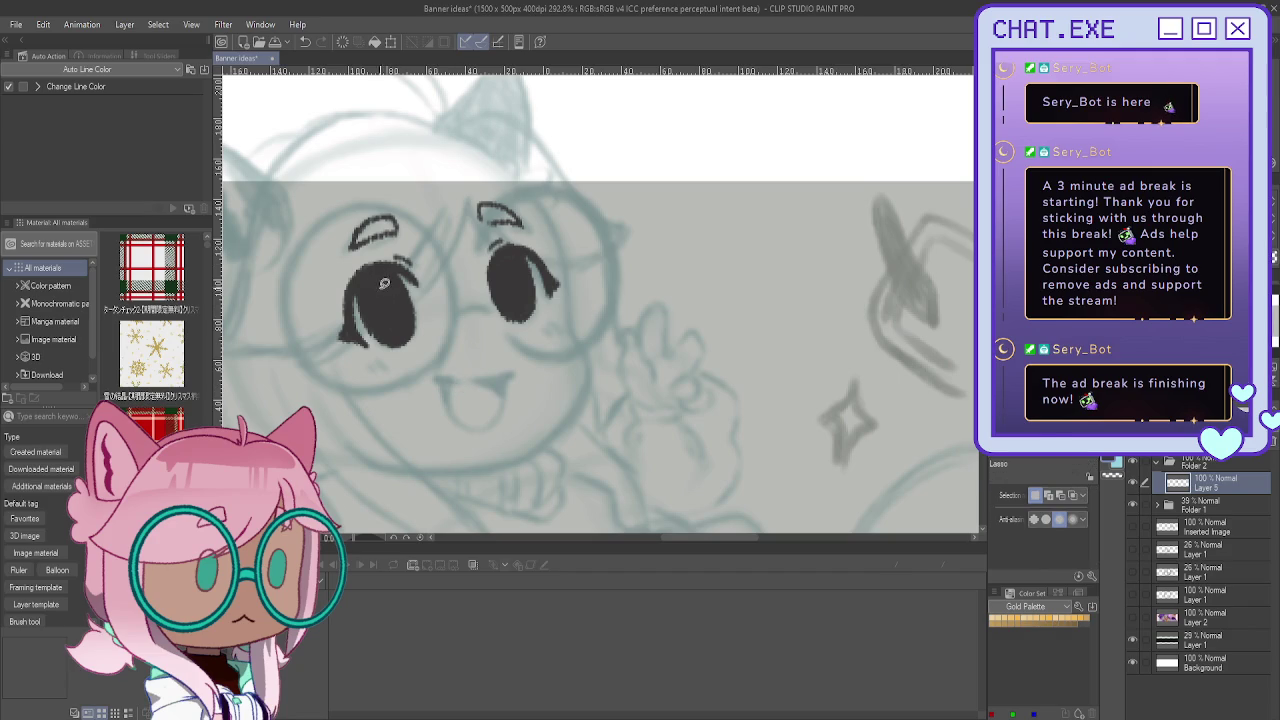
{"action": "mouse_move", "coordinate": [398, 265]}
{"action": "left_mouse_down"}
{"action": "mouse_move", "coordinate": [357, 301]}
{"action": "mouse_move", "coordinate": [374, 272]}
{"action": "left_mouse_up"}
{"action": "left_click", "coordinate": [437, 394]}
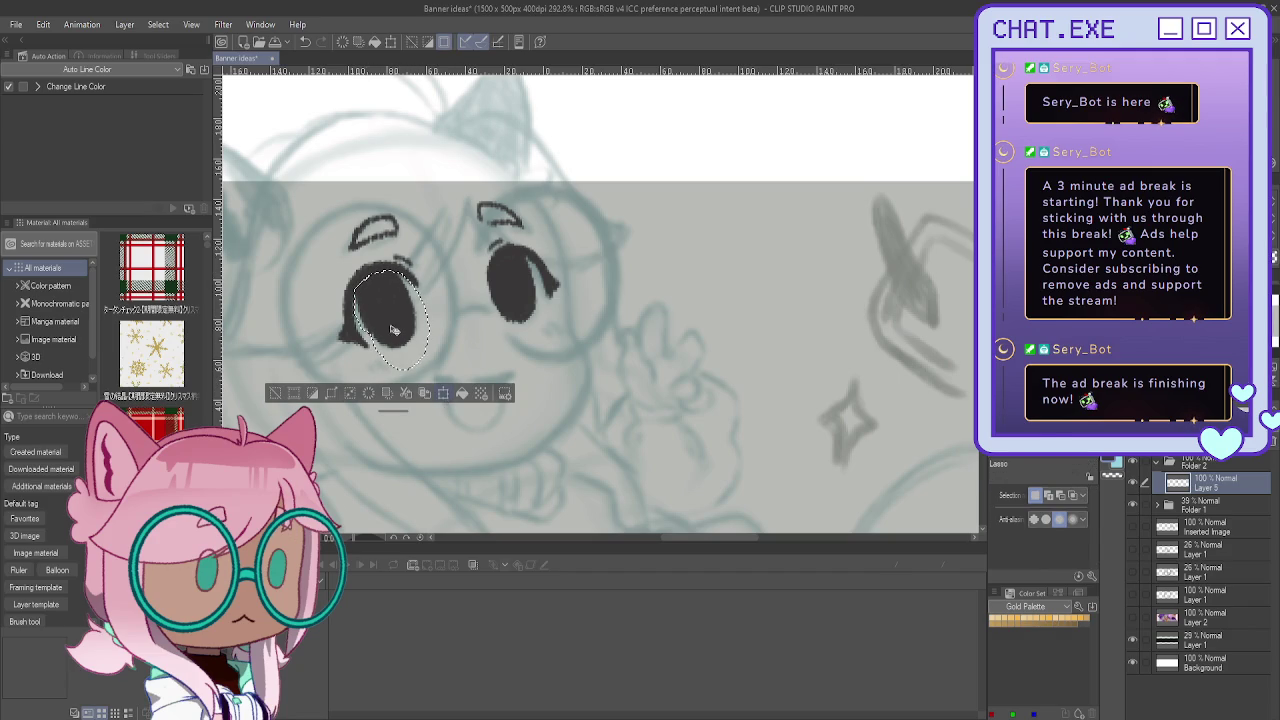
{"action": "left_click_drag", "start_coordinate": [437, 394], "coordinate": [453, 392]}
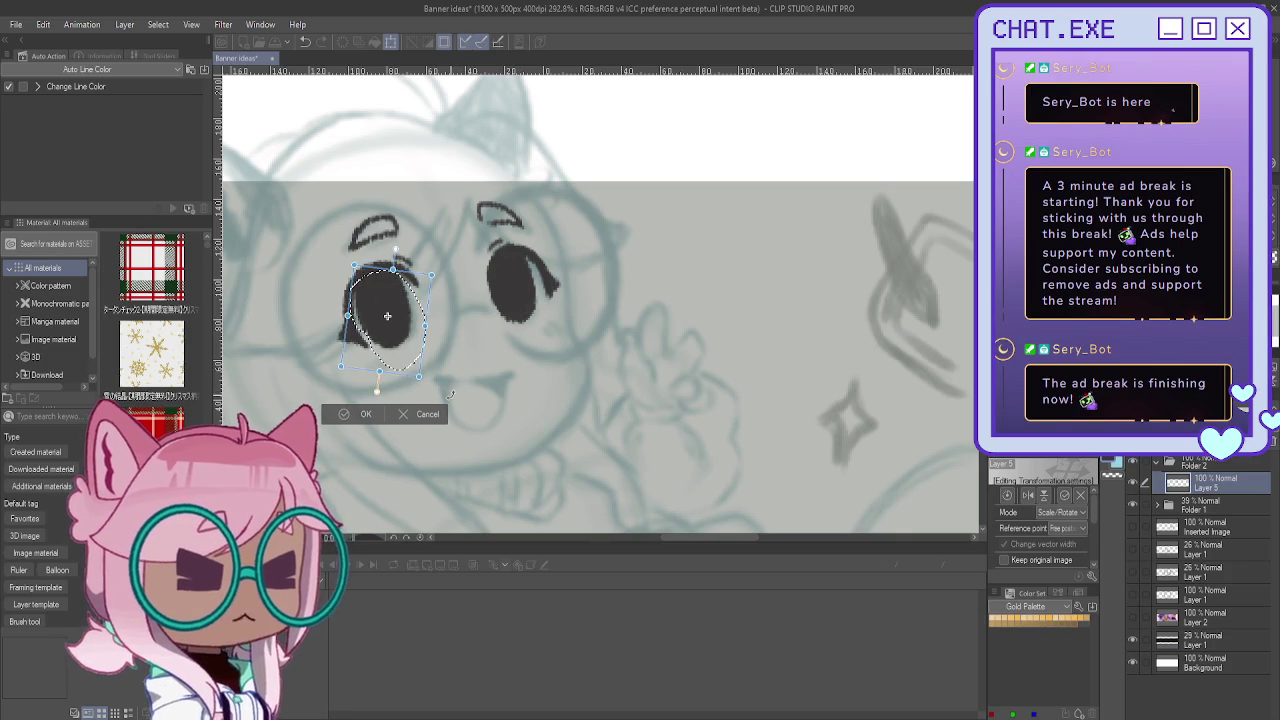
{"action": "mouse_move", "coordinate": [370, 296]}
{"action": "left_mouse_down"}
{"action": "mouse_move", "coordinate": [378, 278]}
{"action": "mouse_move", "coordinate": [354, 308]}
{"action": "left_mouse_up"}
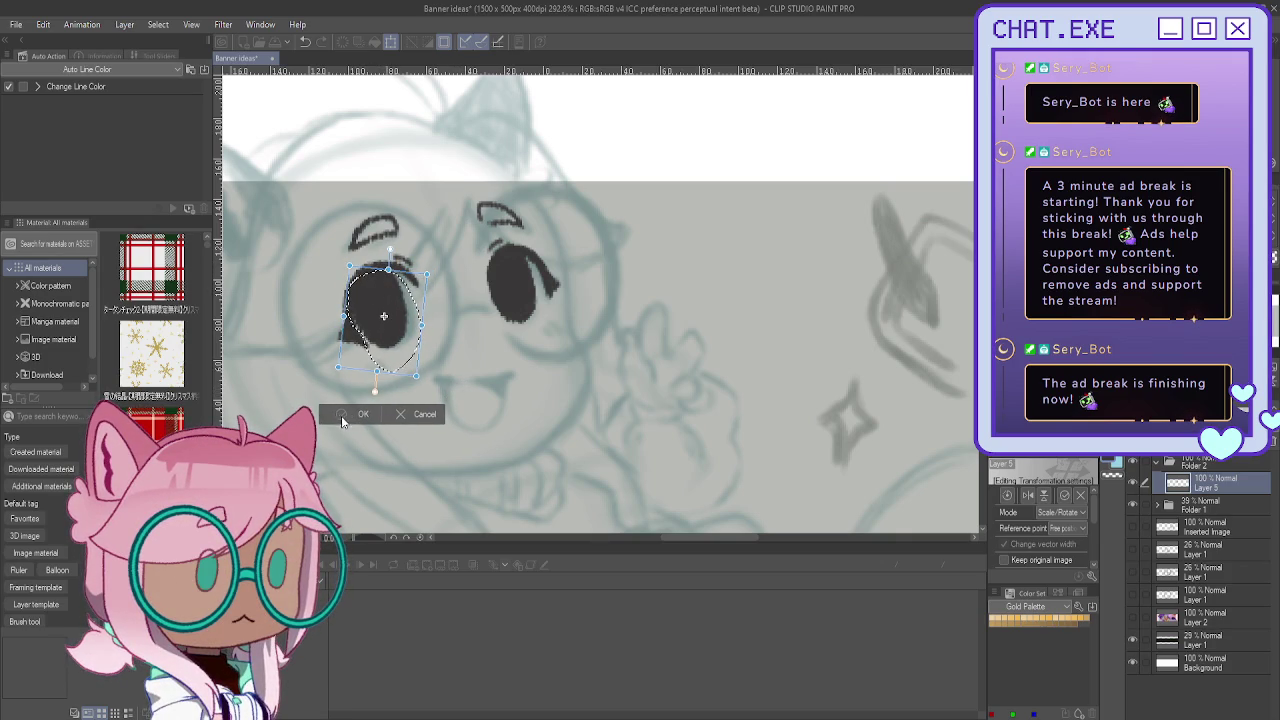
{"action": "key", "text": "Return"}
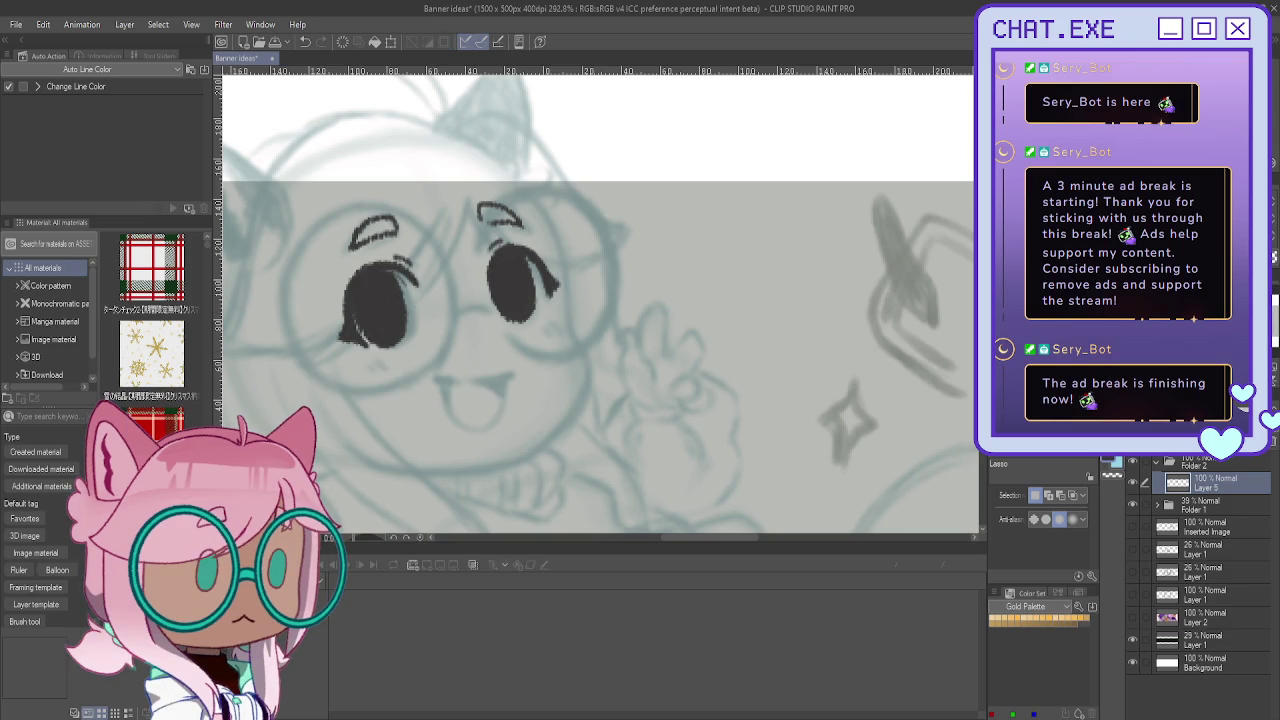
{"action": "key", "text": "p"}
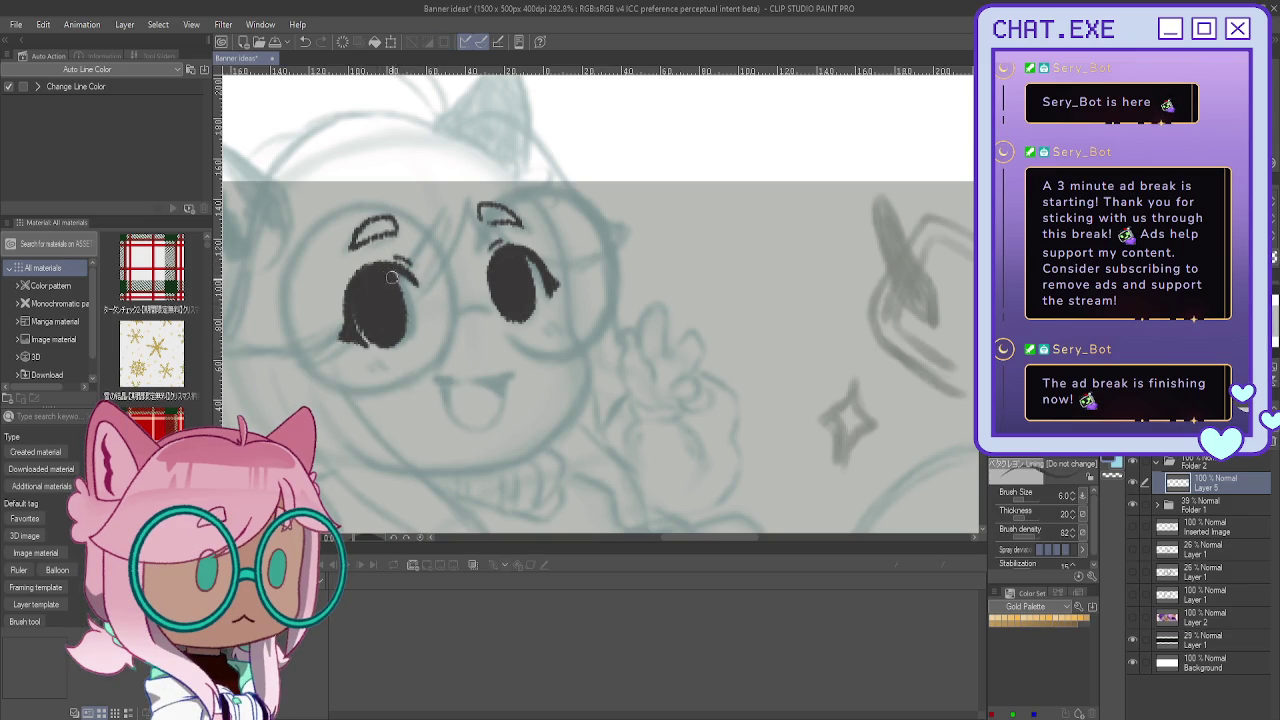
Step: Loop a selection around the left eye, then clear it
{"action": "scroll", "coordinate": [340, 285], "scroll_direction": "down", "scroll_amount": 1}
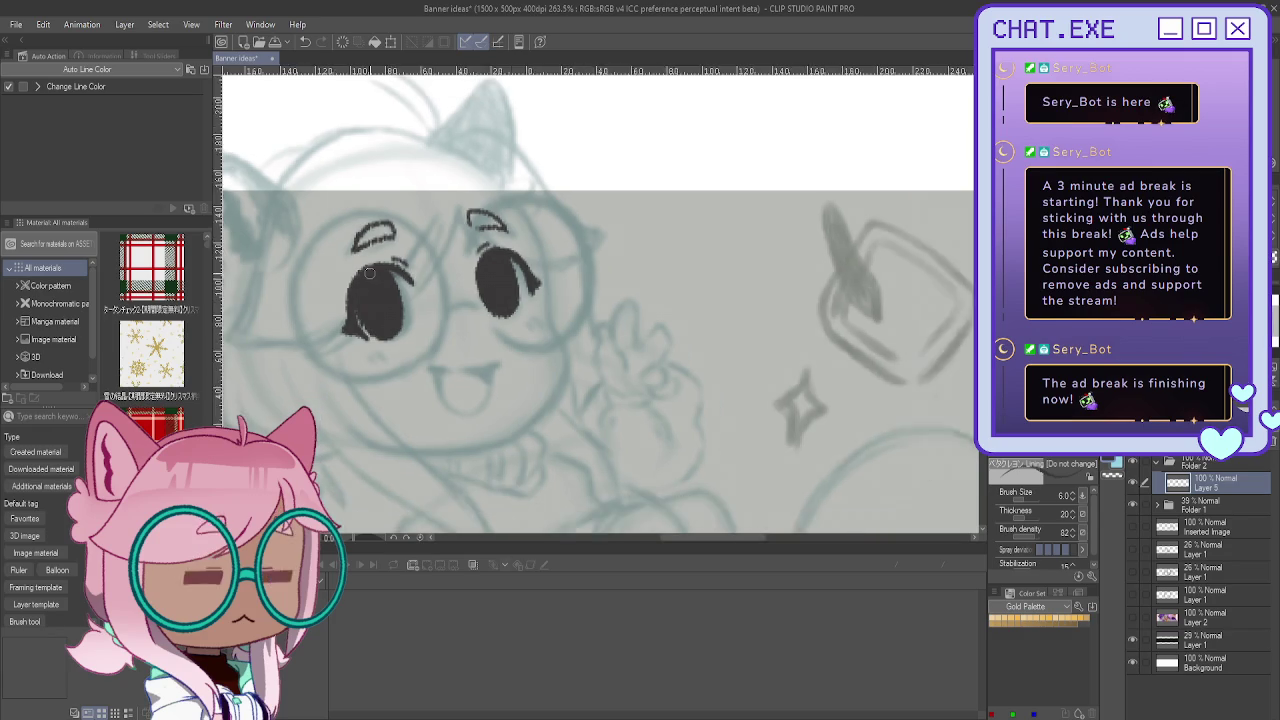
{"action": "scroll", "coordinate": [320, 265], "scroll_direction": "down", "scroll_amount": 1}
{"action": "scroll", "coordinate": [342, 281], "scroll_direction": "up", "scroll_amount": 1}
{"action": "scroll", "coordinate": [360, 305], "scroll_direction": "up", "scroll_amount": 1}
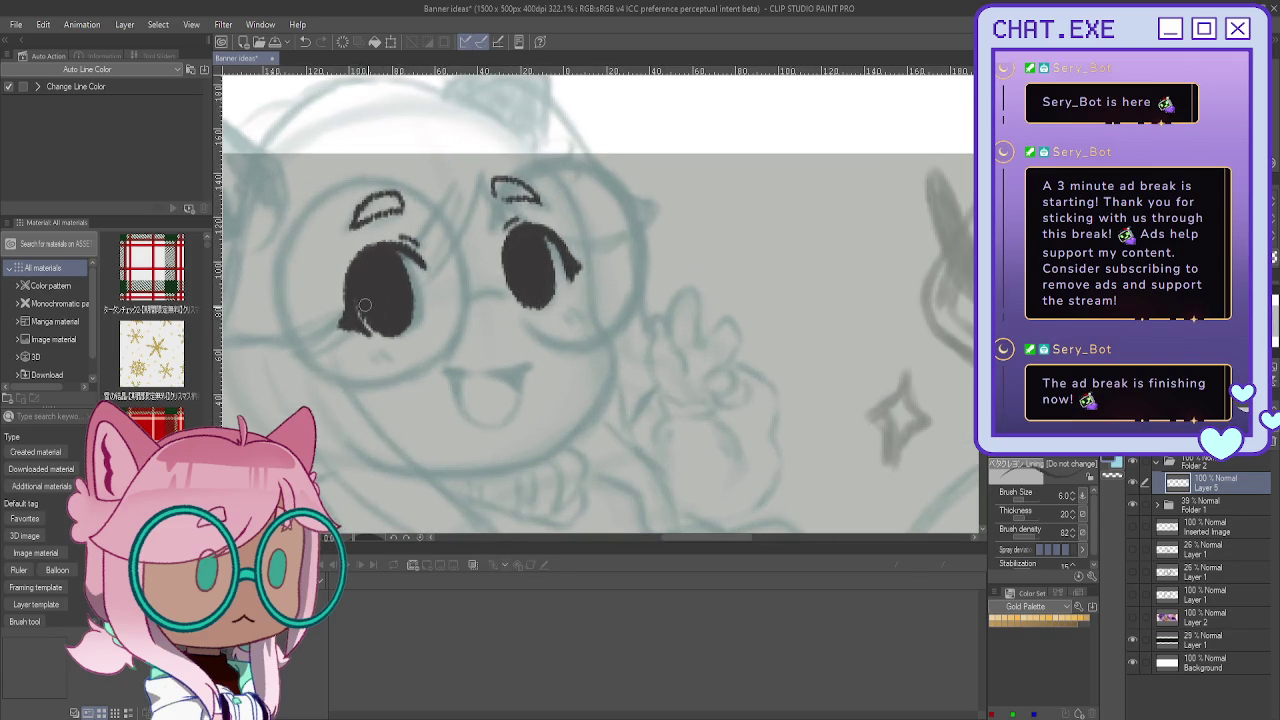
{"action": "key", "text": "m"}
{"action": "left_click_drag", "start_coordinate": [371, 318], "coordinate": [376, 322]}
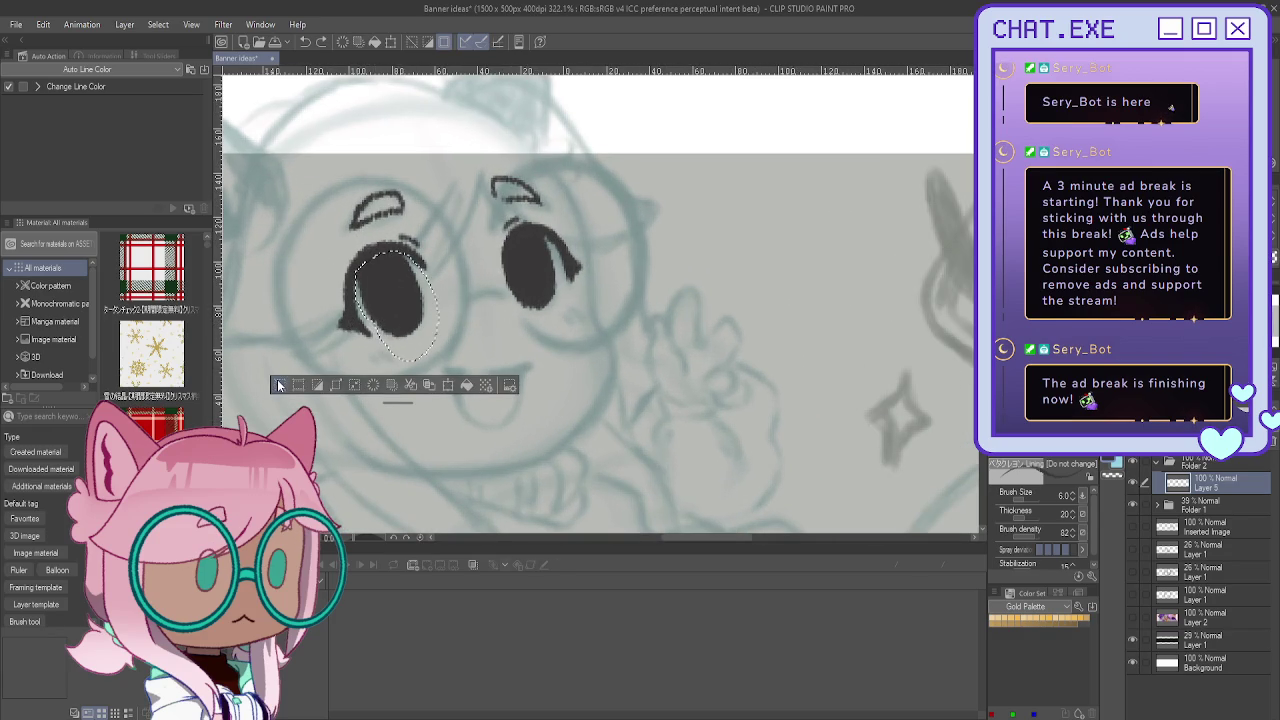
{"action": "key", "text": "ctrl+d"}
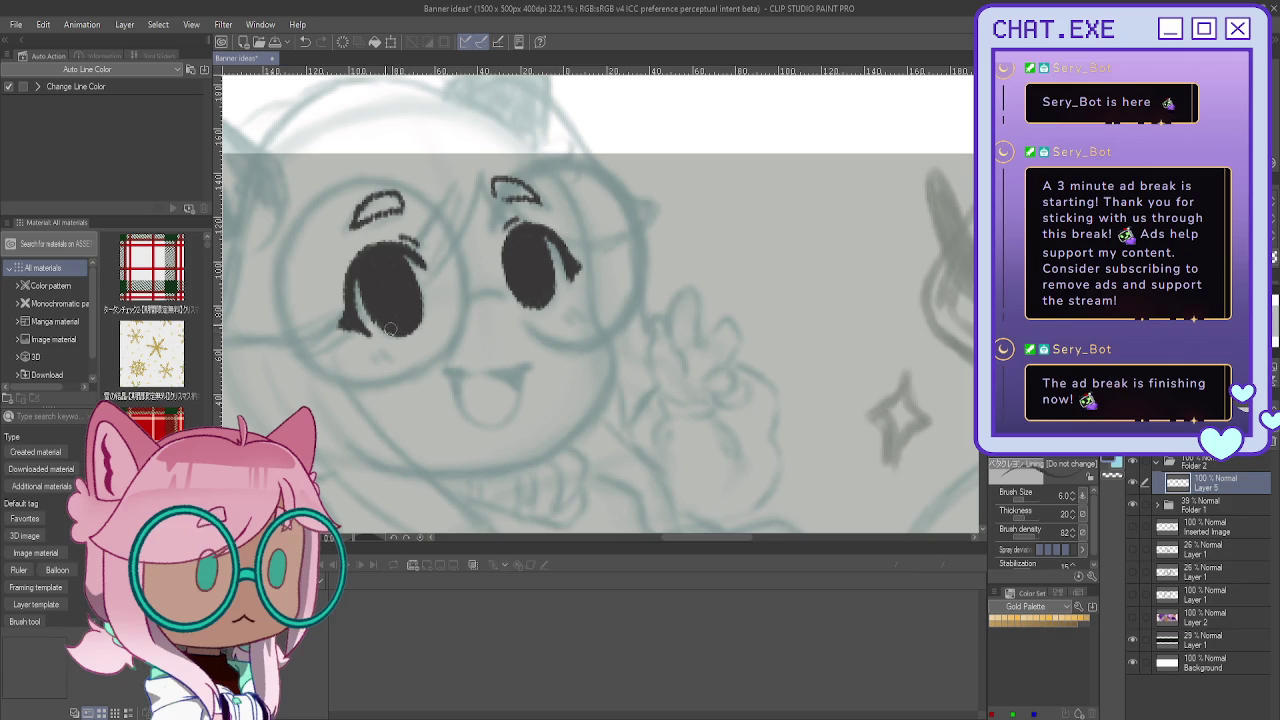
Step: Ink the cheek line and extend the jaw down to the chin, using a mirrored view
{"action": "scroll", "coordinate": [389, 293], "scroll_direction": "down", "scroll_amount": 4}
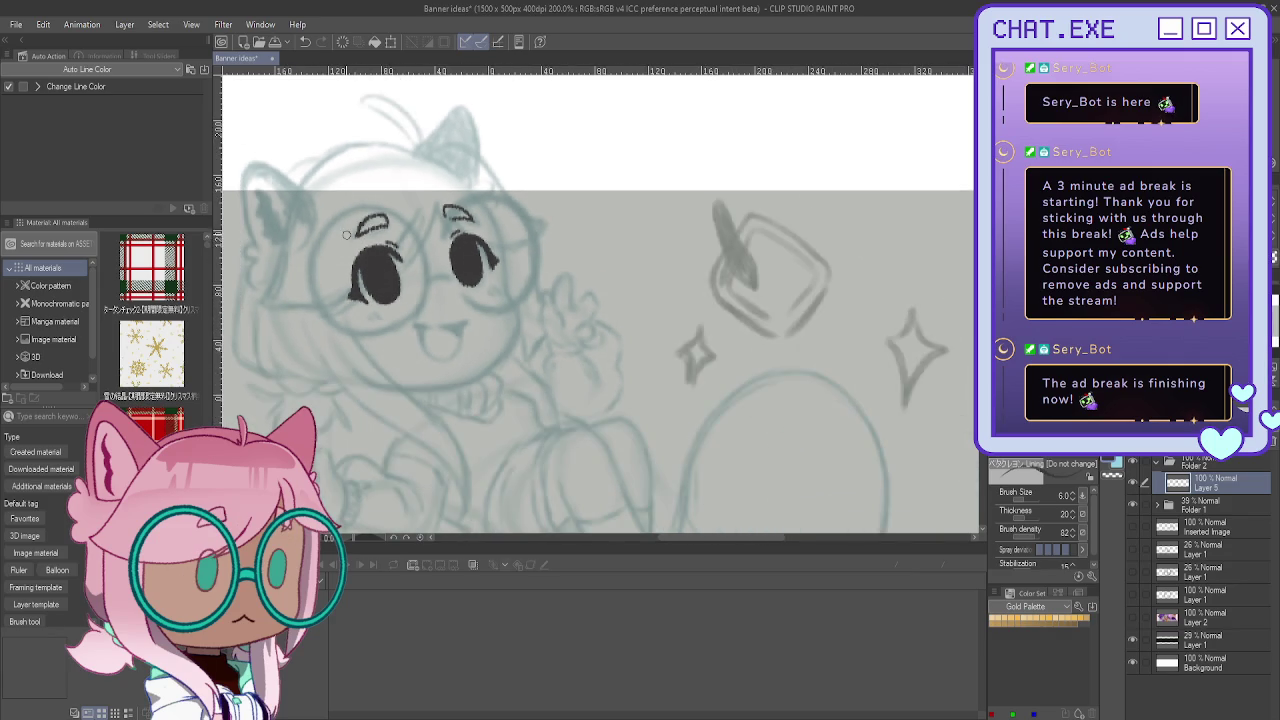
{"action": "scroll", "coordinate": [519, 193], "scroll_direction": "up", "scroll_amount": 2}
{"action": "scroll", "coordinate": [519, 193], "scroll_direction": "up", "scroll_amount": 2}
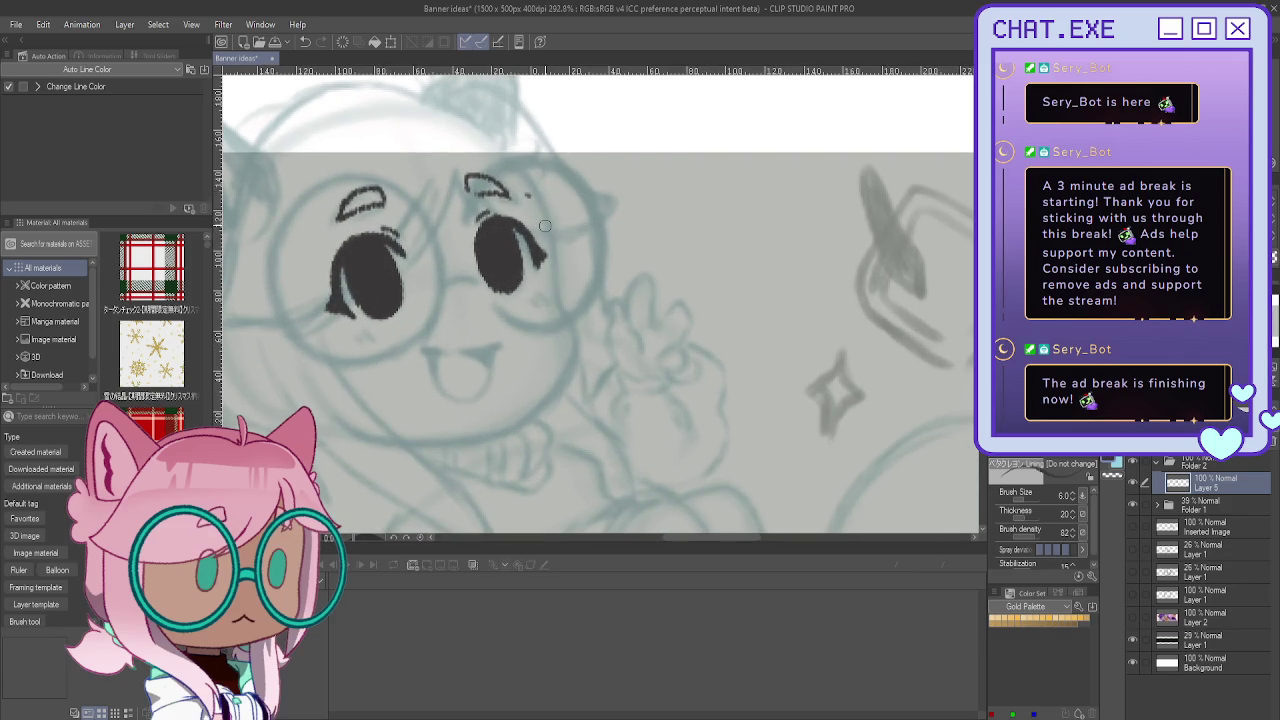
{"action": "mouse_move", "coordinate": [528, 178]}
{"action": "left_mouse_down"}
{"action": "mouse_move", "coordinate": [560, 300]}
{"action": "mouse_move", "coordinate": [545, 398]}
{"action": "left_mouse_up"}
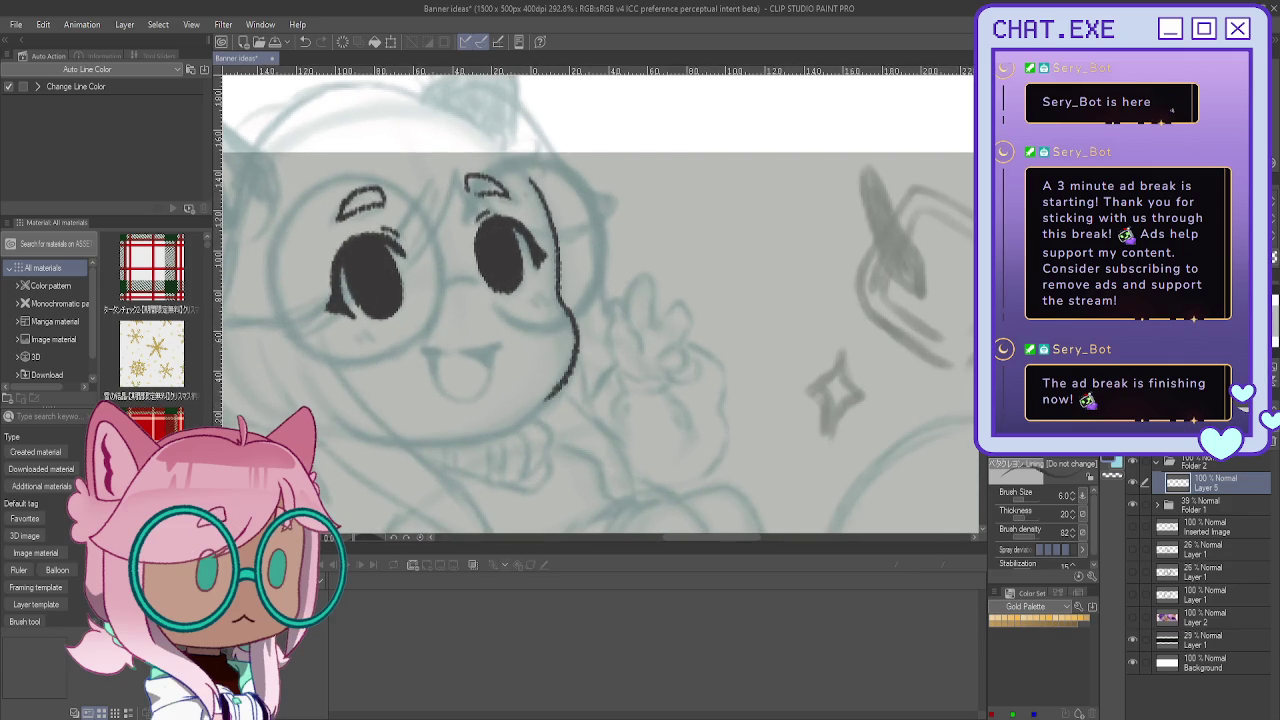
{"action": "key", "text": "h"}
{"action": "left_click_drag", "start_coordinate": [649, 389], "coordinate": [728, 431]}
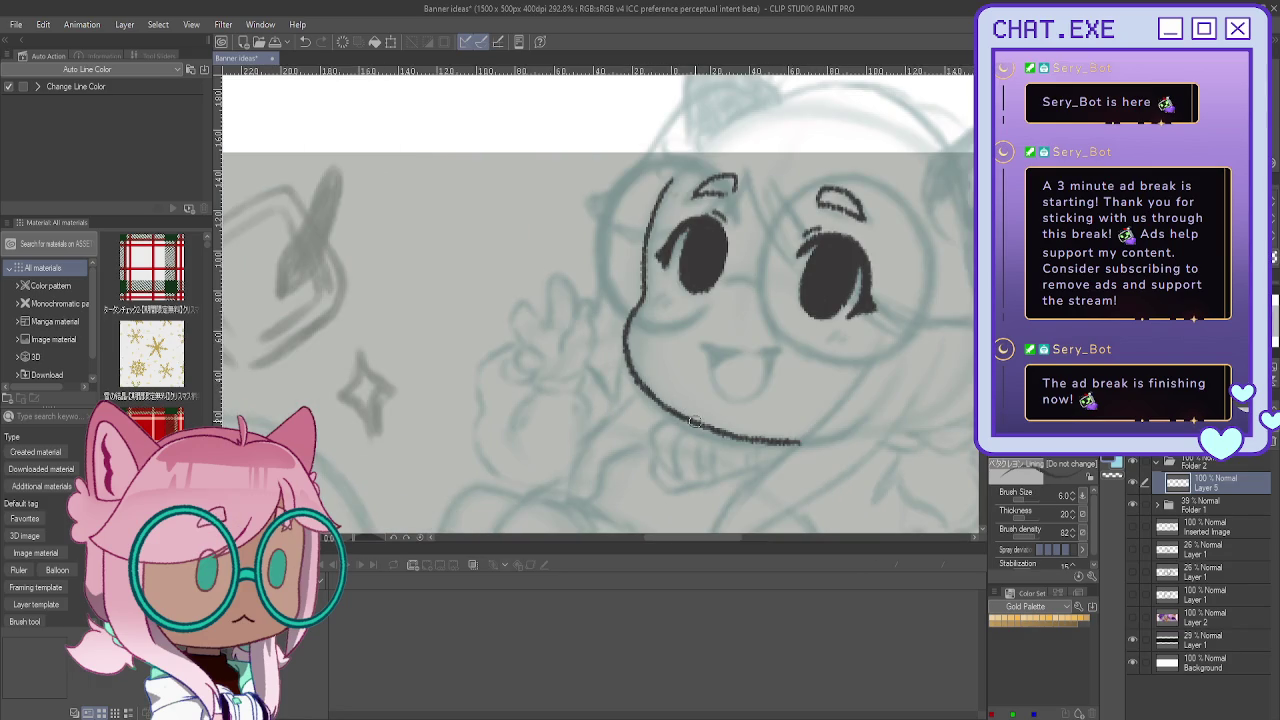
{"action": "scroll", "coordinate": [680, 370], "scroll_direction": "down", "scroll_amount": 1}
{"action": "scroll", "coordinate": [586, 341], "scroll_direction": "down", "scroll_amount": 1}
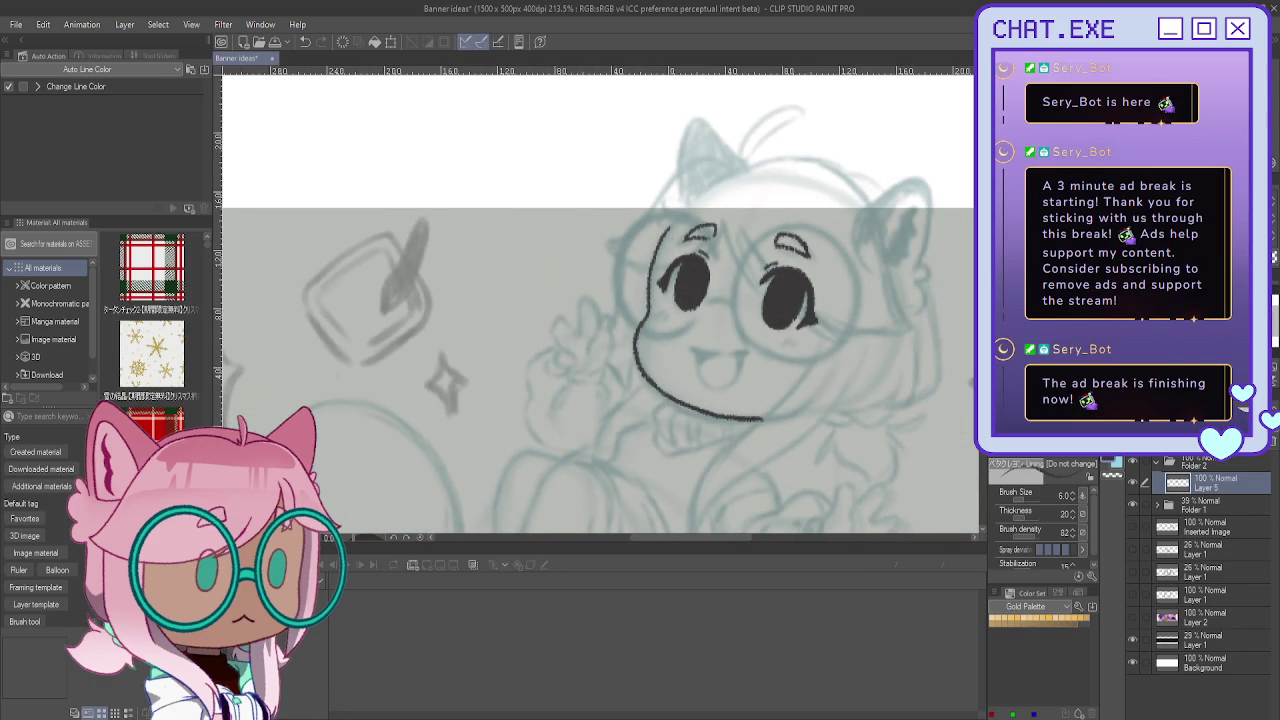
{"action": "scroll", "coordinate": [600, 300], "scroll_direction": "down", "scroll_amount": 5}
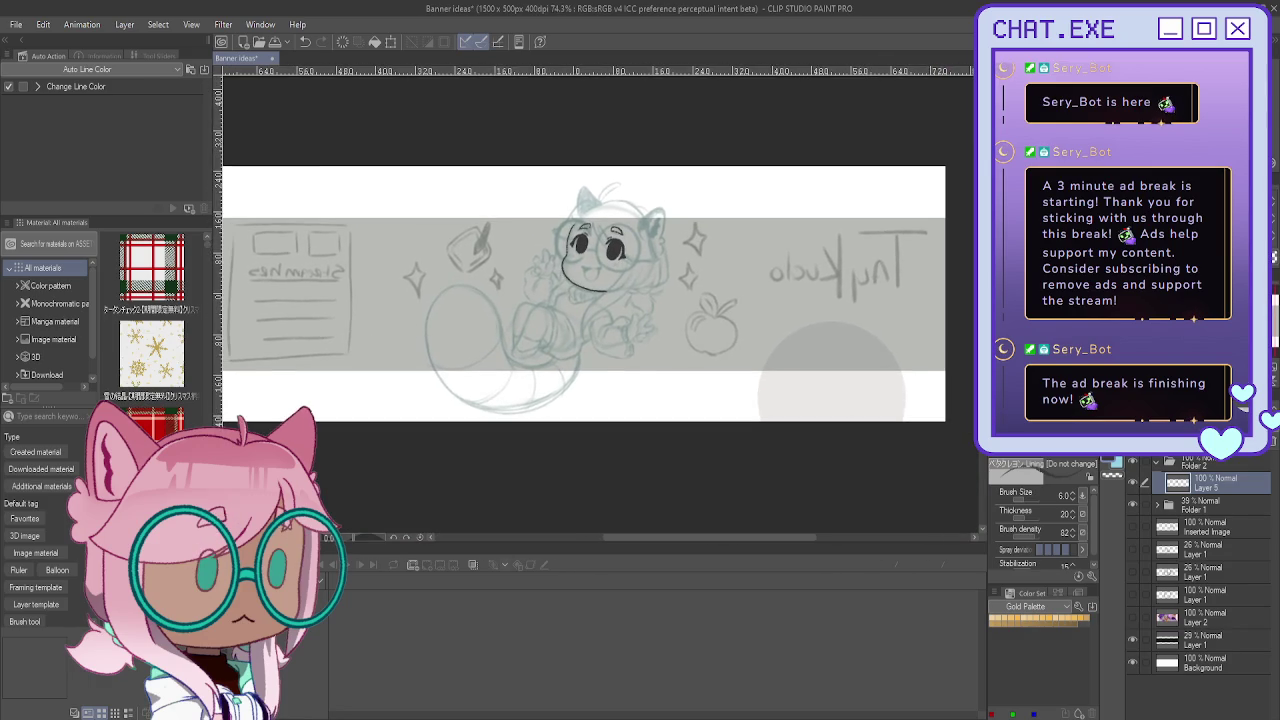
{"action": "key", "text": "h"}
Step: Ink the open smile with a tiny fang near the mouth
{"action": "scroll", "coordinate": [576, 281], "scroll_direction": "up", "scroll_amount": 1}
{"action": "scroll", "coordinate": [576, 281], "scroll_direction": "up", "scroll_amount": 1}
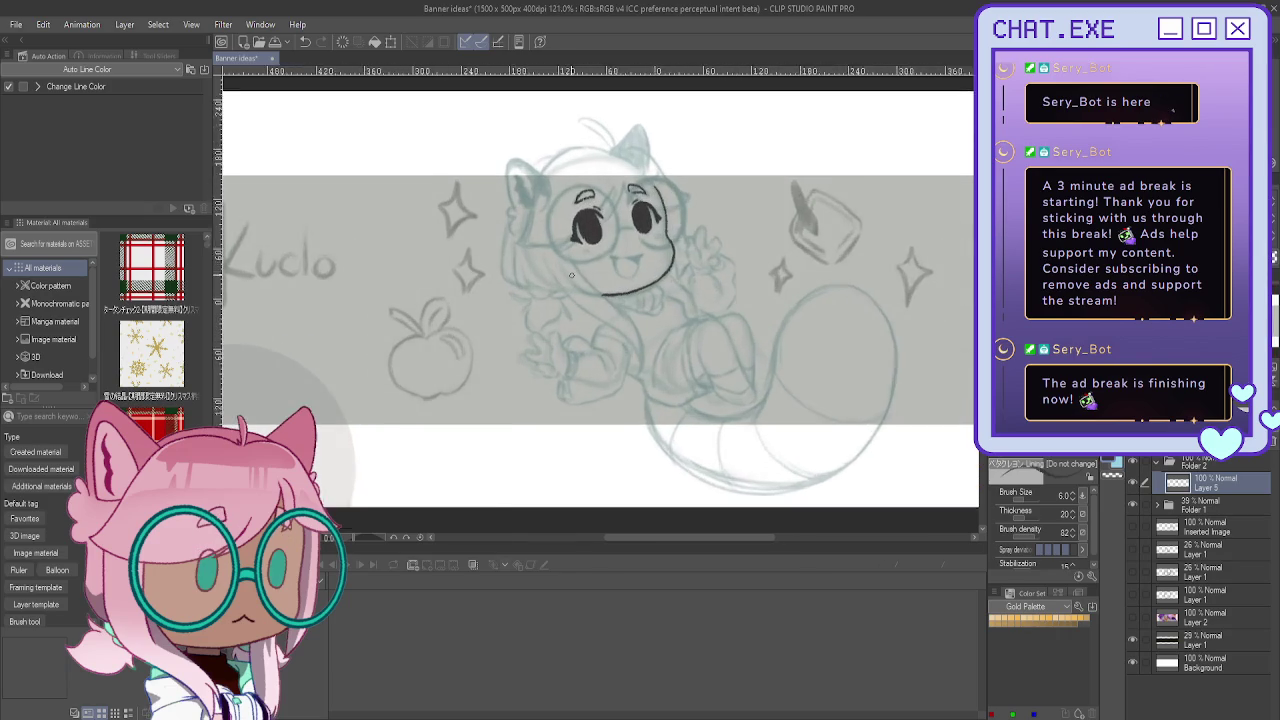
{"action": "scroll", "coordinate": [576, 281], "scroll_direction": "up", "scroll_amount": 1}
{"action": "scroll", "coordinate": [576, 281], "scroll_direction": "up", "scroll_amount": 1}
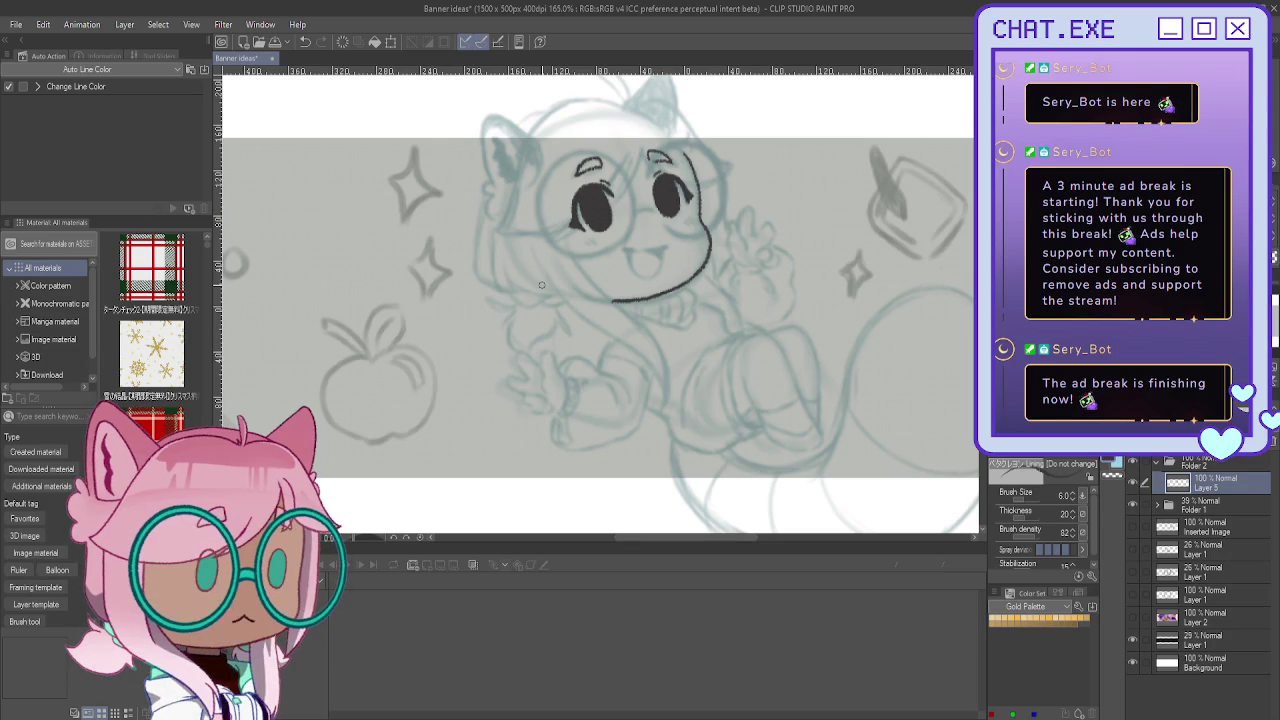
{"action": "scroll", "coordinate": [541, 285], "scroll_direction": "up", "scroll_amount": 1}
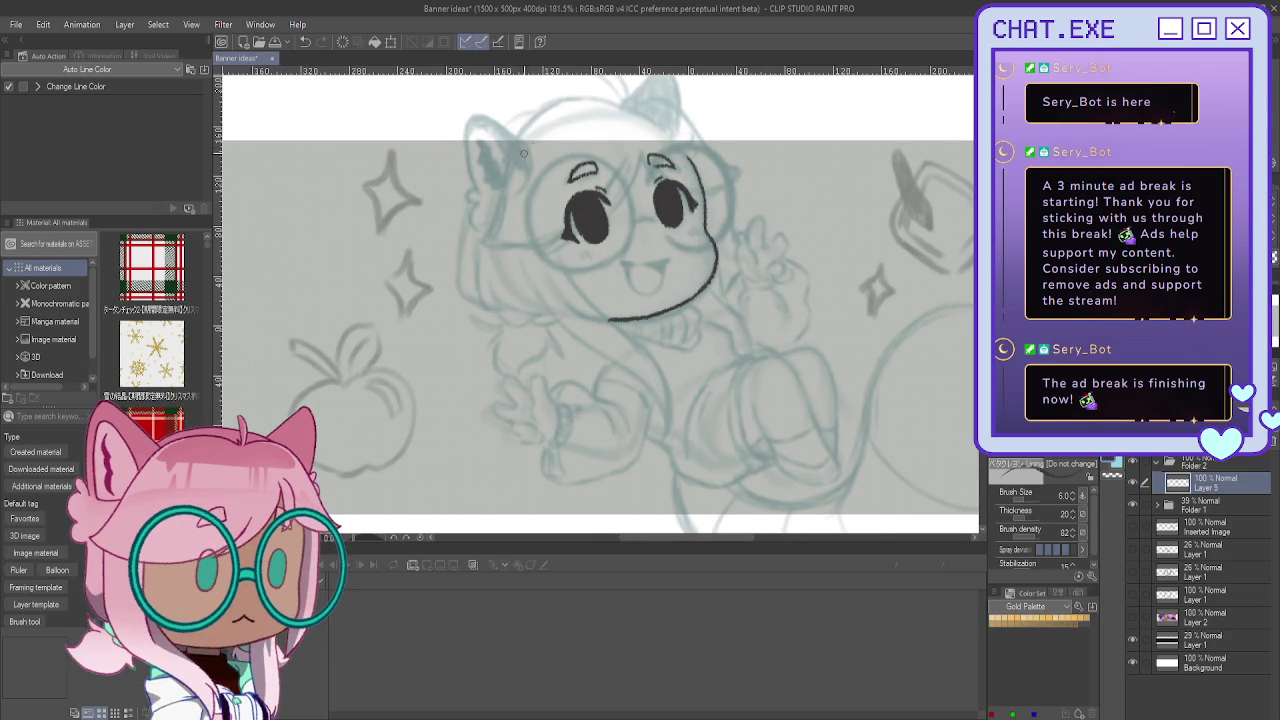
{"action": "scroll", "coordinate": [670, 264], "scroll_direction": "up", "scroll_amount": 1}
{"action": "scroll", "coordinate": [677, 268], "scroll_direction": "up", "scroll_amount": 1}
{"action": "left_click_drag", "start_coordinate": [684, 269], "coordinate": [657, 274]}
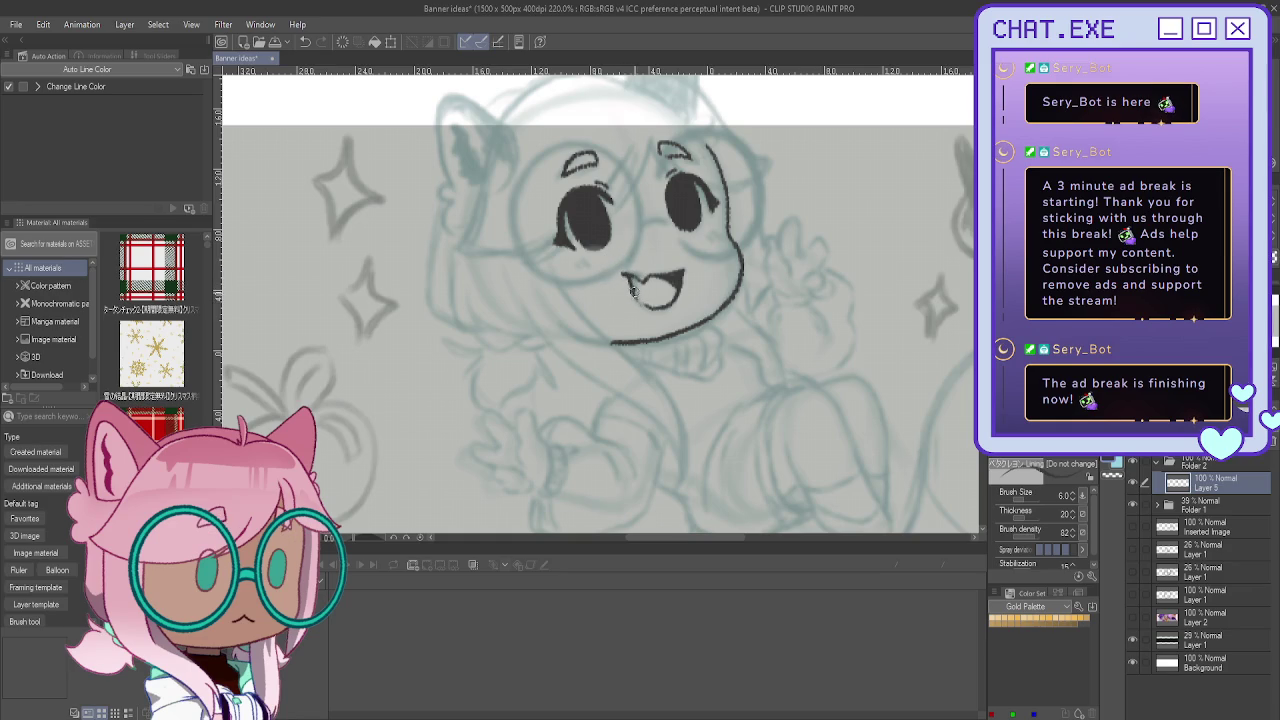
{"action": "scroll", "coordinate": [636, 296], "scroll_direction": "down", "scroll_amount": 2}
{"action": "scroll", "coordinate": [620, 308], "scroll_direction": "up", "scroll_amount": 1}
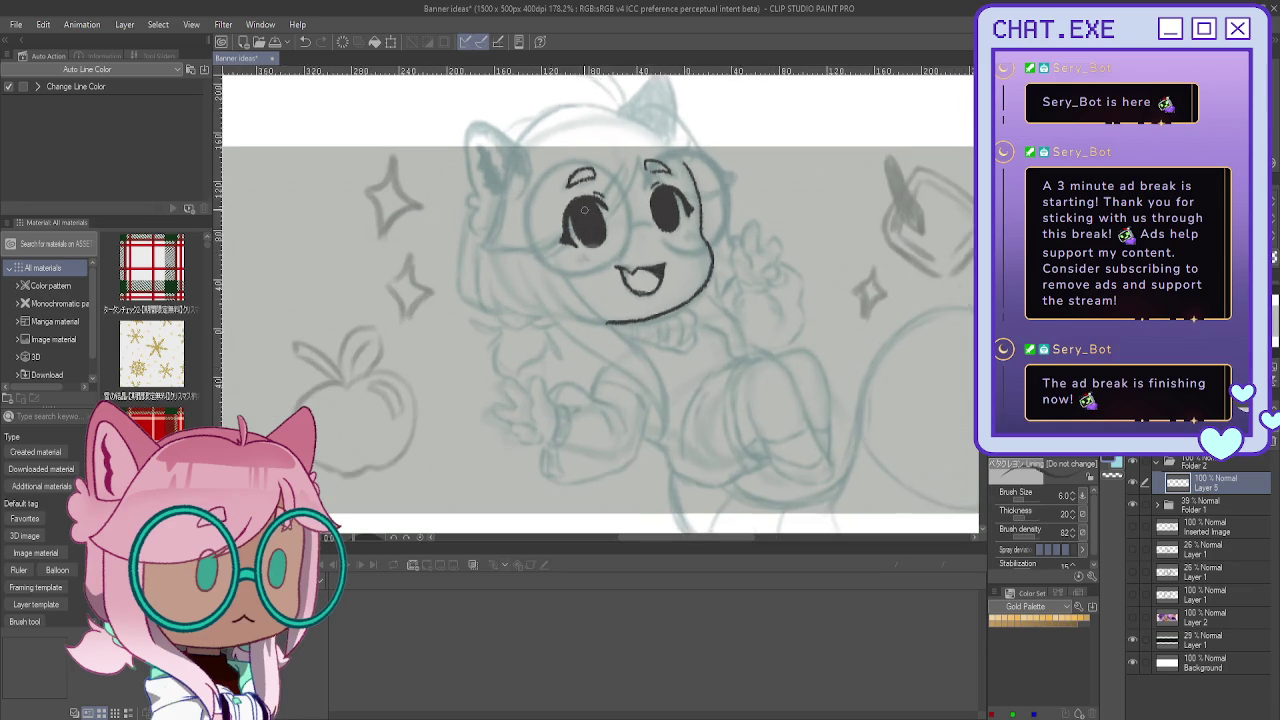
{"action": "scroll", "coordinate": [616, 312], "scroll_direction": "up", "scroll_amount": 1}
{"action": "scroll", "coordinate": [650, 300], "scroll_direction": "up", "scroll_amount": 1}
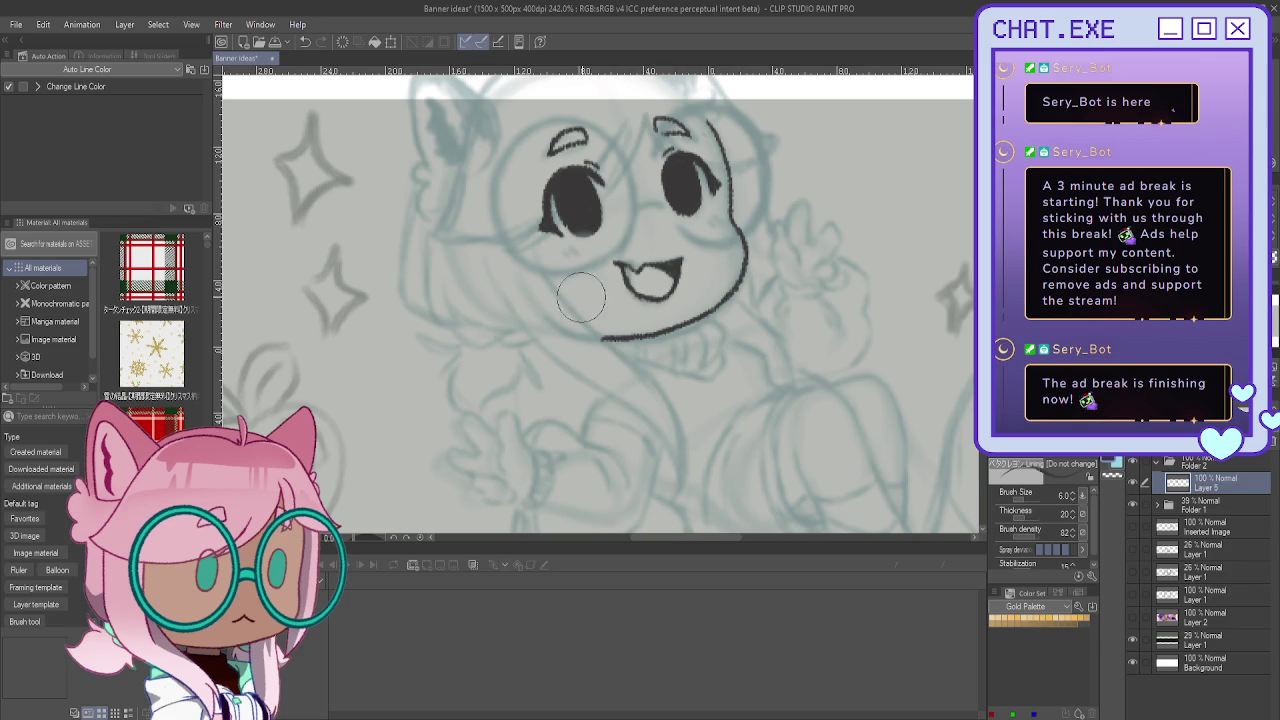
{"action": "scroll", "coordinate": [655, 299], "scroll_direction": "up", "scroll_amount": 1}
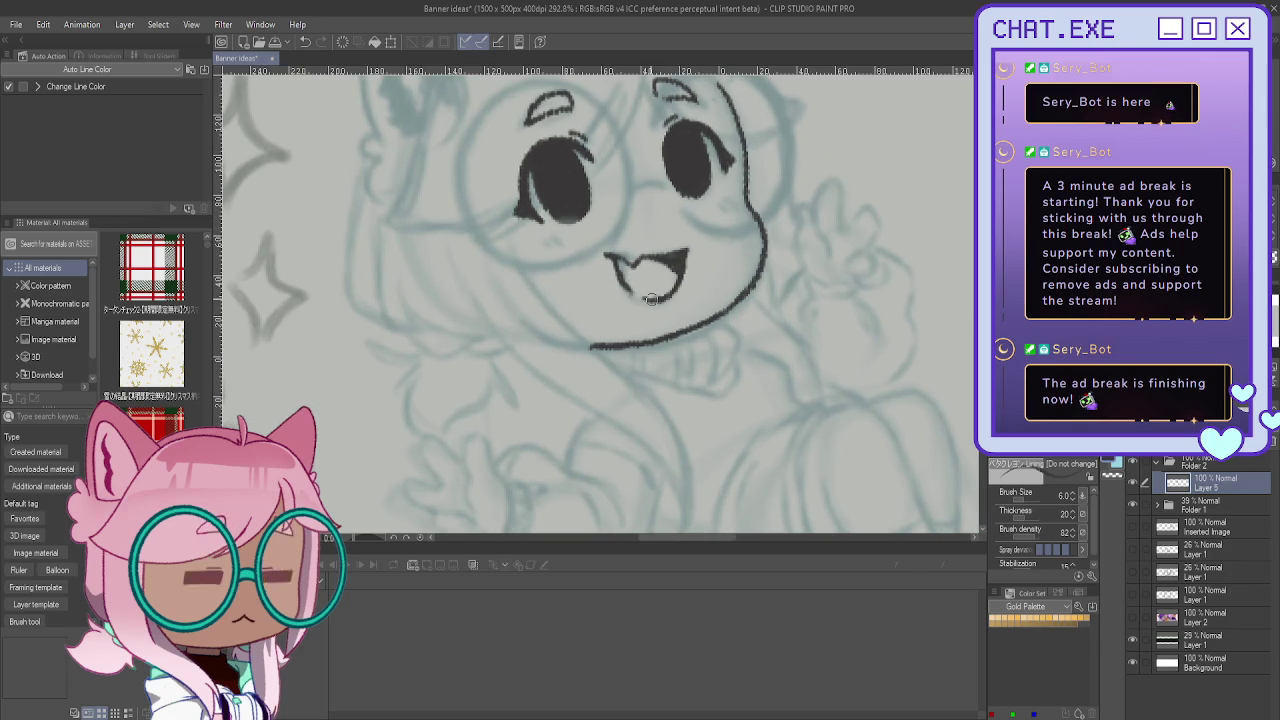
{"action": "scroll", "coordinate": [604, 250], "scroll_direction": "down", "scroll_amount": 2}
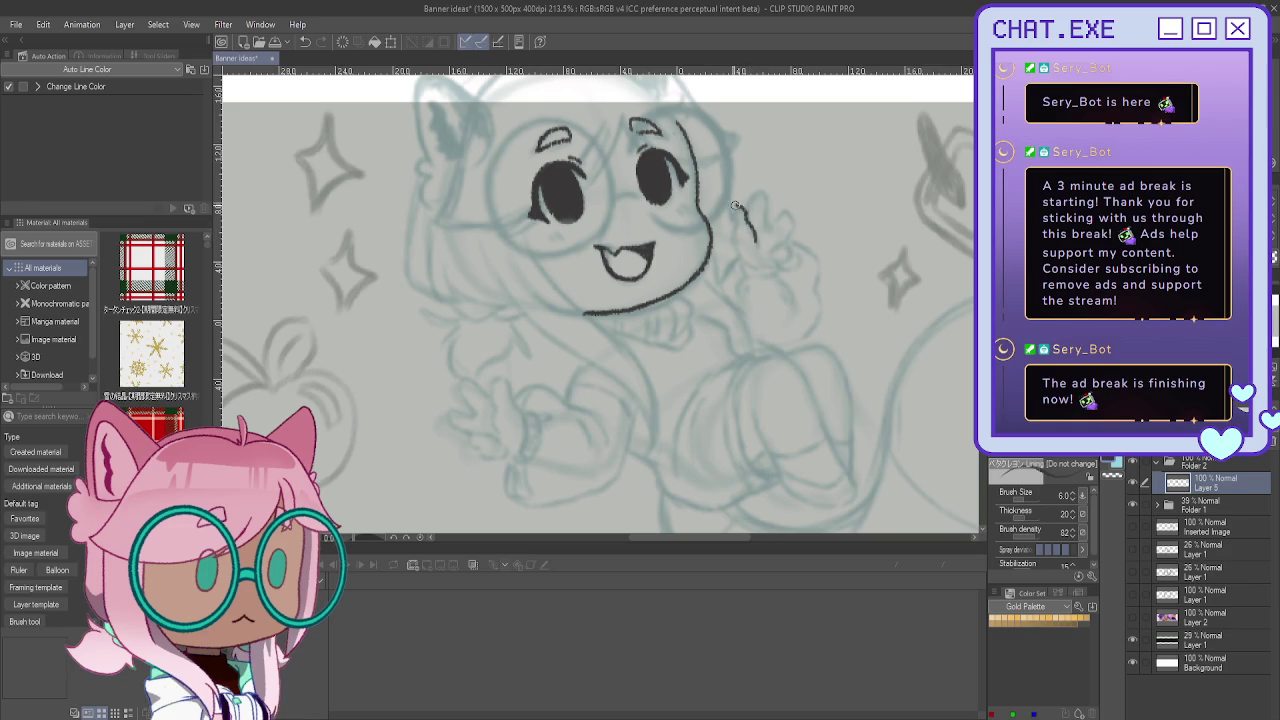
Step: Ink the waving hand's fingers, wrist and forearm, then start lassoing the hand
{"action": "left_click_drag", "start_coordinate": [731, 215], "coordinate": [734, 234]}
{"action": "mouse_move", "coordinate": [756, 190]}
{"action": "left_mouse_down"}
{"action": "mouse_move", "coordinate": [764, 214]}
{"action": "mouse_move", "coordinate": [768, 188]}
{"action": "mouse_move", "coordinate": [785, 209]}
{"action": "left_mouse_up"}
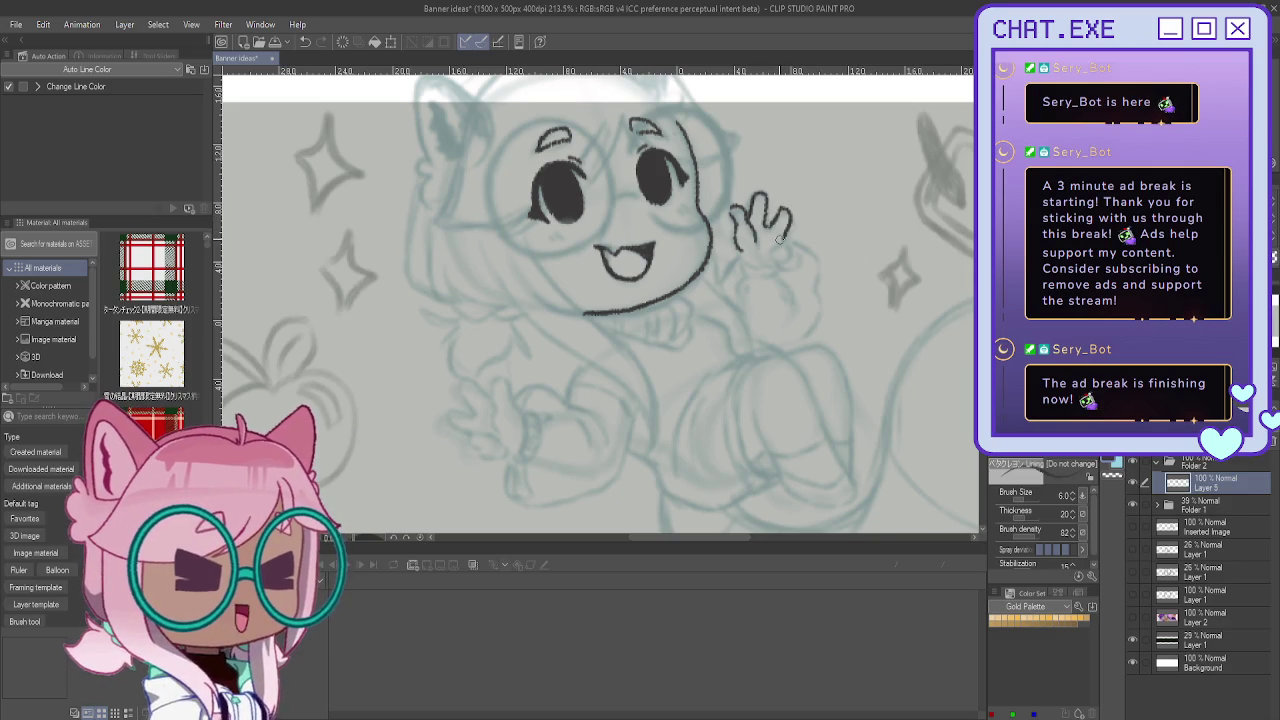
{"action": "scroll", "coordinate": [786, 226], "scroll_direction": "up", "scroll_amount": 2}
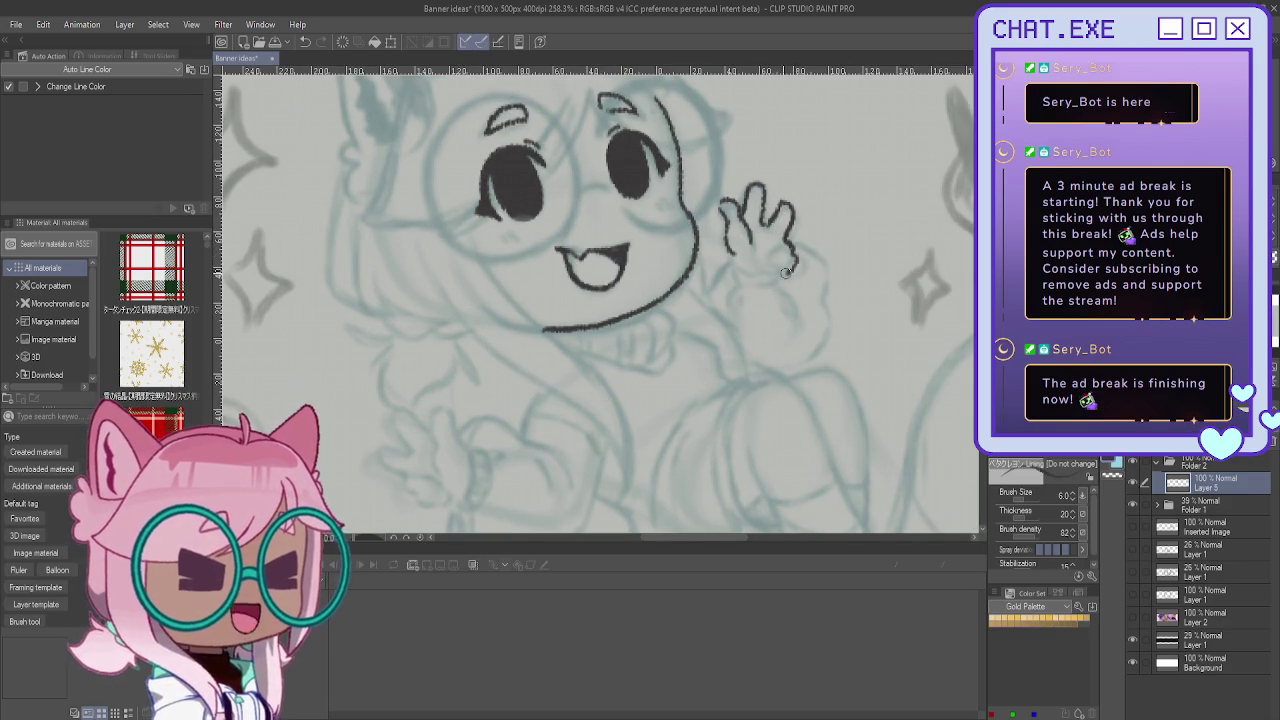
{"action": "mouse_move", "coordinate": [786, 240]}
{"action": "left_mouse_down"}
{"action": "mouse_move", "coordinate": [769, 262]}
{"action": "mouse_move", "coordinate": [738, 257]}
{"action": "left_mouse_up"}
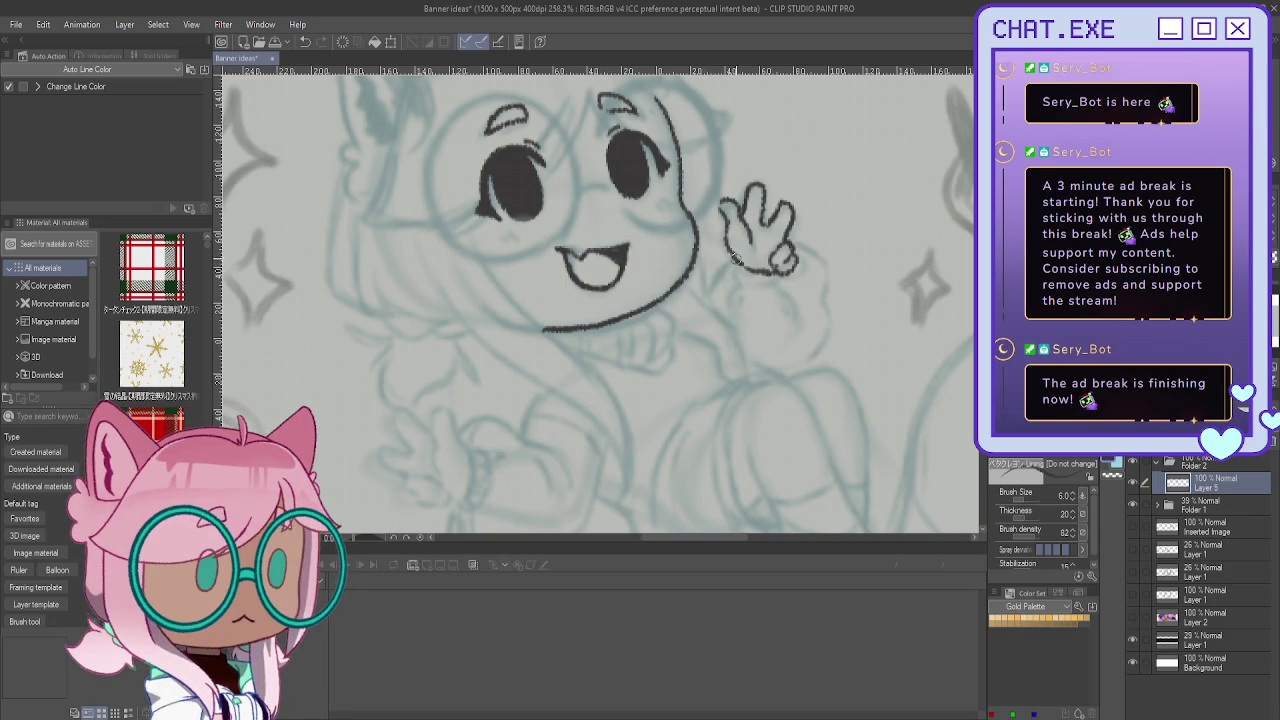
{"action": "left_click_drag", "start_coordinate": [770, 282], "coordinate": [796, 317]}
{"action": "left_click_drag", "start_coordinate": [796, 244], "coordinate": [806, 358]}
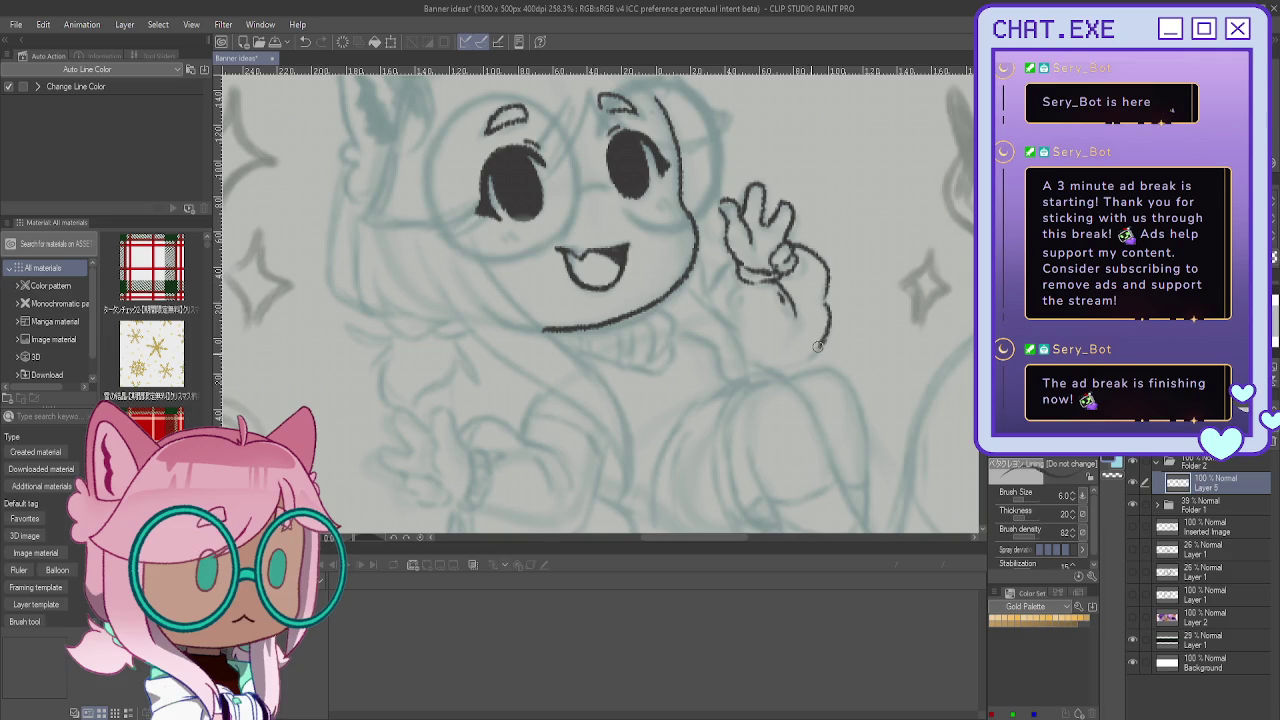
{"action": "left_click_drag", "start_coordinate": [733, 263], "coordinate": [718, 316]}
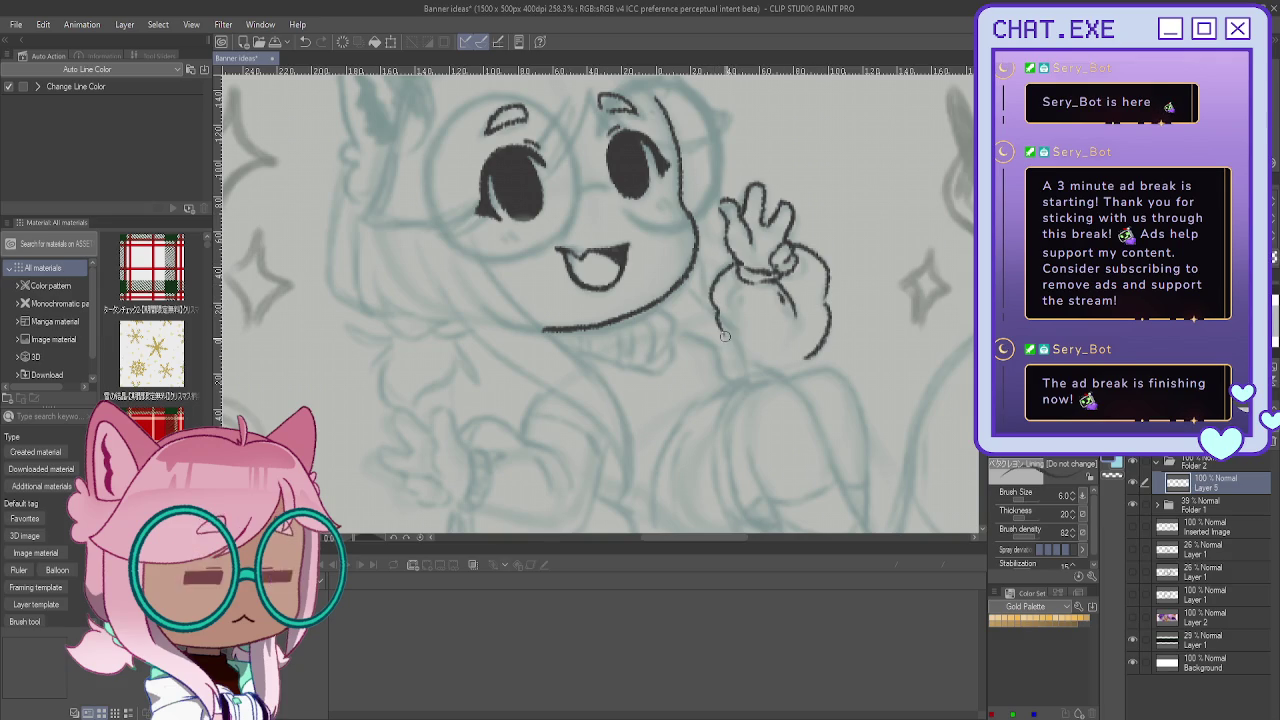
{"action": "key", "text": "m"}
{"action": "left_click_drag", "start_coordinate": [816, 123], "coordinate": [706, 377]}
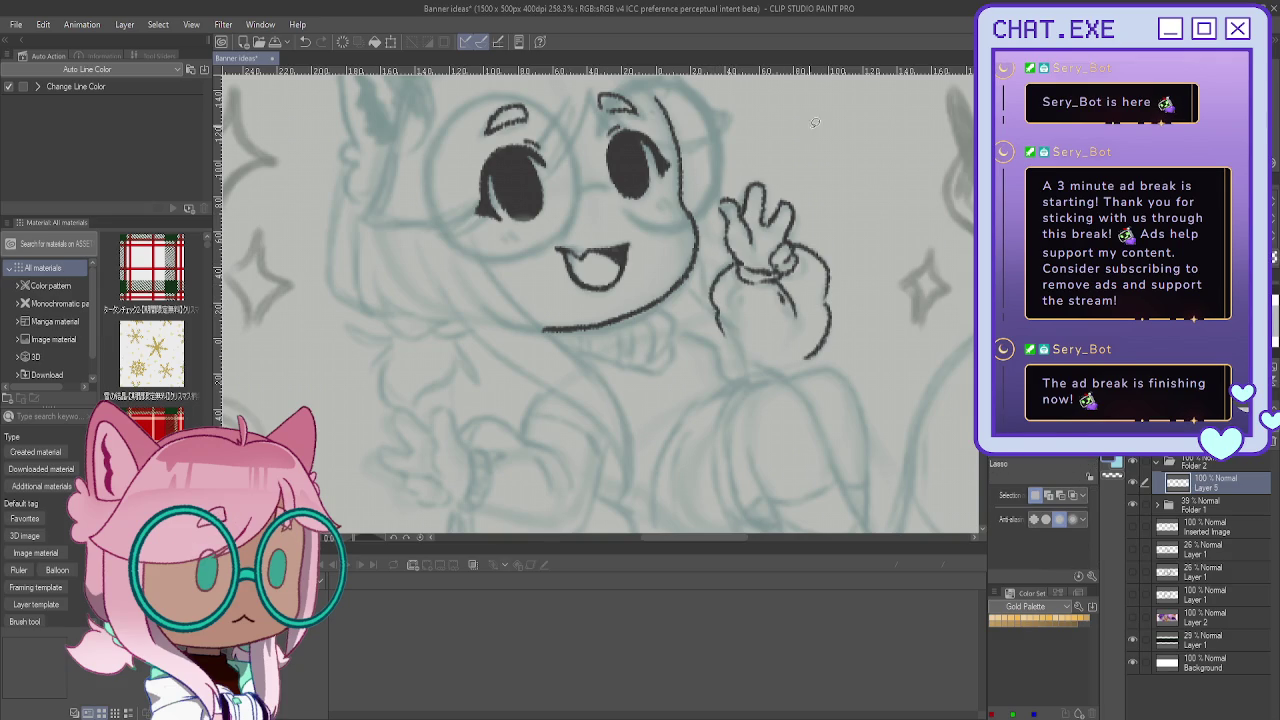
Step: Lasso the inked waving hand, copy it onto new Layer 5 Copy, and return to Layer 5
{"action": "left_click_drag", "start_coordinate": [712, 254], "coordinate": [816, 124]}
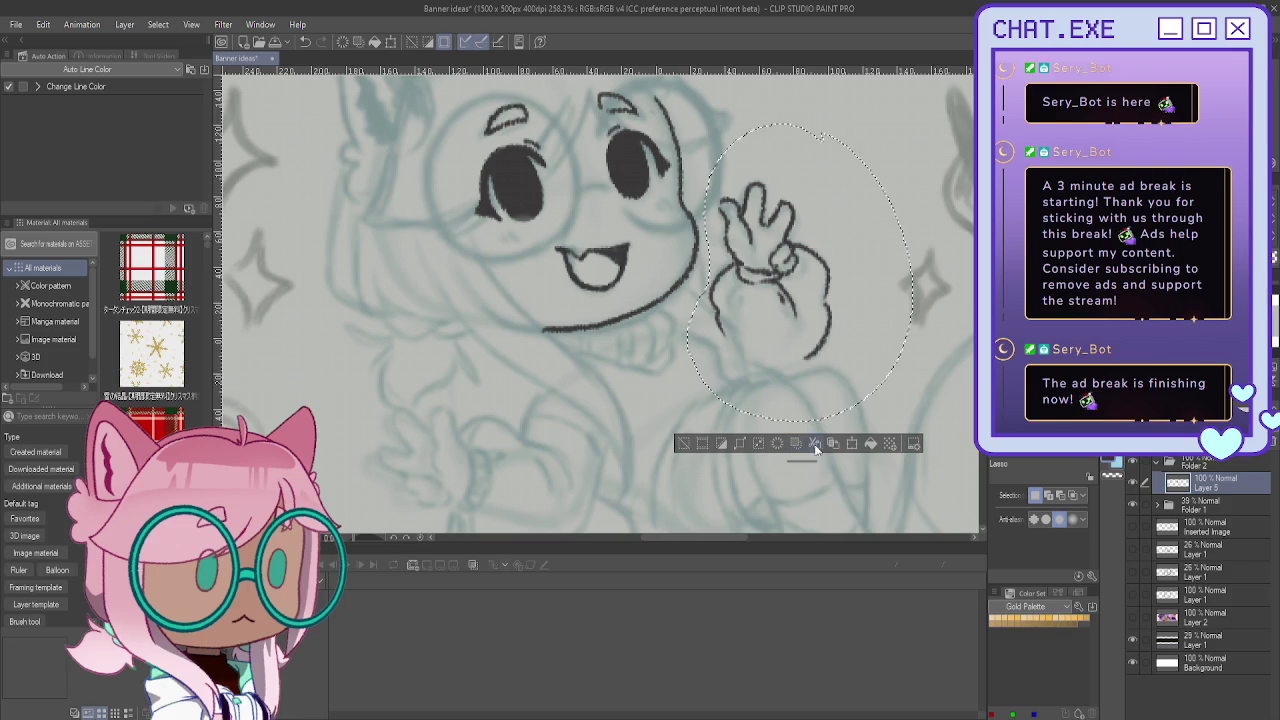
{"action": "left_click", "coordinate": [814, 443]}
{"action": "left_click", "coordinate": [683, 446]}
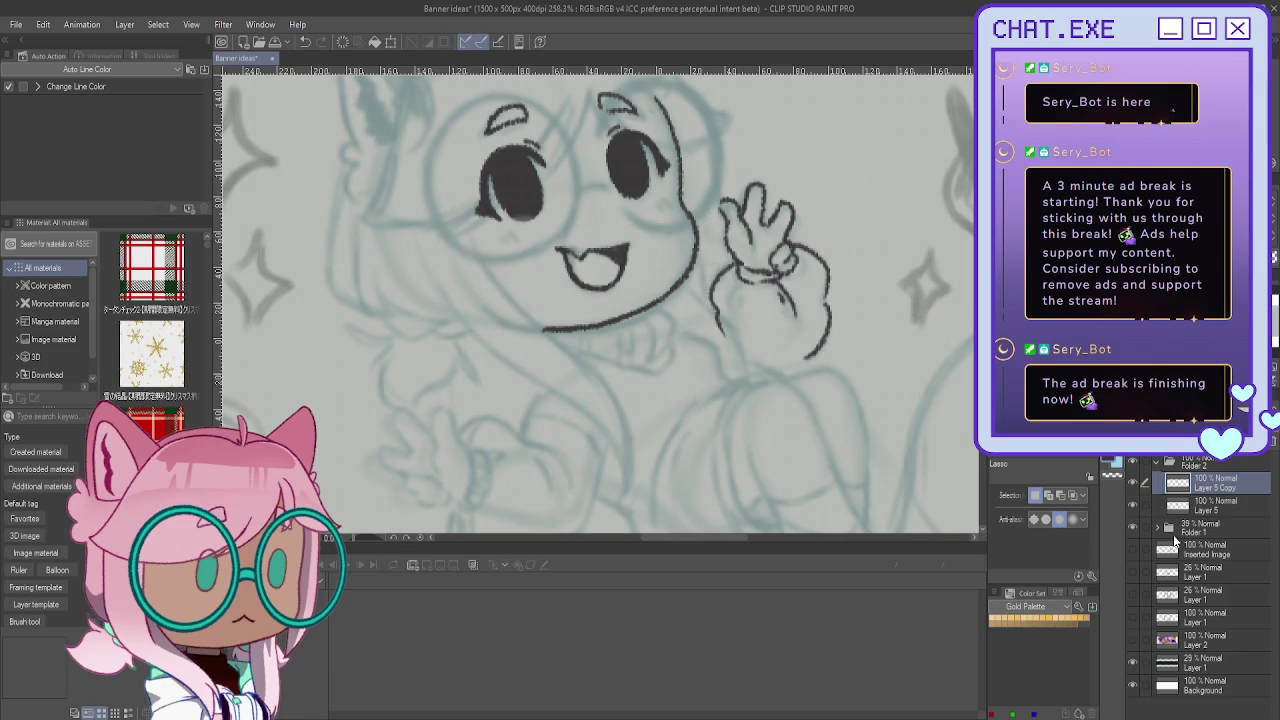
{"action": "left_click", "coordinate": [1206, 509]}
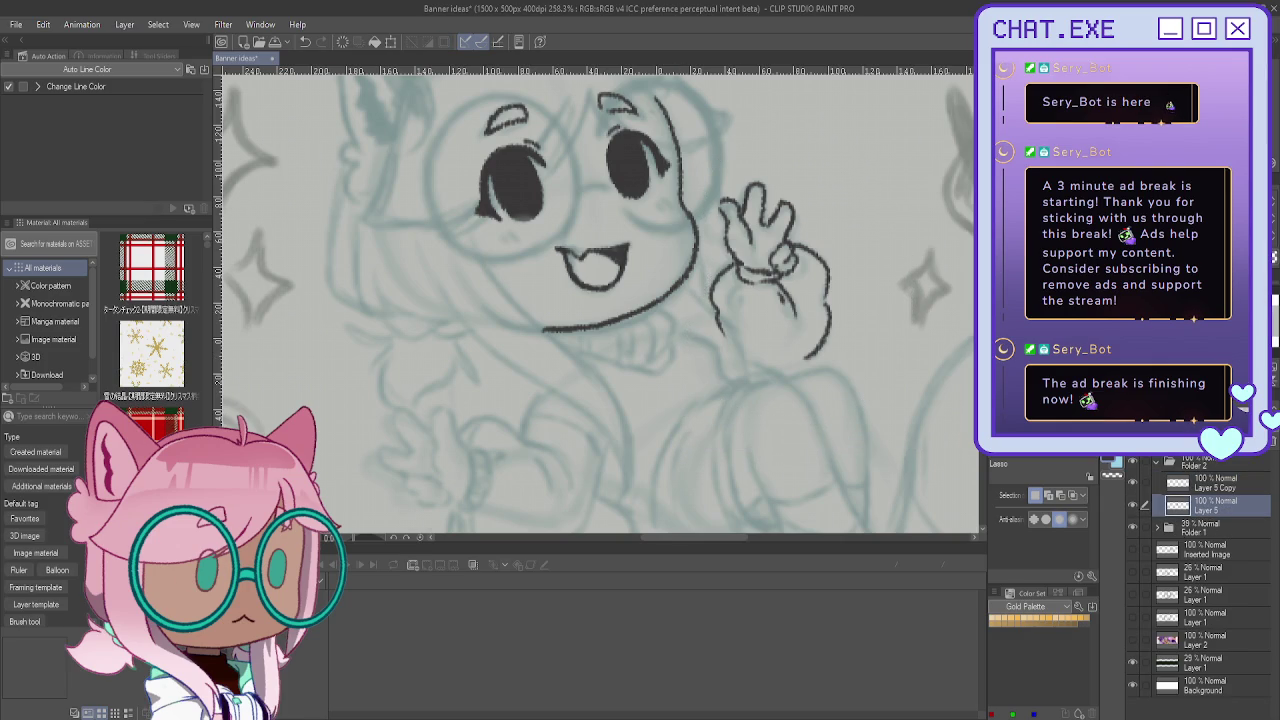
Step: Mirror the canvas and try two hair strands between the eyes, then undo them
{"action": "left_click_drag", "start_coordinate": [510, 110], "coordinate": [700, 209]}
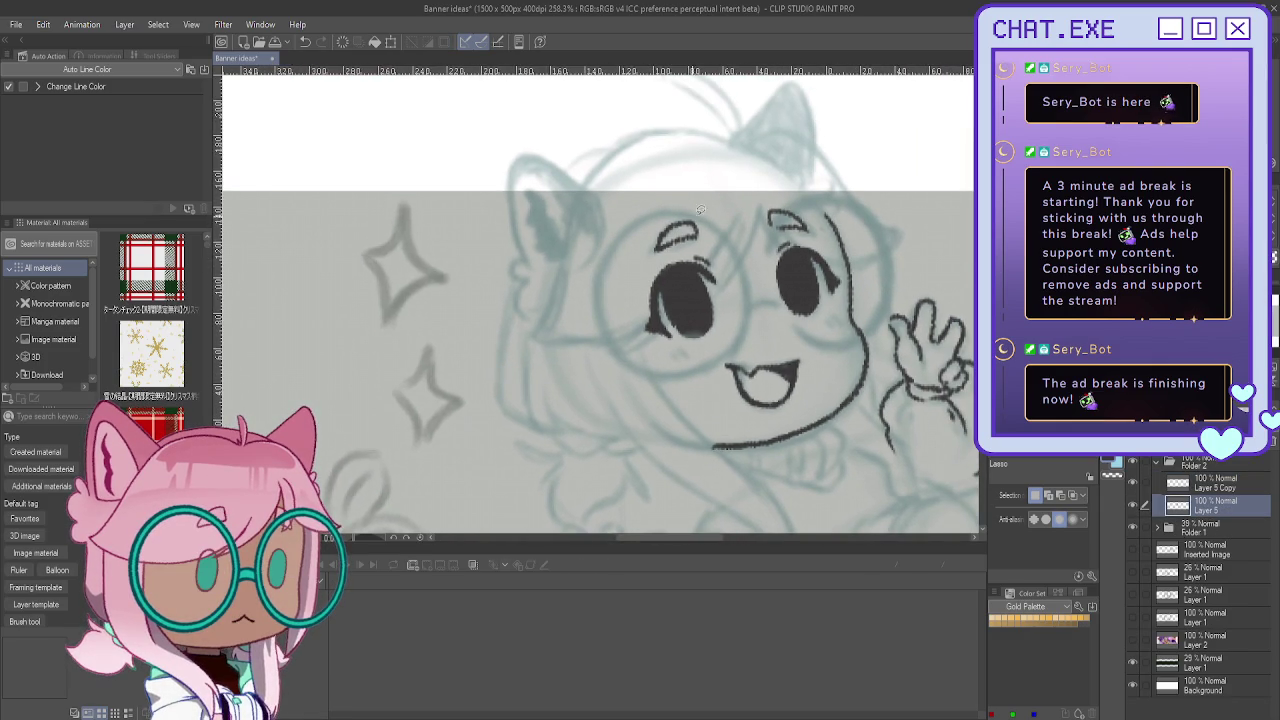
{"action": "scroll", "coordinate": [771, 185], "scroll_direction": "up", "scroll_amount": 1}
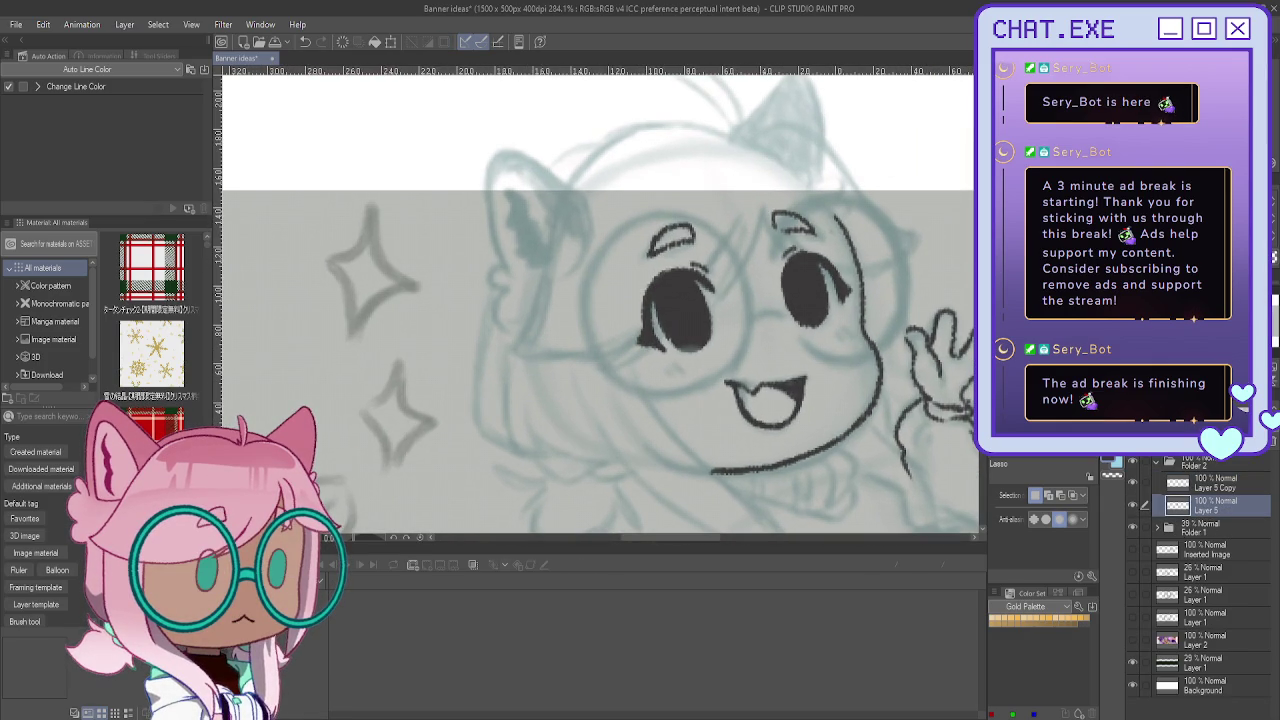
{"action": "key", "text": "p"}
{"action": "key", "text": "h"}
{"action": "left_click_drag", "start_coordinate": [441, 207], "coordinate": [488, 306]}
{"action": "left_click_drag", "start_coordinate": [452, 212], "coordinate": [494, 305]}
{"action": "key", "text": "ctrl+z"}
{"action": "key", "text": "ctrl+z"}
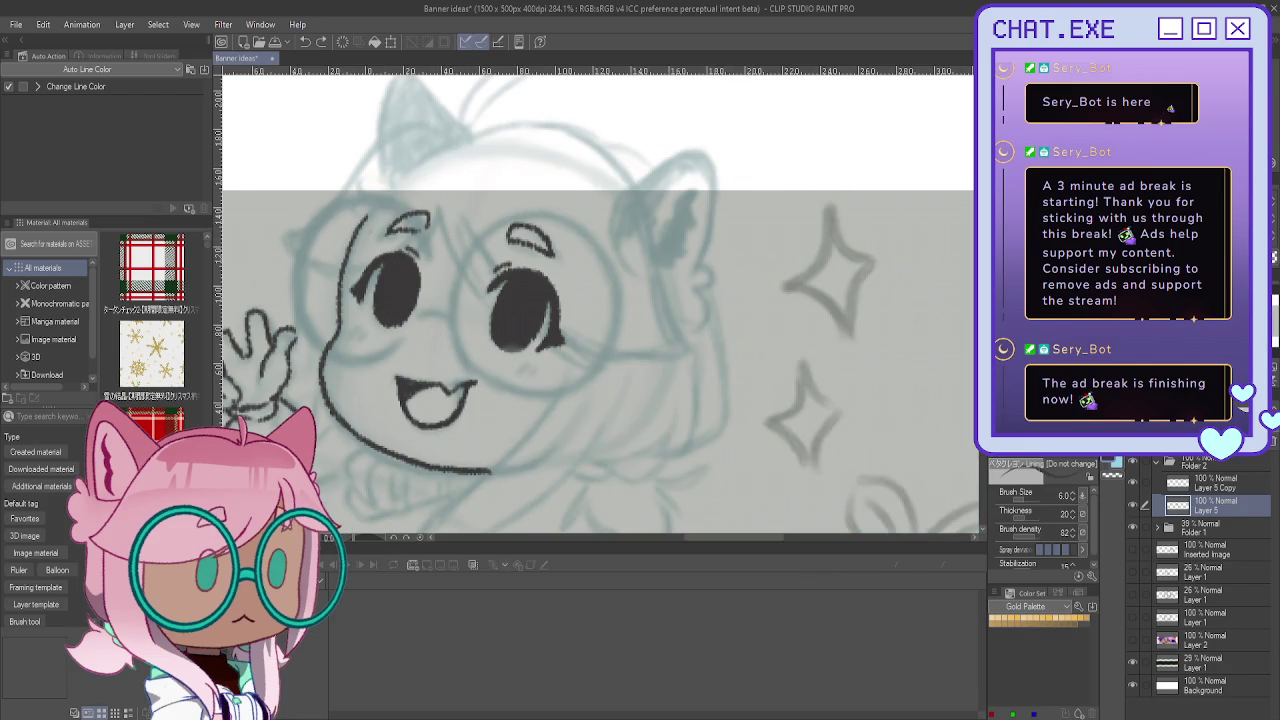
Step: On new Layer 7, ink fringe strands between the eyes and the arch of hair over the head
{"action": "key", "text": "ctrl+shift+n"}
{"action": "left_click_drag", "start_coordinate": [440, 207], "coordinate": [468, 295]}
{"action": "mouse_move", "coordinate": [452, 216]}
{"action": "left_mouse_down"}
{"action": "mouse_move", "coordinate": [498, 296]}
{"action": "mouse_move", "coordinate": [578, 342]}
{"action": "left_mouse_up"}
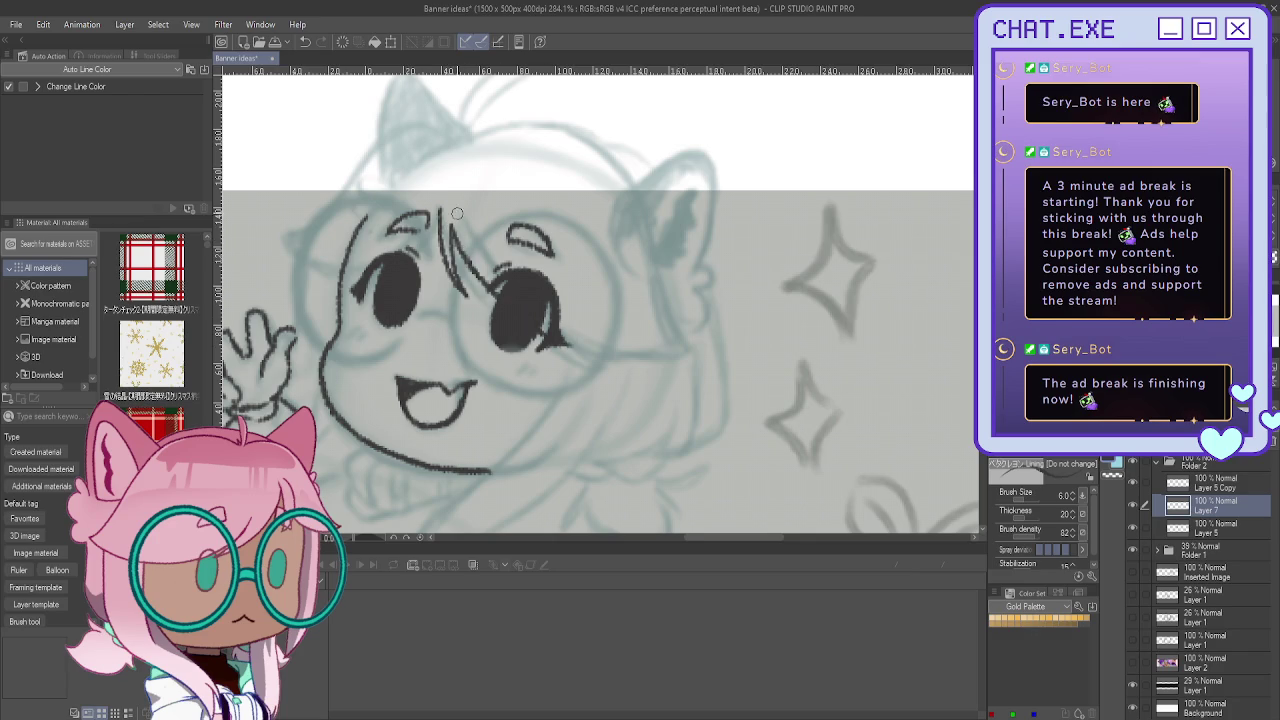
{"action": "left_click_drag", "start_coordinate": [462, 228], "coordinate": [500, 278]}
{"action": "left_click_drag", "start_coordinate": [562, 333], "coordinate": [690, 350]}
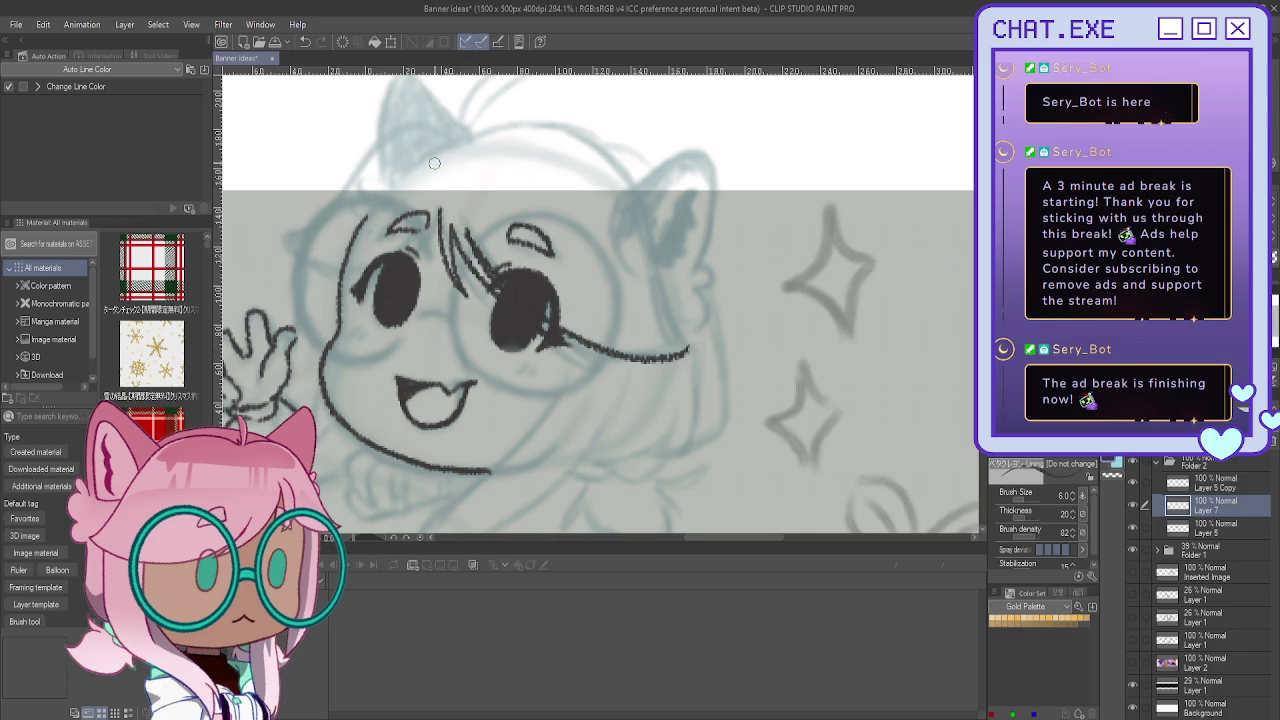
{"action": "mouse_move", "coordinate": [445, 155]}
{"action": "left_mouse_down"}
{"action": "mouse_move", "coordinate": [554, 118]}
{"action": "mouse_move", "coordinate": [610, 160]}
{"action": "mouse_move", "coordinate": [688, 345]}
{"action": "left_mouse_up"}
{"action": "key", "text": "h"}
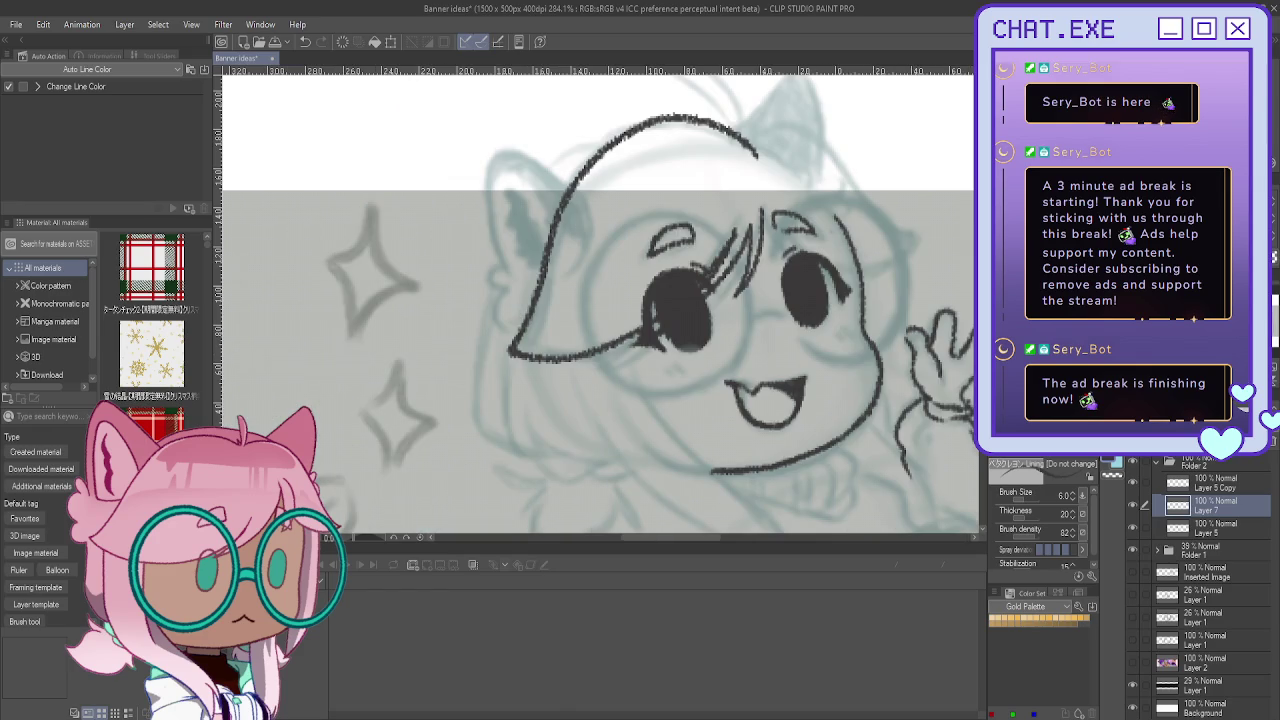
Step: Continue the hair outline and redraw the strand above the right eye, with Layer 5 hidden
{"action": "mouse_move", "coordinate": [745, 133]}
{"action": "left_mouse_down"}
{"action": "mouse_move", "coordinate": [800, 124]}
{"action": "mouse_move", "coordinate": [922, 248]}
{"action": "mouse_move", "coordinate": [852, 280]}
{"action": "left_mouse_up"}
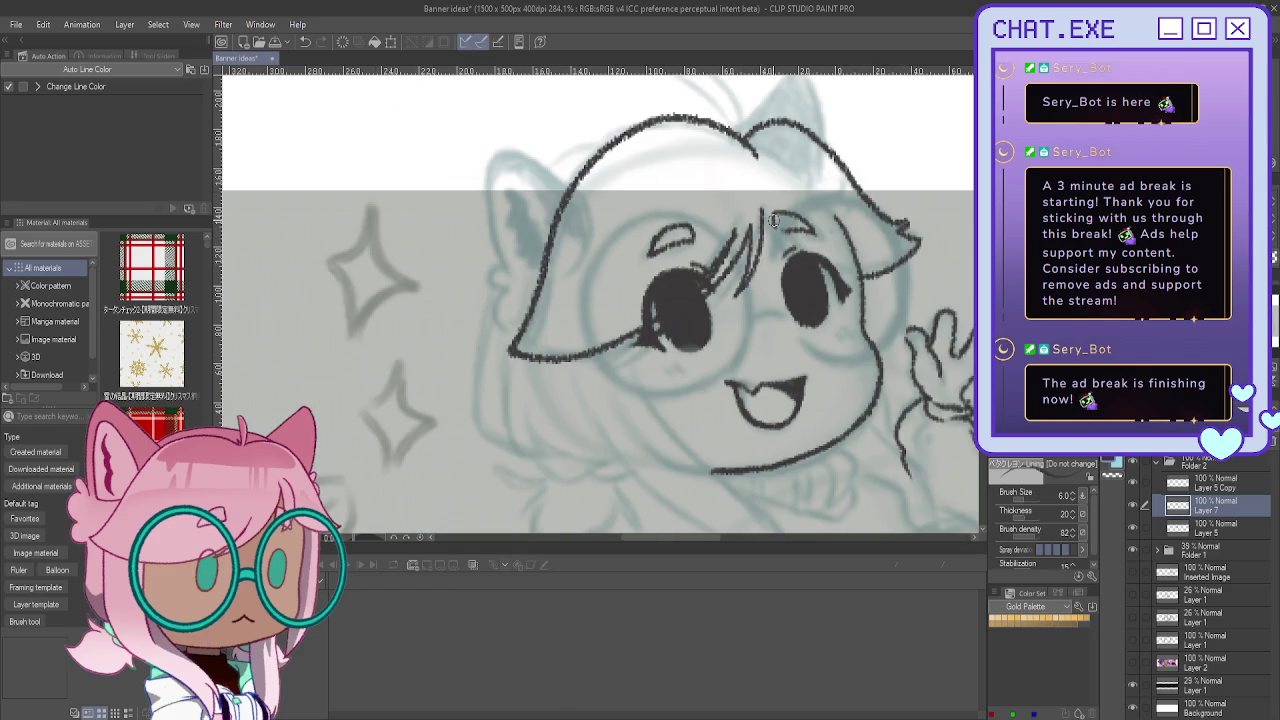
{"action": "left_click_drag", "start_coordinate": [773, 208], "coordinate": [800, 248]}
{"action": "key", "text": "ctrl+z"}
{"action": "mouse_move", "coordinate": [768, 198]}
{"action": "left_mouse_down"}
{"action": "mouse_move", "coordinate": [775, 246]}
{"action": "mouse_move", "coordinate": [804, 256]}
{"action": "mouse_move", "coordinate": [715, 300]}
{"action": "left_mouse_up"}
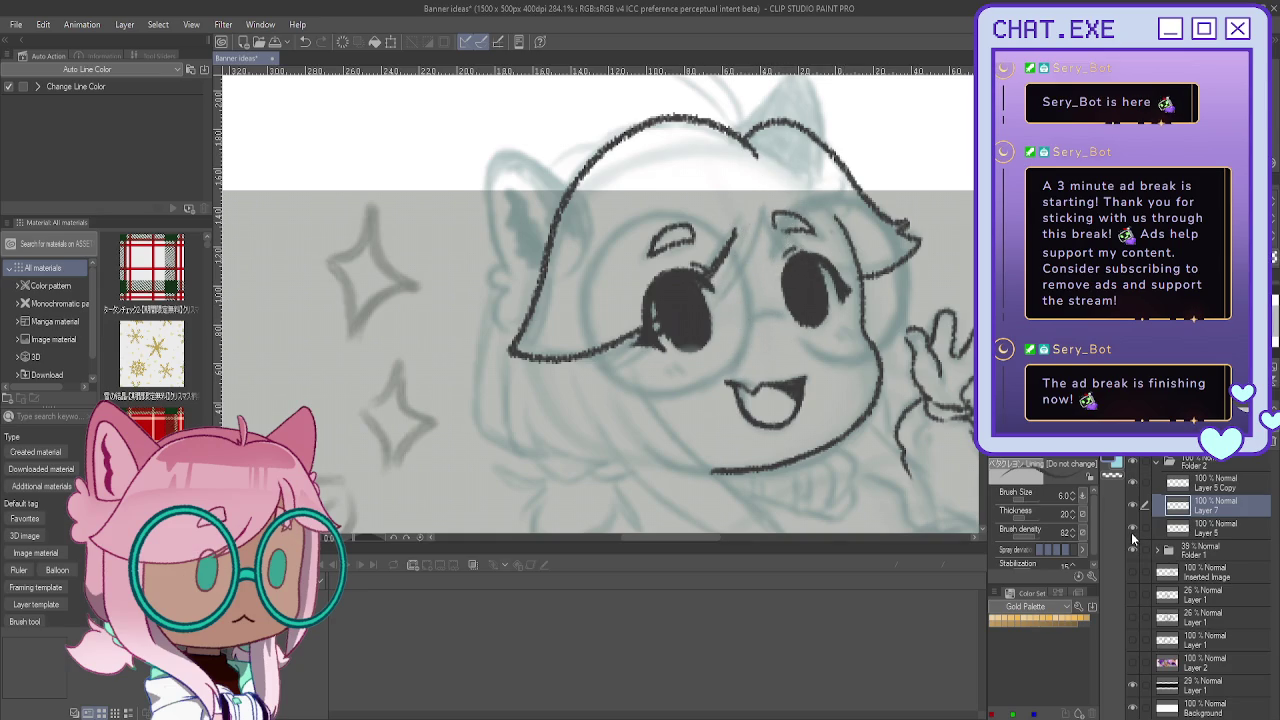
{"action": "left_click", "coordinate": [1134, 528]}
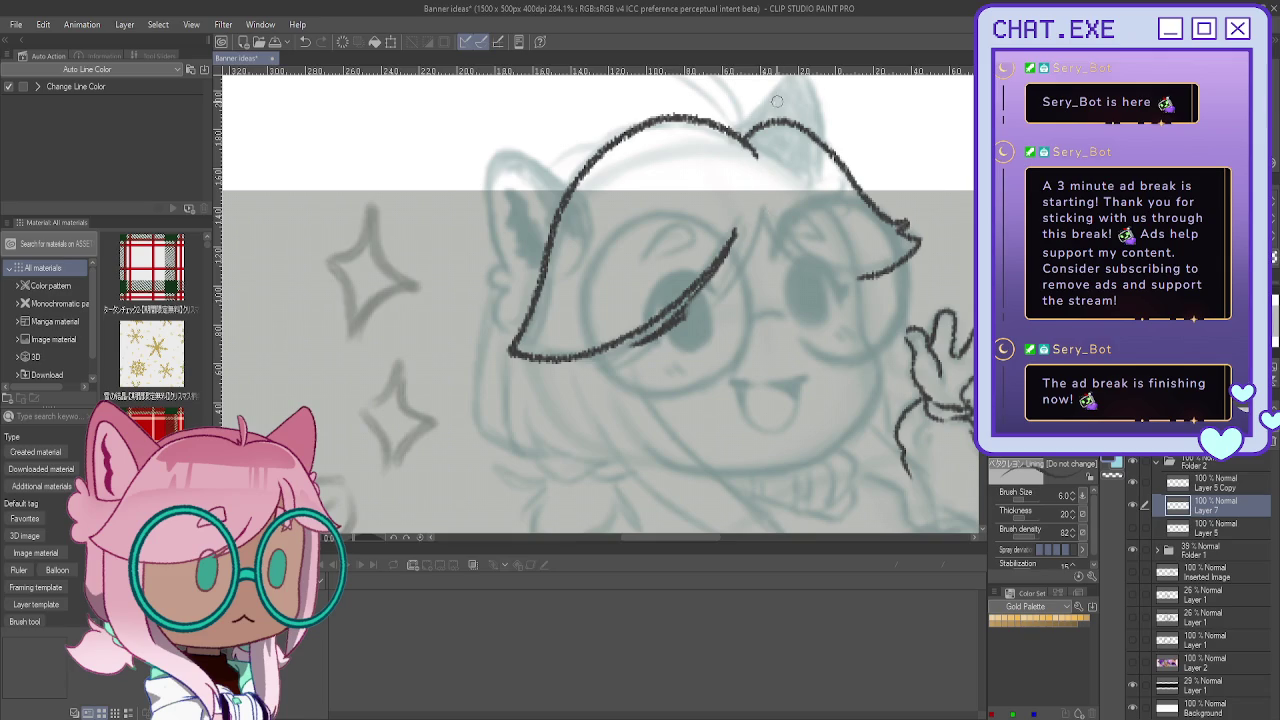
{"action": "left_click_drag", "start_coordinate": [777, 212], "coordinate": [764, 272]}
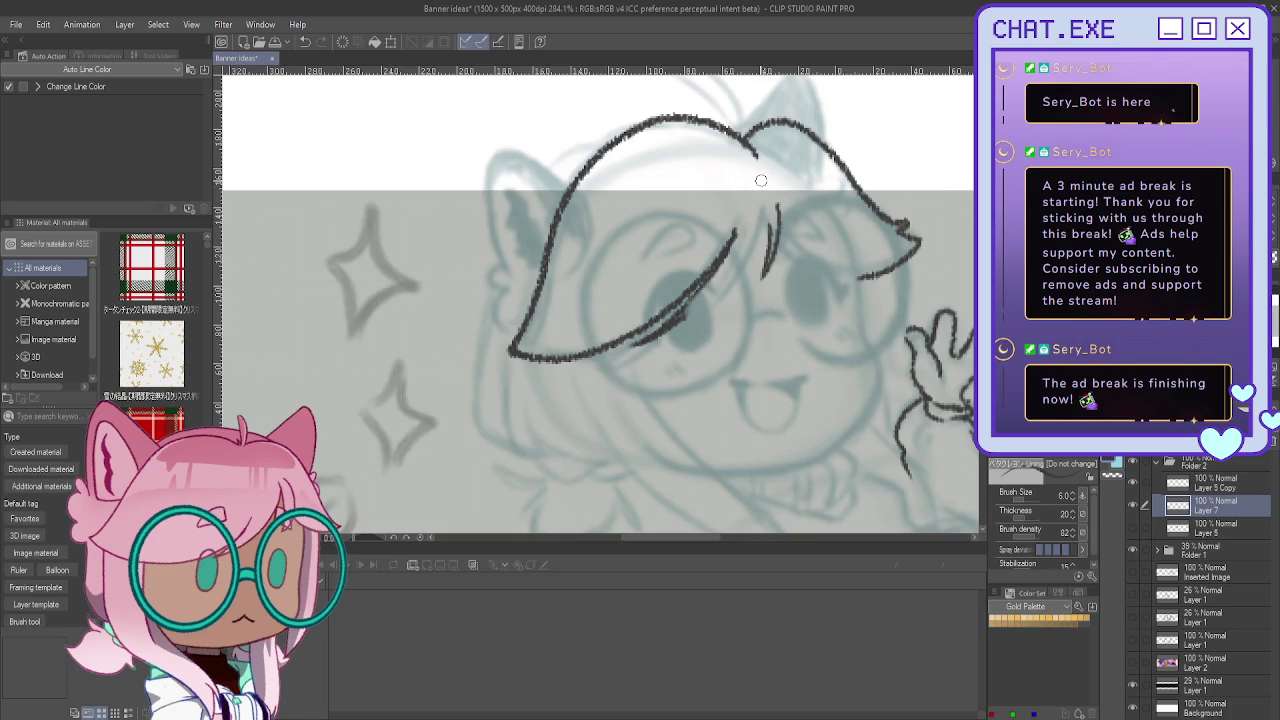
Step: Erase the long diagonal stroke, darken the fringe strands on a tilted view, and erase a stray line
{"action": "key", "text": "e"}
{"action": "mouse_move", "coordinate": [735, 228]}
{"action": "left_mouse_down"}
{"action": "mouse_move", "coordinate": [623, 355]}
{"action": "mouse_move", "coordinate": [585, 356]}
{"action": "left_mouse_up"}
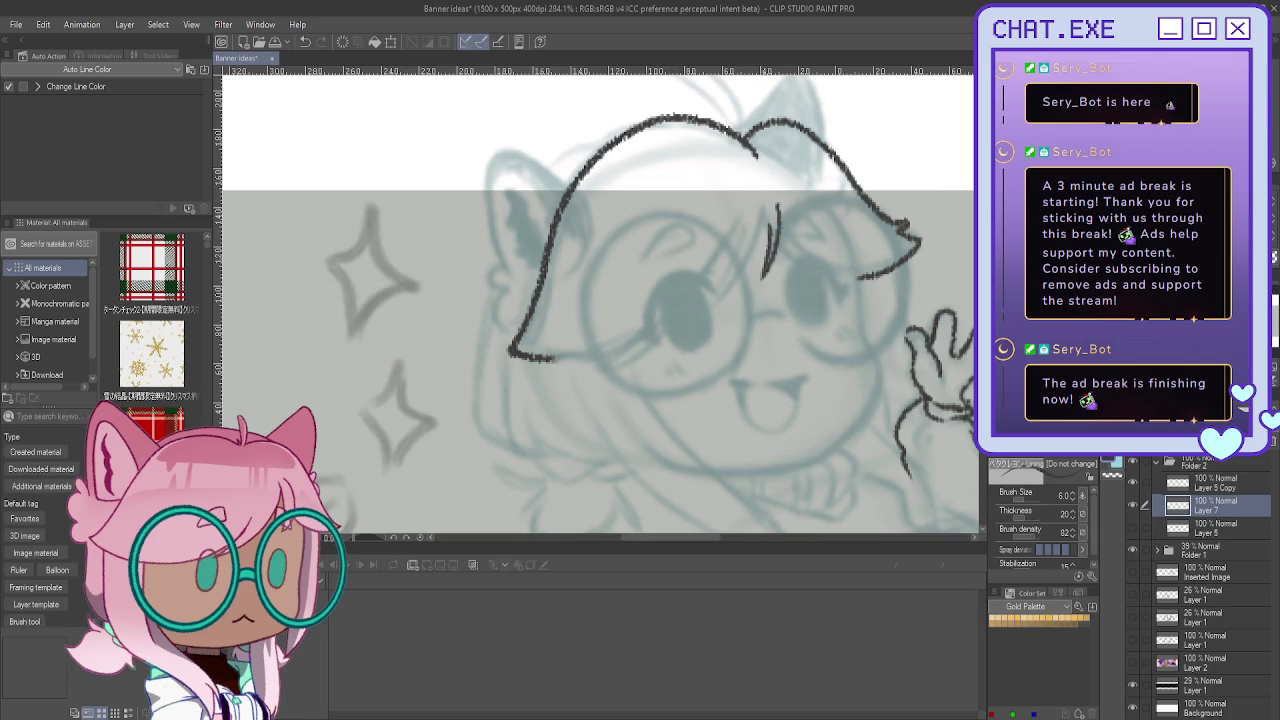
{"action": "mouse_move", "coordinate": [600, 360]}
{"action": "left_mouse_down"}
{"action": "mouse_move", "coordinate": [669, 146]}
{"action": "mouse_move", "coordinate": [665, 317]}
{"action": "left_mouse_up"}
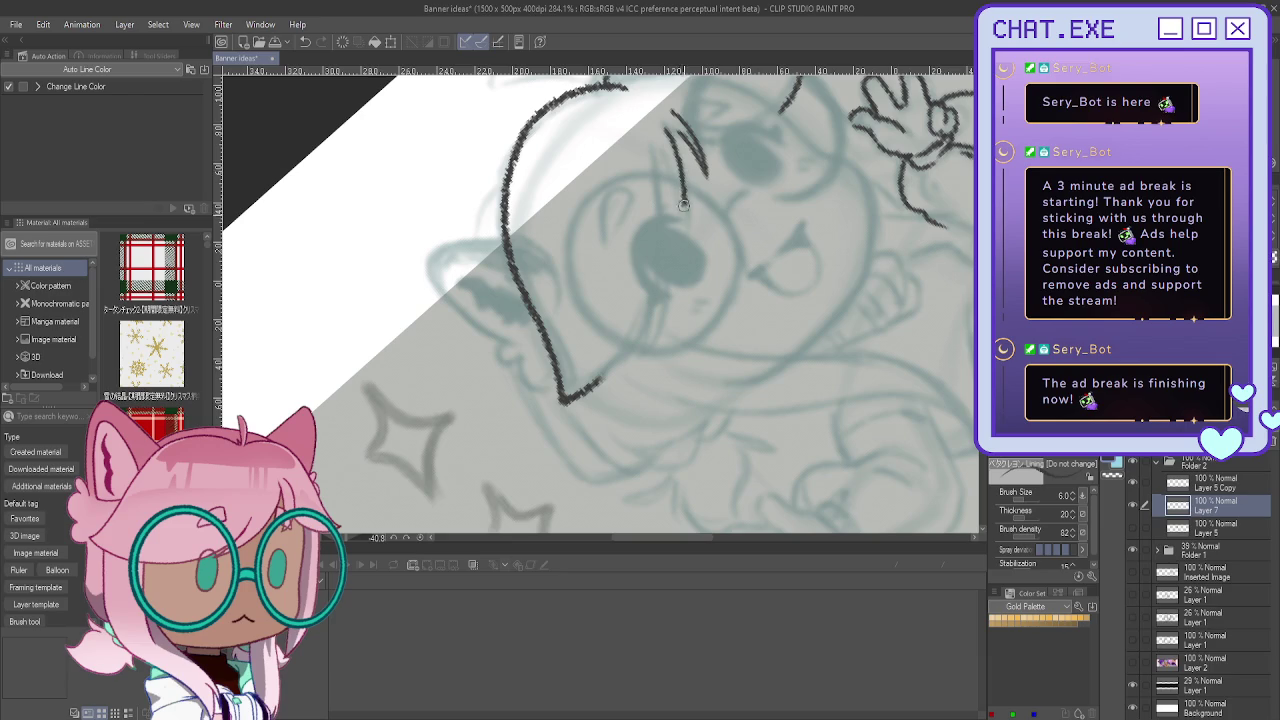
{"action": "left_click_drag", "start_coordinate": [662, 155], "coordinate": [668, 312]}
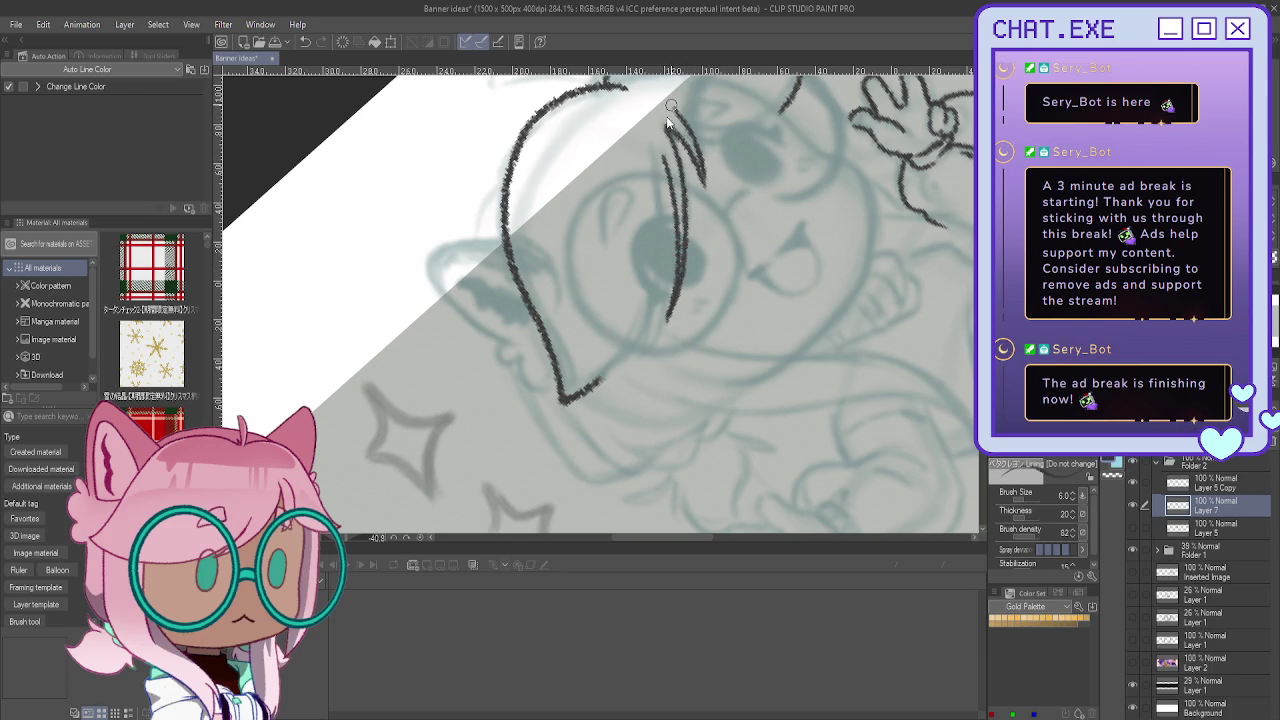
{"action": "mouse_move", "coordinate": [702, 188]}
{"action": "left_mouse_down"}
{"action": "mouse_move", "coordinate": [684, 126]}
{"action": "mouse_move", "coordinate": [642, 330]}
{"action": "mouse_move", "coordinate": [582, 389]}
{"action": "left_mouse_up"}
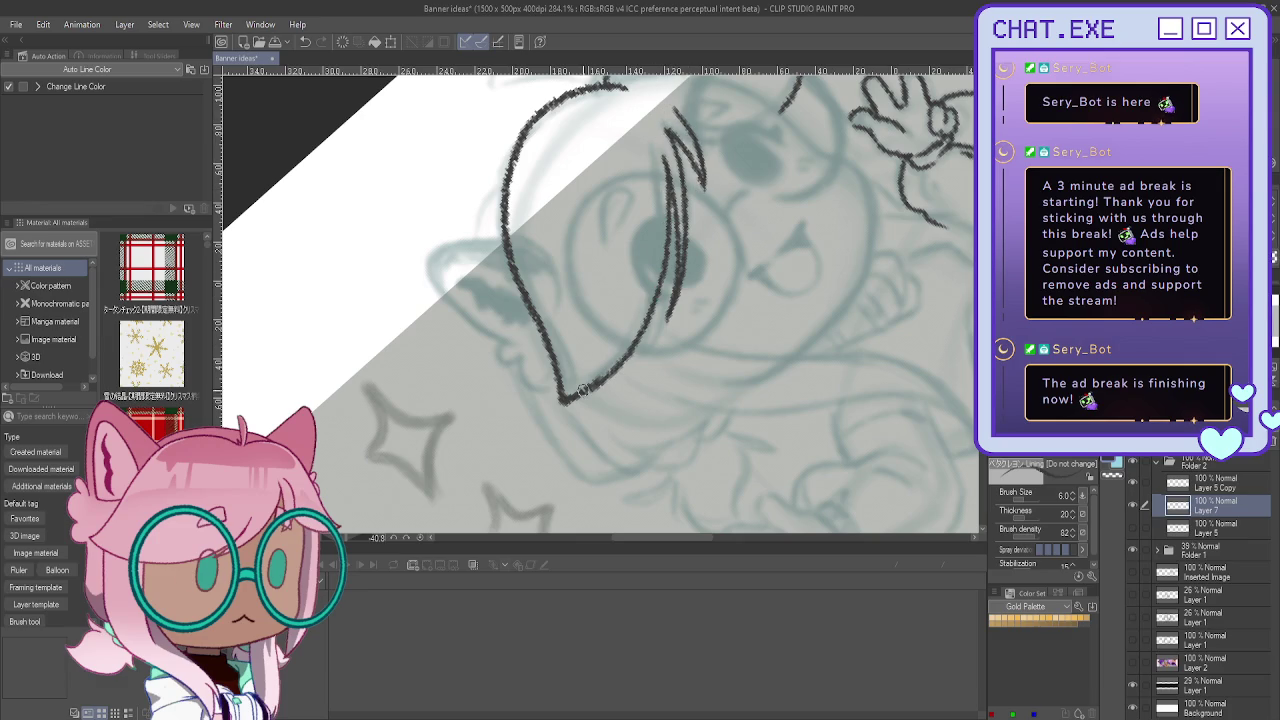
{"action": "key", "text": "ctrl+at"}
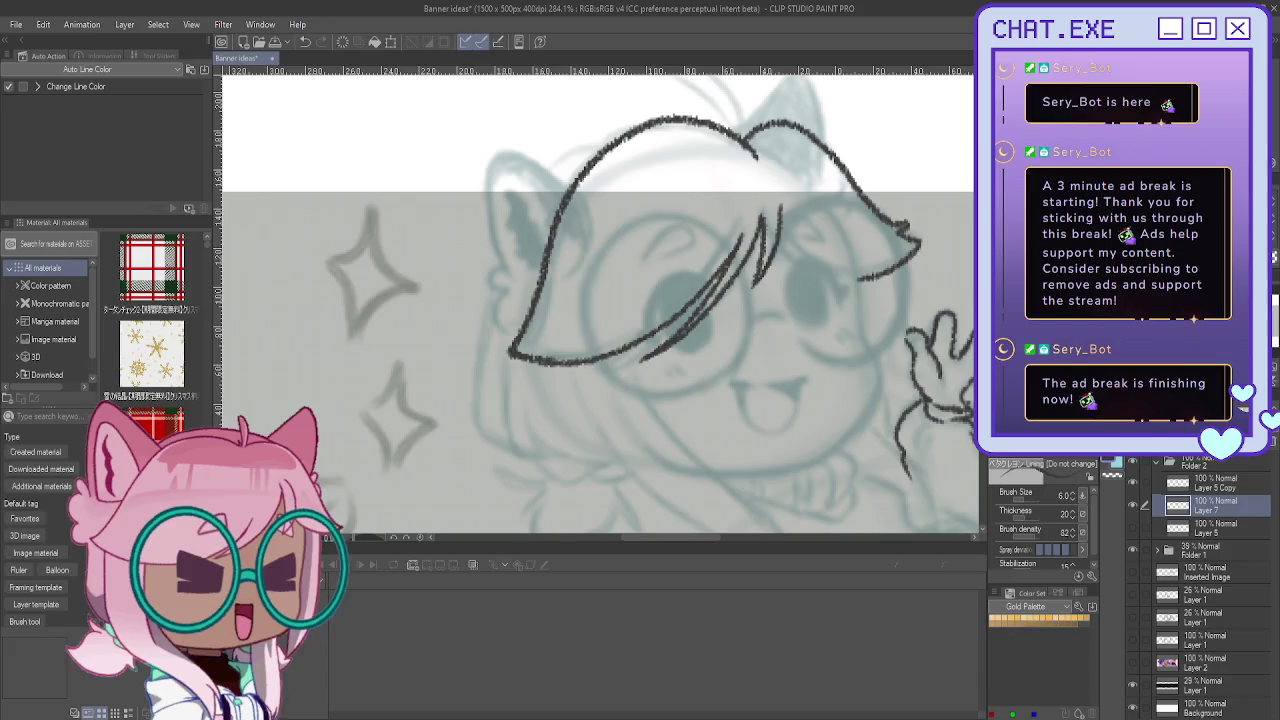
{"action": "left_click_drag", "start_coordinate": [540, 358], "coordinate": [745, 344]}
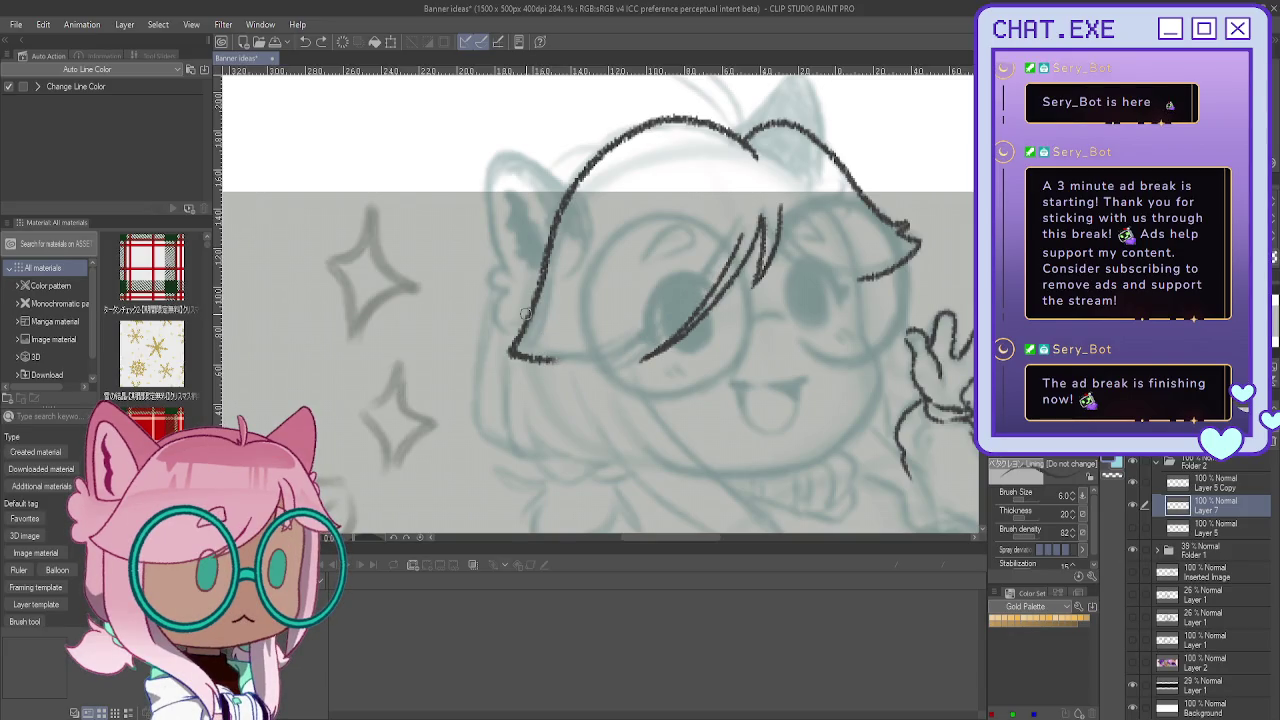
Step: On the mirrored canvas, ink along a fringe strand and tidy it with the eraser
{"action": "key", "text": "h"}
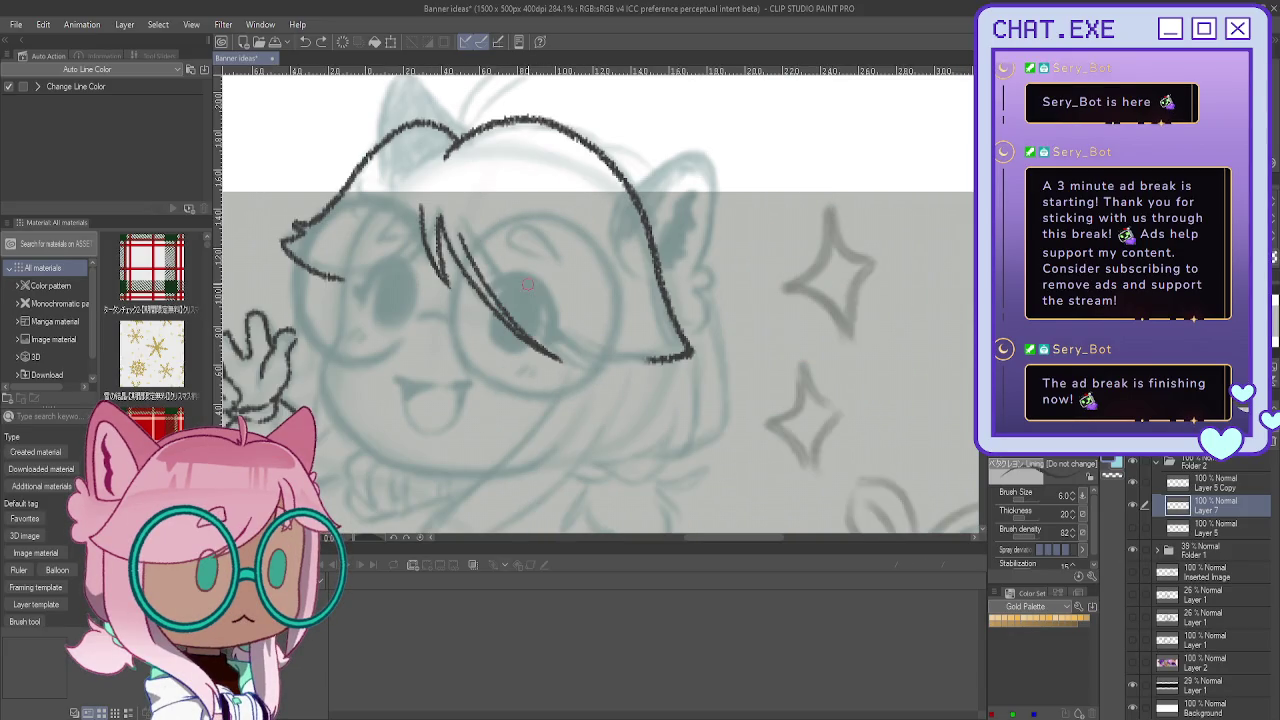
{"action": "scroll", "coordinate": [528, 284], "scroll_direction": "up", "scroll_amount": 1}
{"action": "mouse_move", "coordinate": [458, 236]}
{"action": "left_mouse_down"}
{"action": "mouse_move", "coordinate": [641, 358]}
{"action": "mouse_move", "coordinate": [704, 342]}
{"action": "left_mouse_up"}
{"action": "key", "text": "e"}
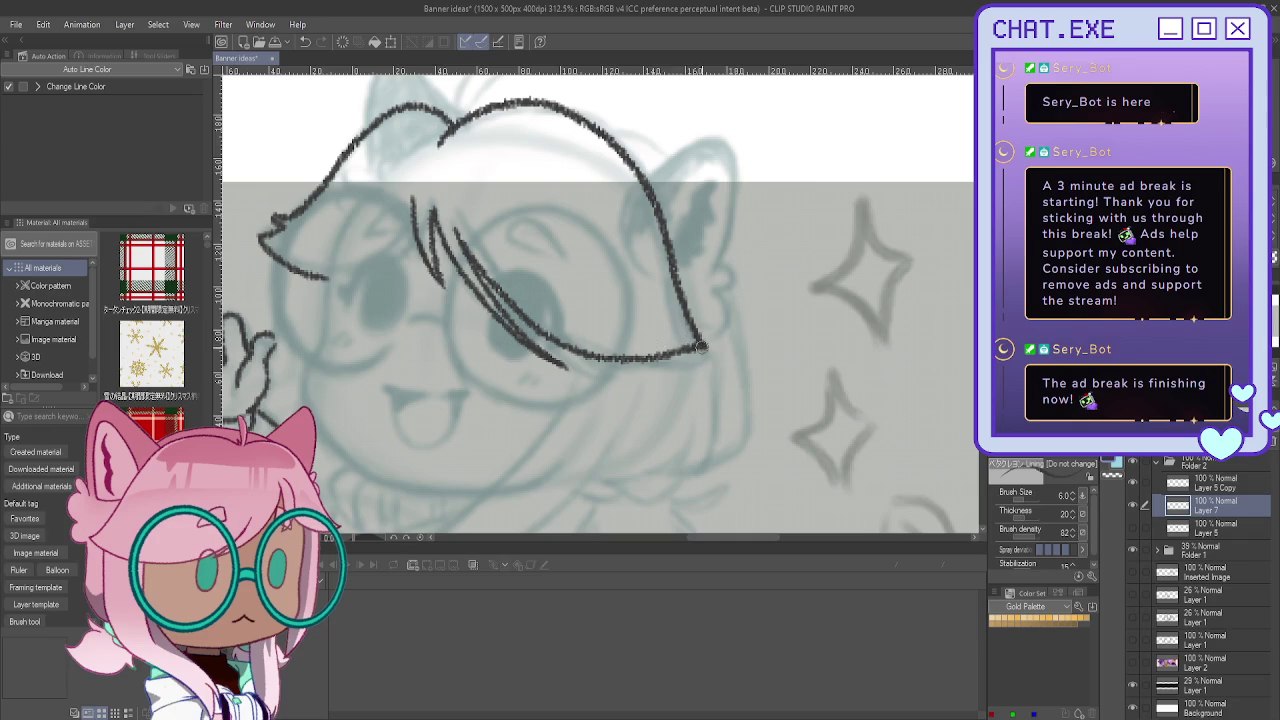
{"action": "left_click_drag", "start_coordinate": [700, 347], "coordinate": [760, 352]}
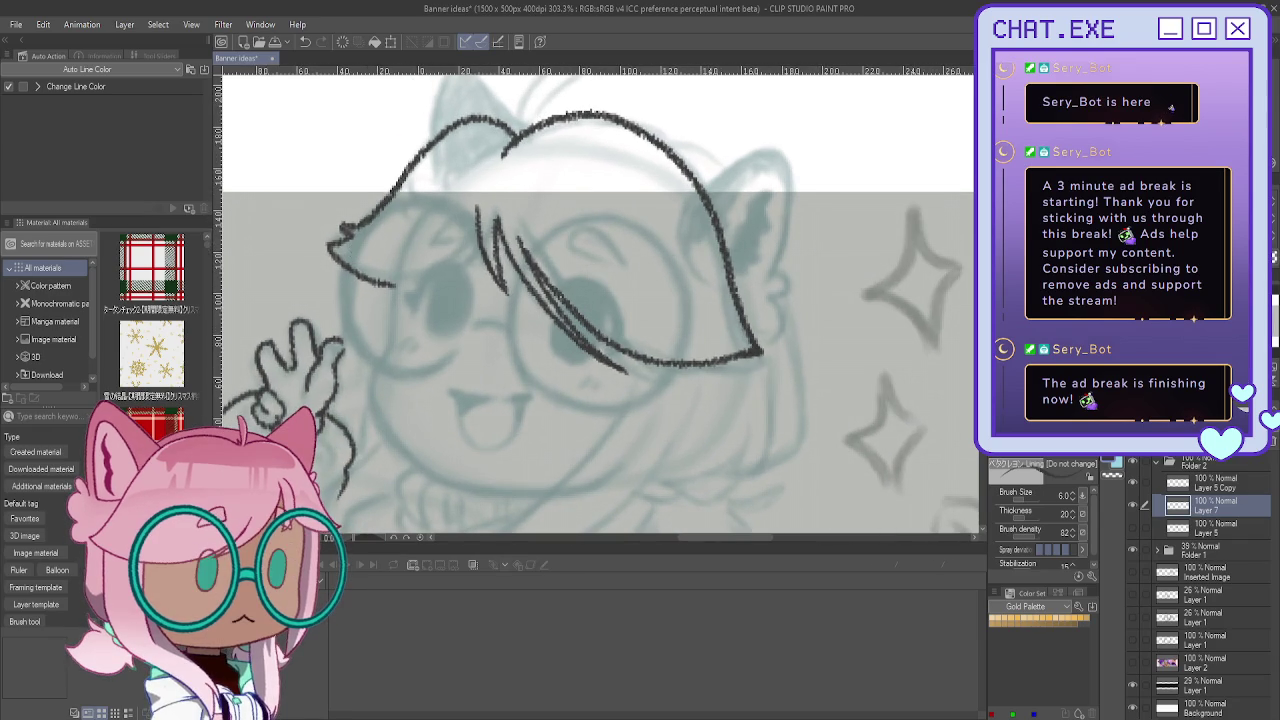
{"action": "key", "text": "h"}
Step: Draw the curved bangs strands toward the cheek, redoing them until they look right
{"action": "left_click_drag", "start_coordinate": [727, 220], "coordinate": [800, 298]}
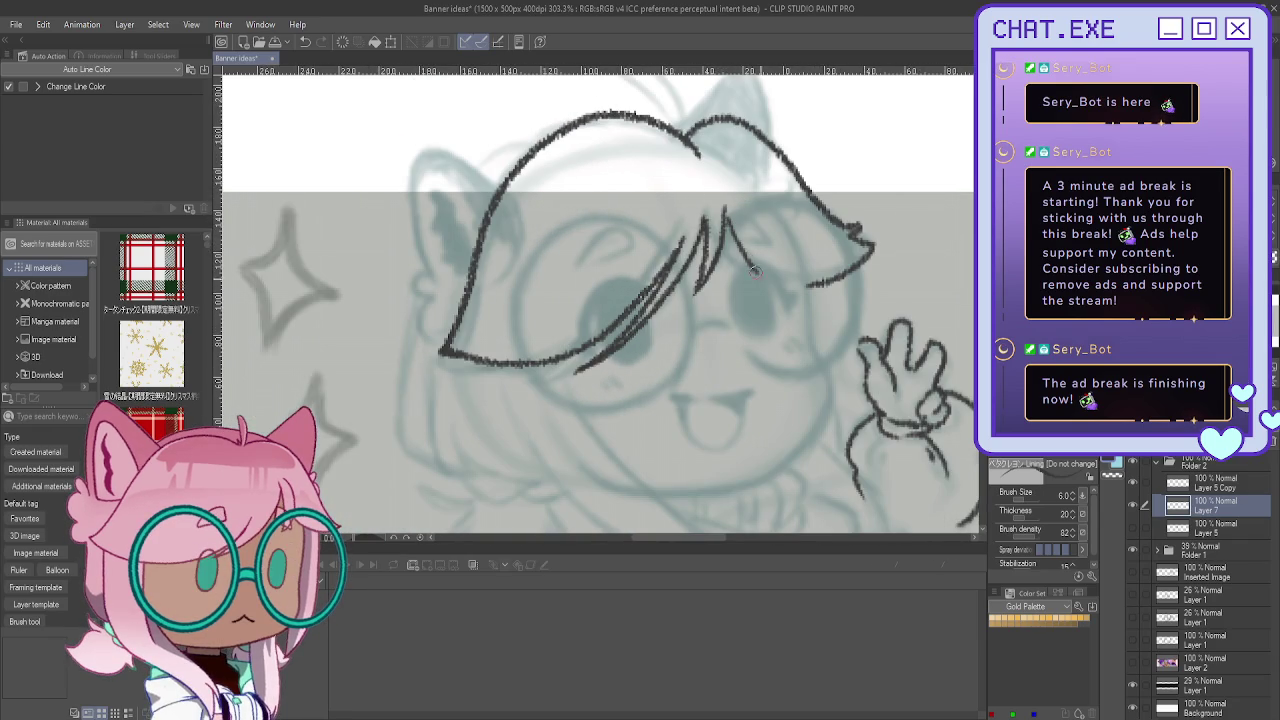
{"action": "key", "text": "ctrl+z"}
{"action": "left_click_drag", "start_coordinate": [727, 226], "coordinate": [777, 289]}
{"action": "left_click_drag", "start_coordinate": [742, 232], "coordinate": [800, 296]}
{"action": "key", "text": "ctrl+z"}
{"action": "left_click_drag", "start_coordinate": [745, 240], "coordinate": [828, 262]}
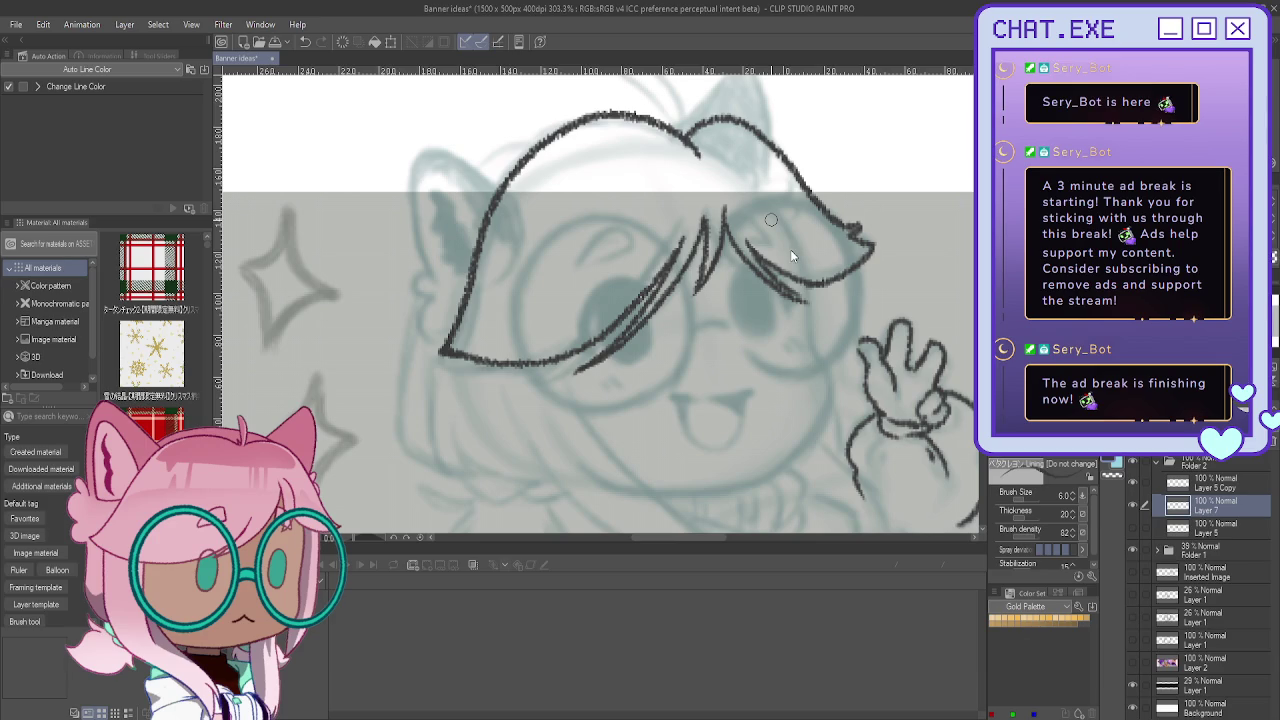
Step: Ink the ahoge tuft loop rising above the head
{"action": "scroll", "coordinate": [596, 131], "scroll_direction": "down", "scroll_amount": 2}
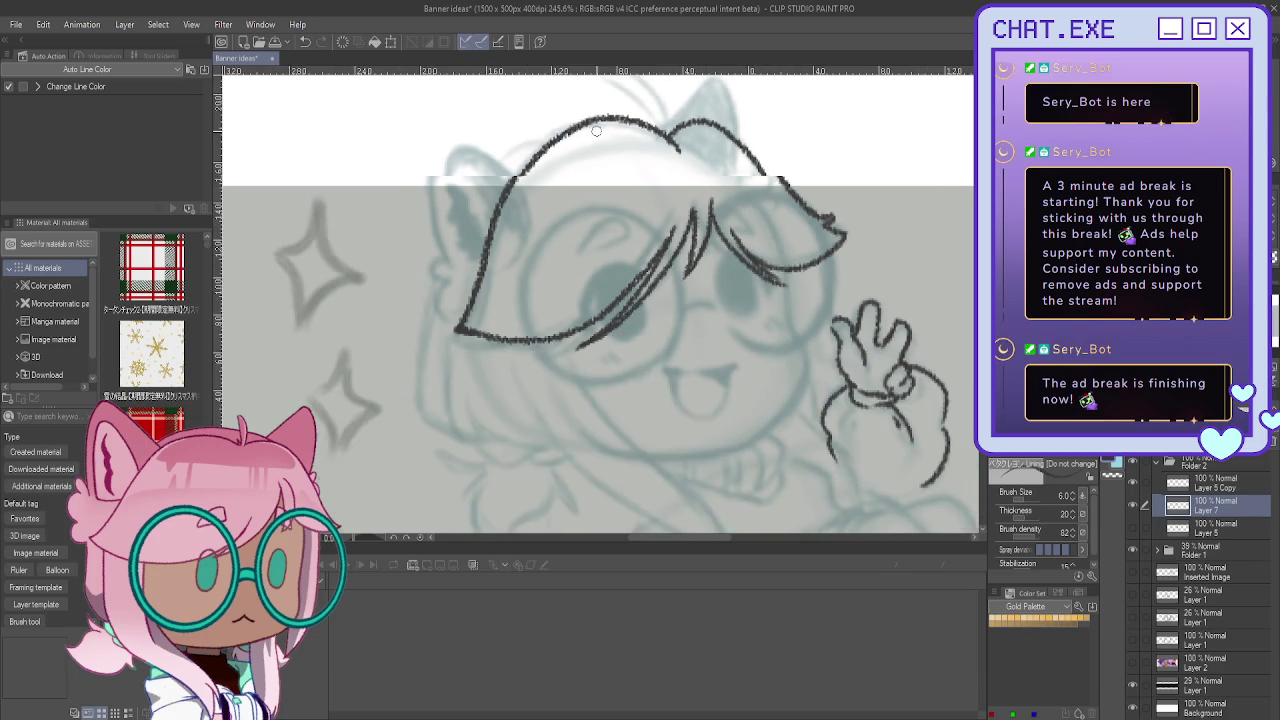
{"action": "scroll", "coordinate": [596, 131], "scroll_direction": "down", "scroll_amount": 1}
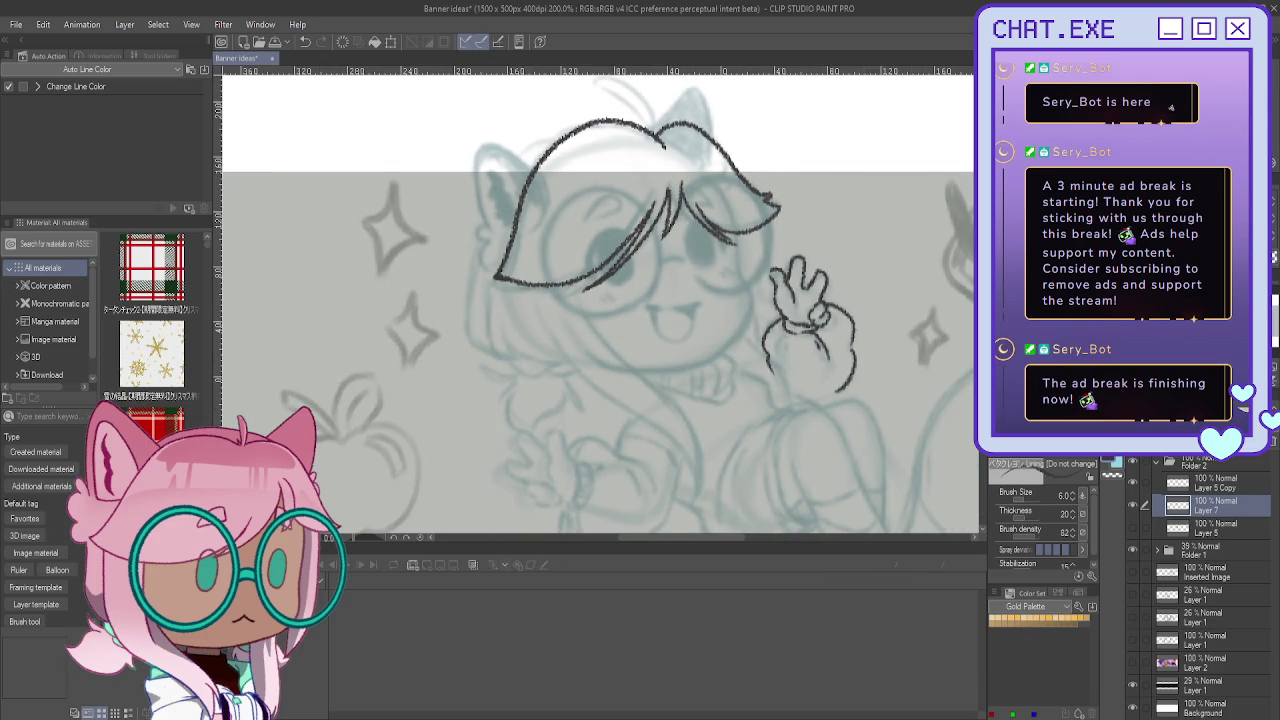
{"action": "scroll", "coordinate": [837, 149], "scroll_direction": "up", "scroll_amount": 1}
{"action": "scroll", "coordinate": [837, 149], "scroll_direction": "up", "scroll_amount": 1}
{"action": "scroll", "coordinate": [809, 276], "scroll_direction": "up", "scroll_amount": 1}
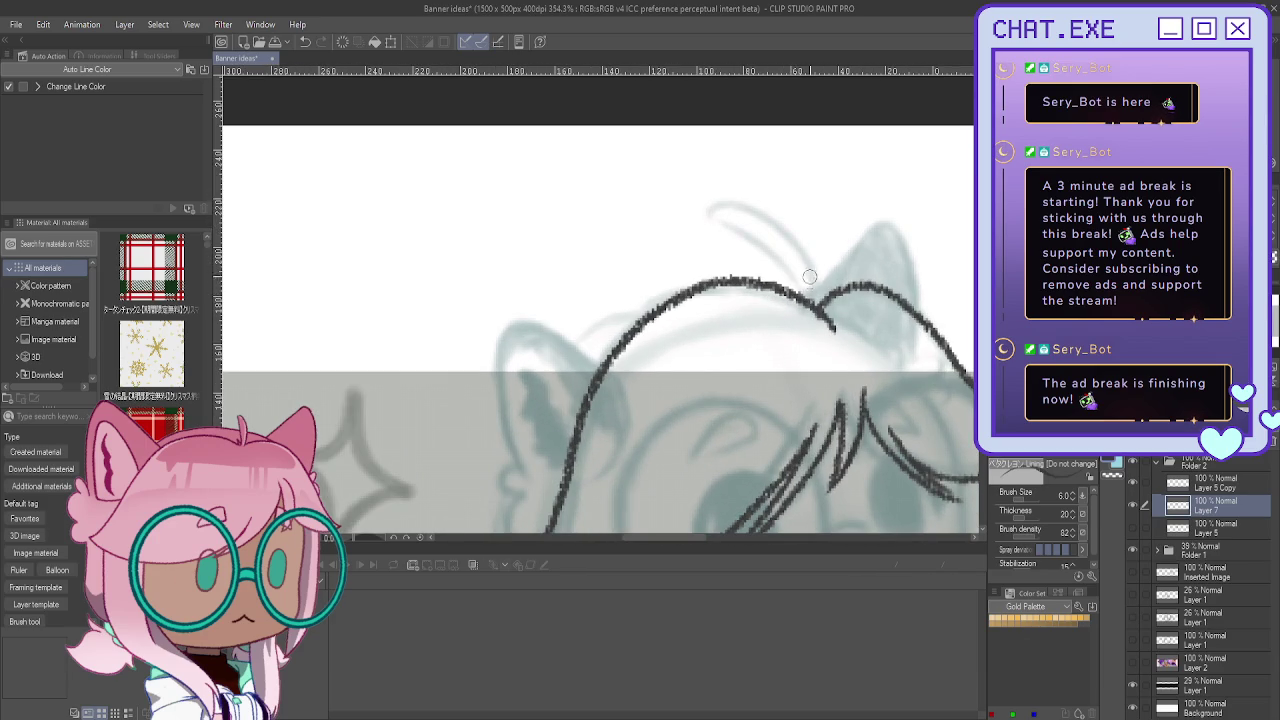
{"action": "mouse_move", "coordinate": [808, 294]}
{"action": "left_mouse_down"}
{"action": "mouse_move", "coordinate": [724, 190]}
{"action": "mouse_move", "coordinate": [802, 288]}
{"action": "left_mouse_up"}
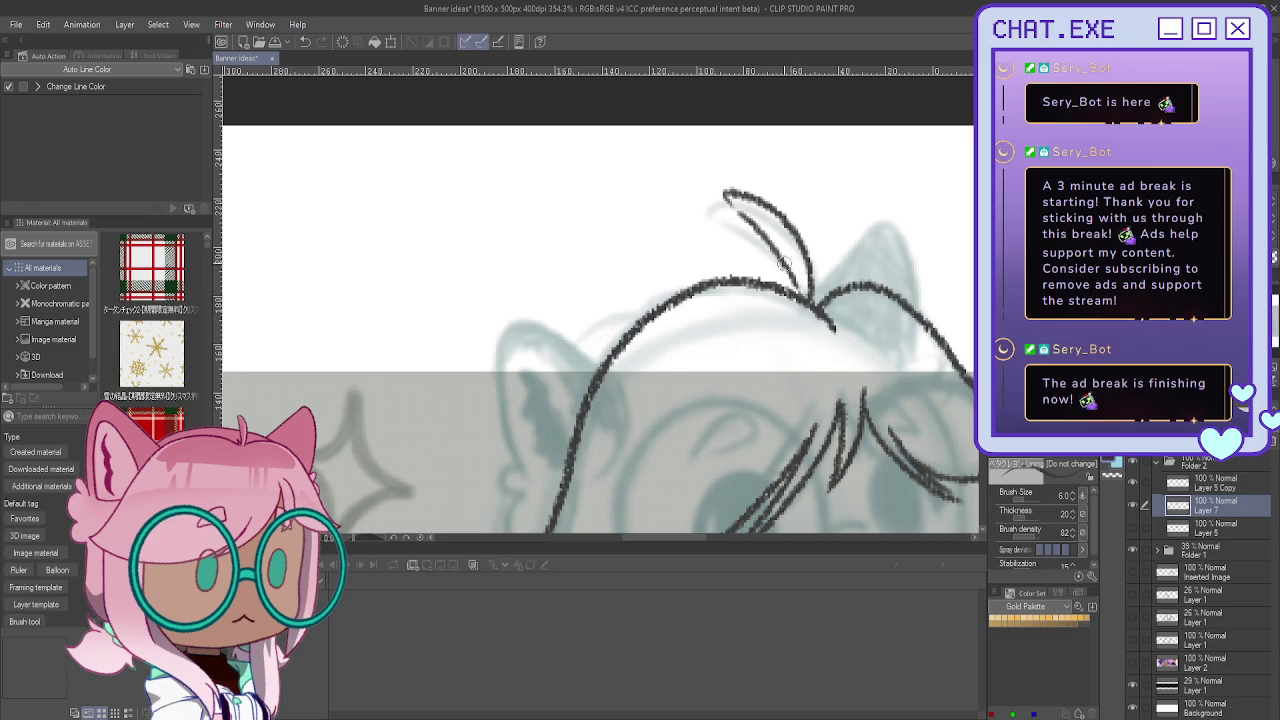
Step: Outline the left cat ear and add a strand curling down below it
{"action": "scroll", "coordinate": [740, 205], "scroll_direction": "down", "scroll_amount": 1}
{"action": "scroll", "coordinate": [694, 151], "scroll_direction": "down", "scroll_amount": 1}
{"action": "scroll", "coordinate": [615, 382], "scroll_direction": "down", "scroll_amount": 1}
{"action": "scroll", "coordinate": [606, 382], "scroll_direction": "up", "scroll_amount": 1}
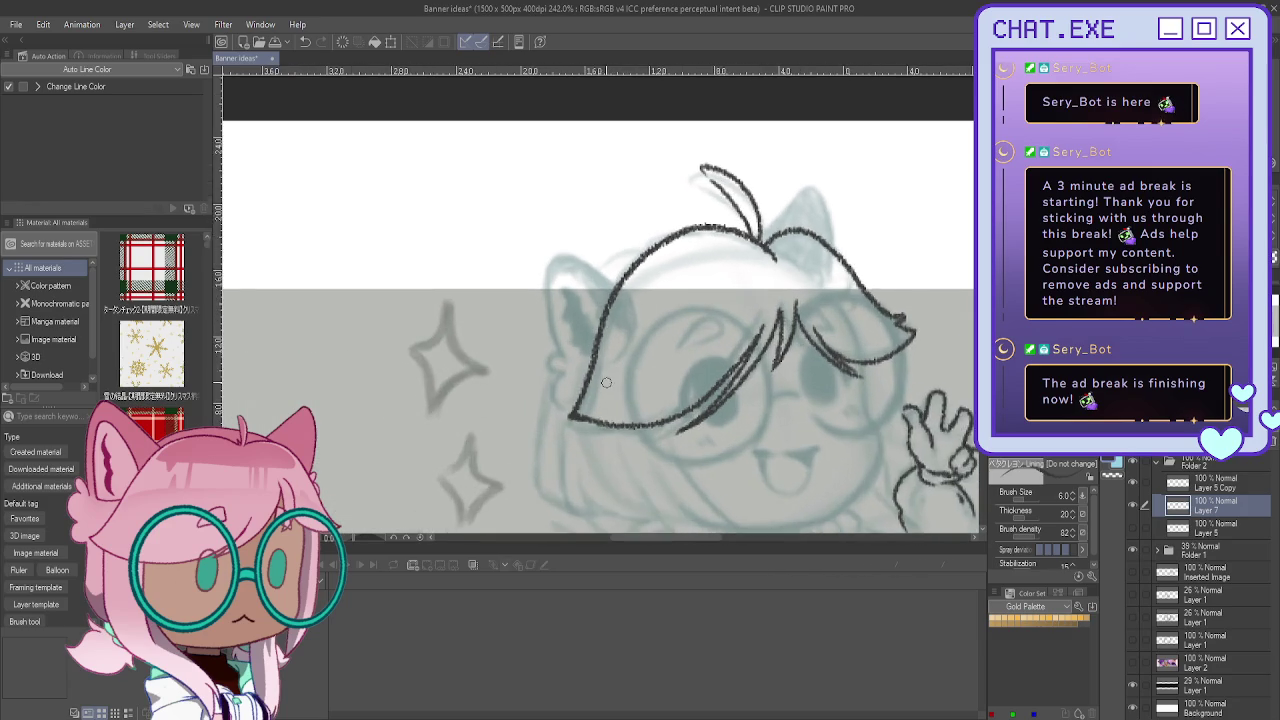
{"action": "scroll", "coordinate": [606, 382], "scroll_direction": "up", "scroll_amount": 1}
{"action": "mouse_move", "coordinate": [617, 256]}
{"action": "left_mouse_down"}
{"action": "mouse_move", "coordinate": [537, 226]}
{"action": "mouse_move", "coordinate": [567, 408]}
{"action": "left_mouse_up"}
{"action": "key", "text": "ctrl+z"}
{"action": "key", "text": "ctrl+z"}
{"action": "left_click_drag", "start_coordinate": [545, 343], "coordinate": [558, 389]}
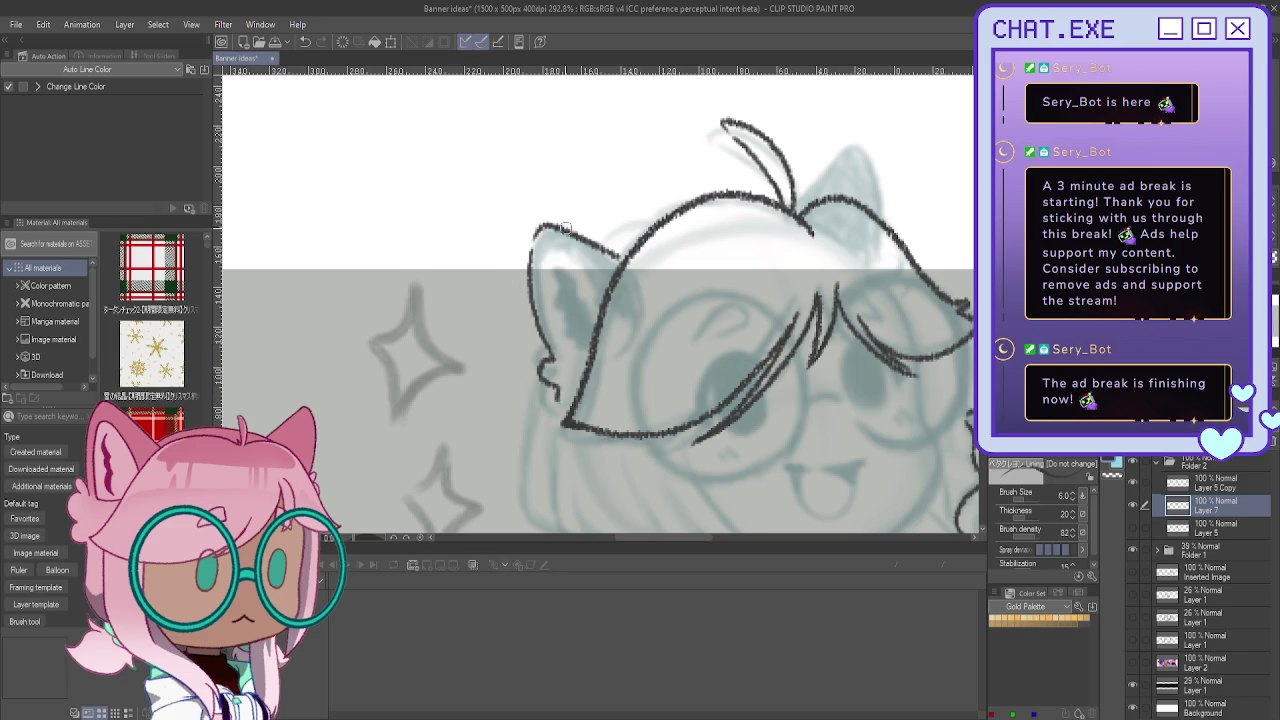
Step: Draw fur lines in the left ear and shade the inner ear dark
{"action": "left_click_drag", "start_coordinate": [540, 230], "coordinate": [593, 301]}
{"action": "left_click_drag", "start_coordinate": [541, 269], "coordinate": [549, 292]}
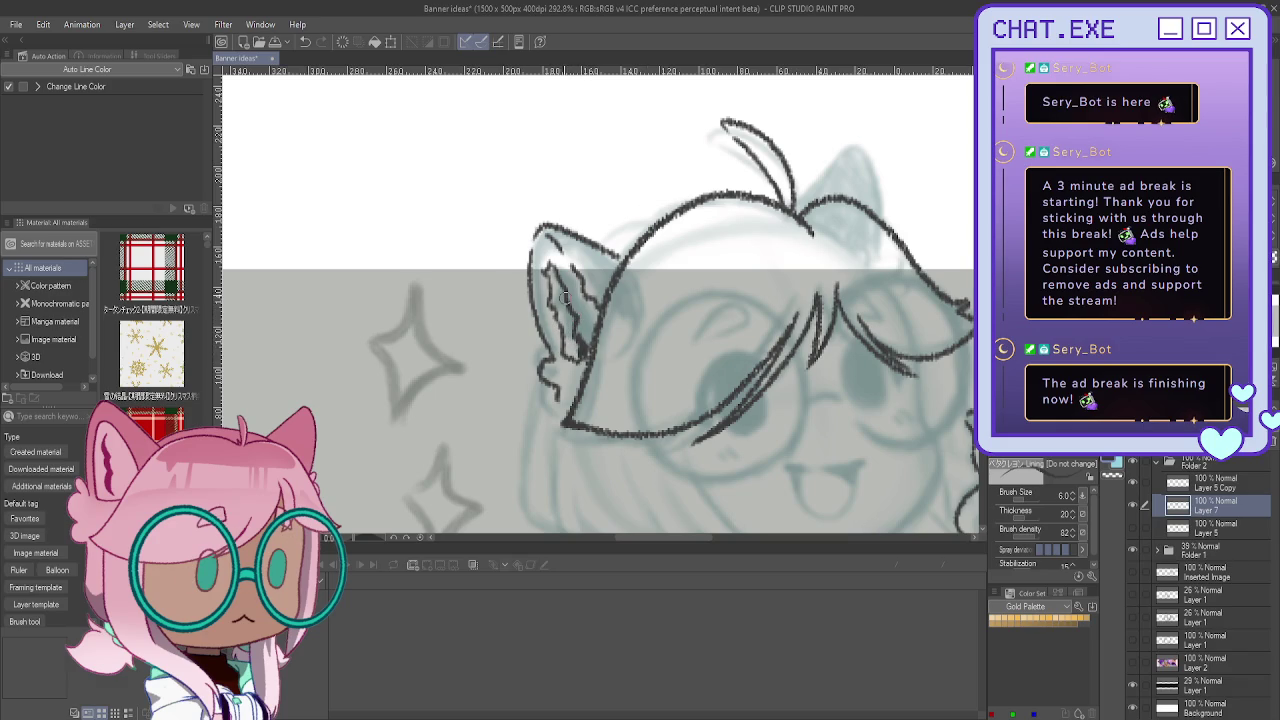
{"action": "mouse_move", "coordinate": [547, 269]}
{"action": "left_mouse_down"}
{"action": "mouse_move", "coordinate": [568, 358]}
{"action": "mouse_move", "coordinate": [576, 345]}
{"action": "mouse_move", "coordinate": [549, 278]}
{"action": "left_mouse_up"}
{"action": "scroll", "coordinate": [492, 206], "scroll_direction": "down", "scroll_amount": 2}
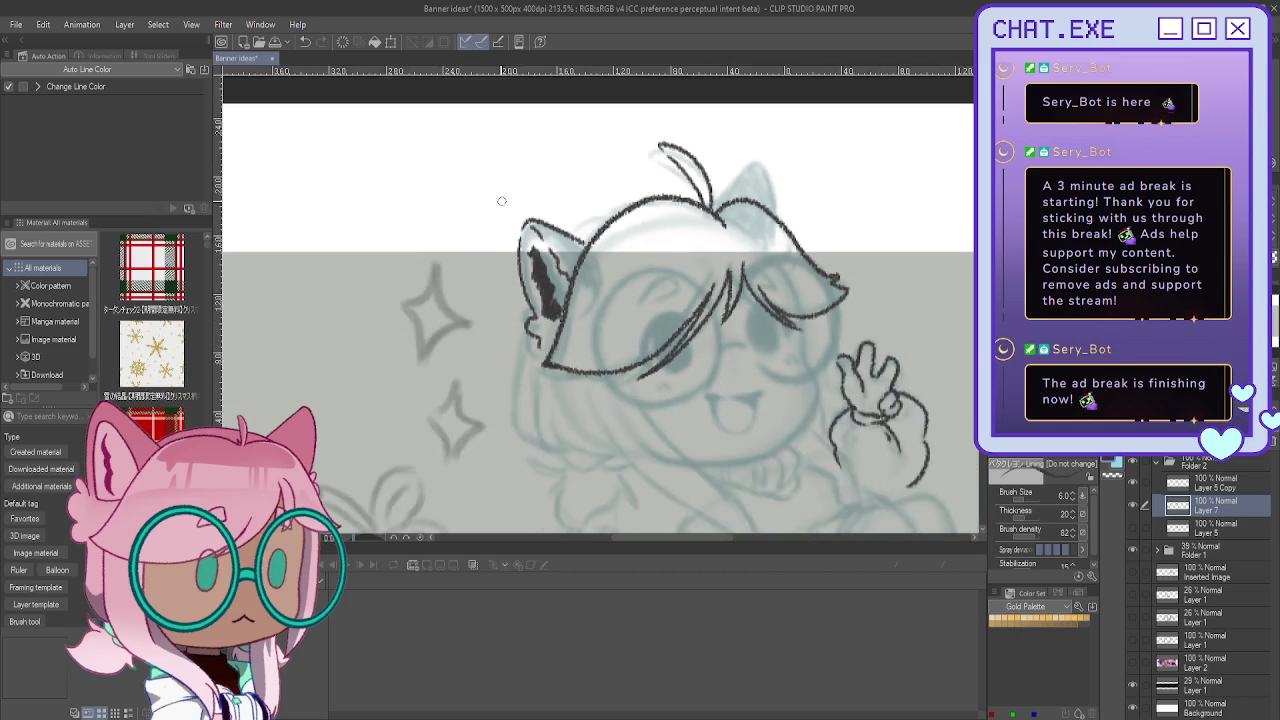
{"action": "scroll", "coordinate": [540, 215], "scroll_direction": "up", "scroll_amount": 2}
Step: Outline the right cat ear and show Layer 5's inked eyes and mouth again
{"action": "mouse_move", "coordinate": [850, 220]}
{"action": "left_mouse_down"}
{"action": "mouse_move", "coordinate": [824, 140]}
{"action": "mouse_move", "coordinate": [772, 197]}
{"action": "left_mouse_up"}
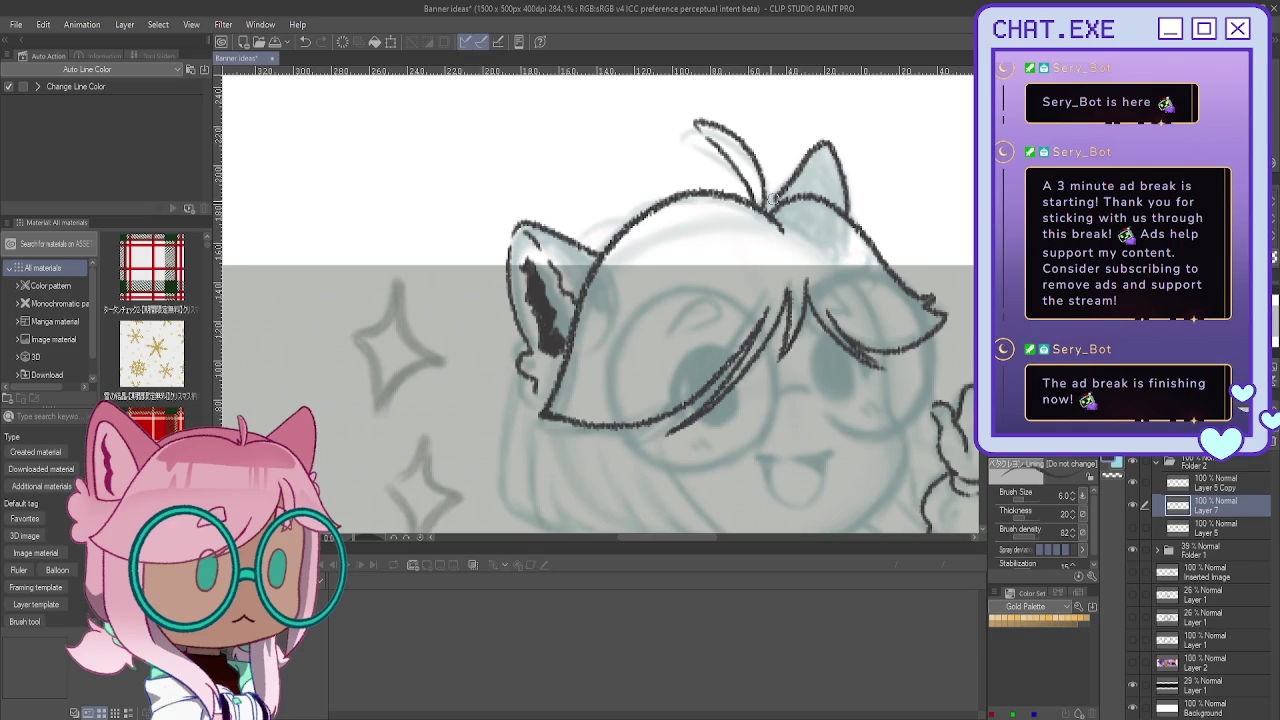
{"action": "scroll", "coordinate": [730, 92], "scroll_direction": "down", "scroll_amount": 2}
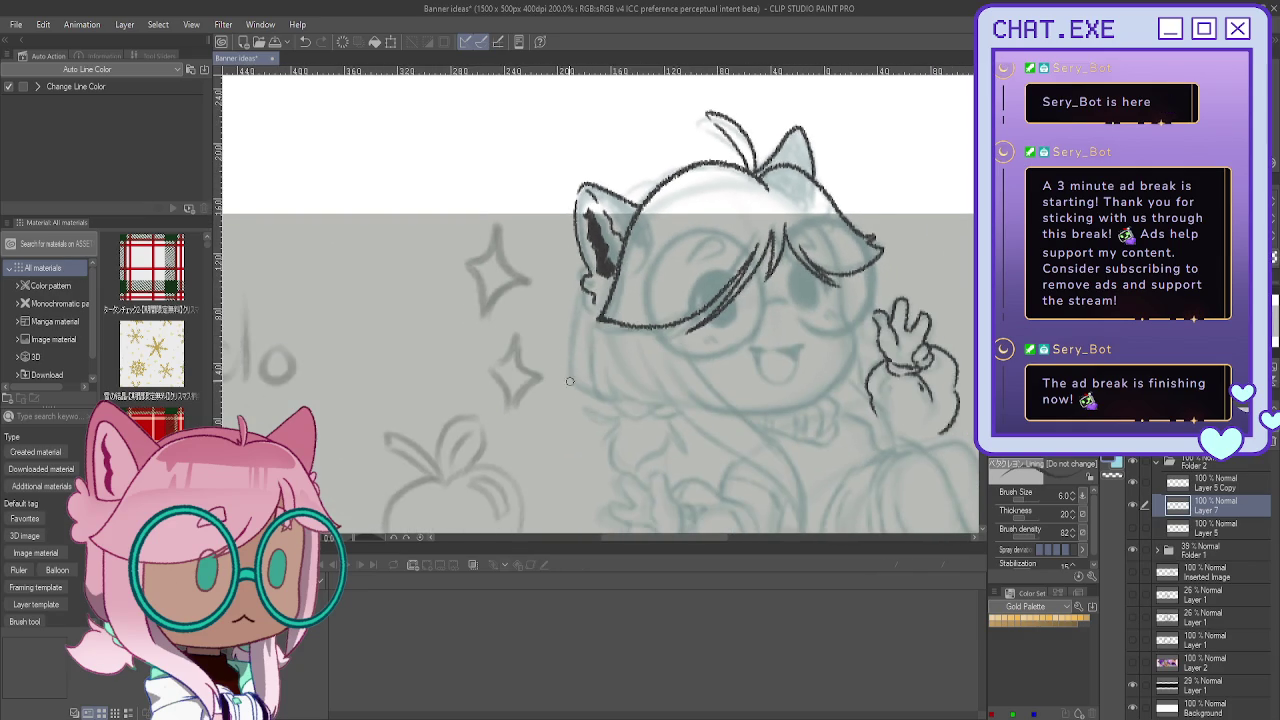
{"action": "scroll", "coordinate": [570, 381], "scroll_direction": "up", "scroll_amount": 1}
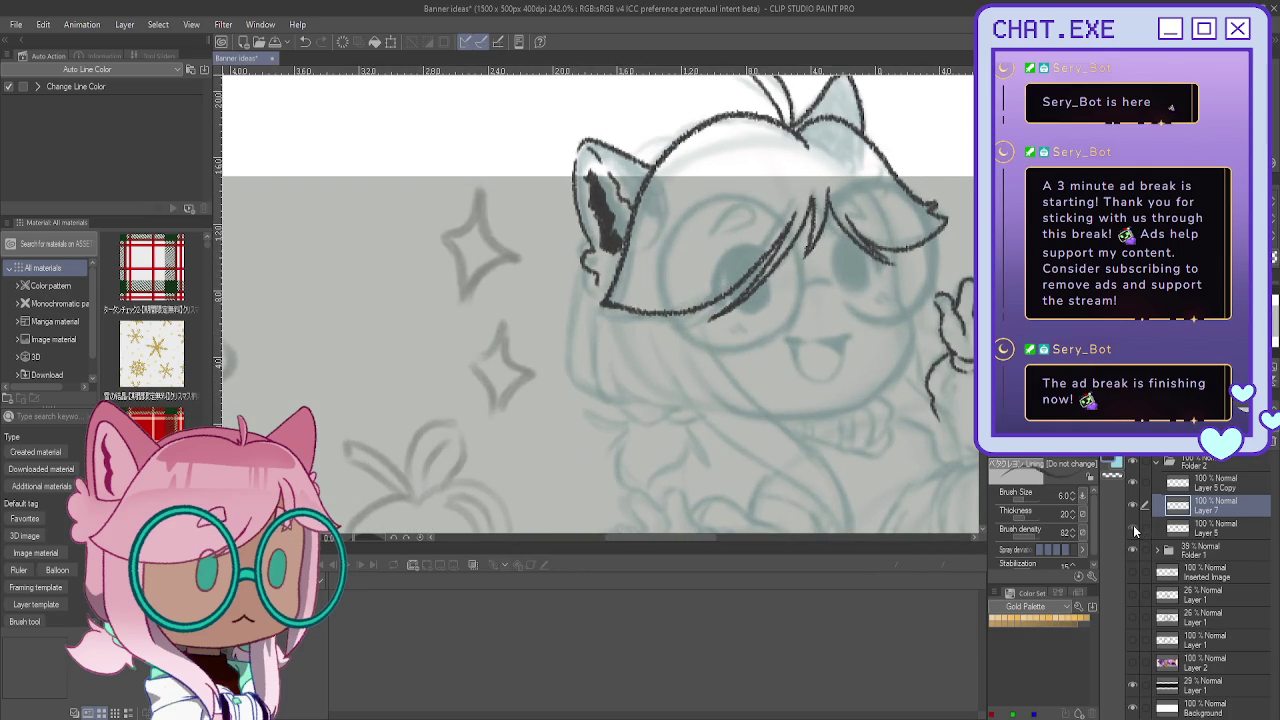
{"action": "left_click", "coordinate": [1133, 528]}
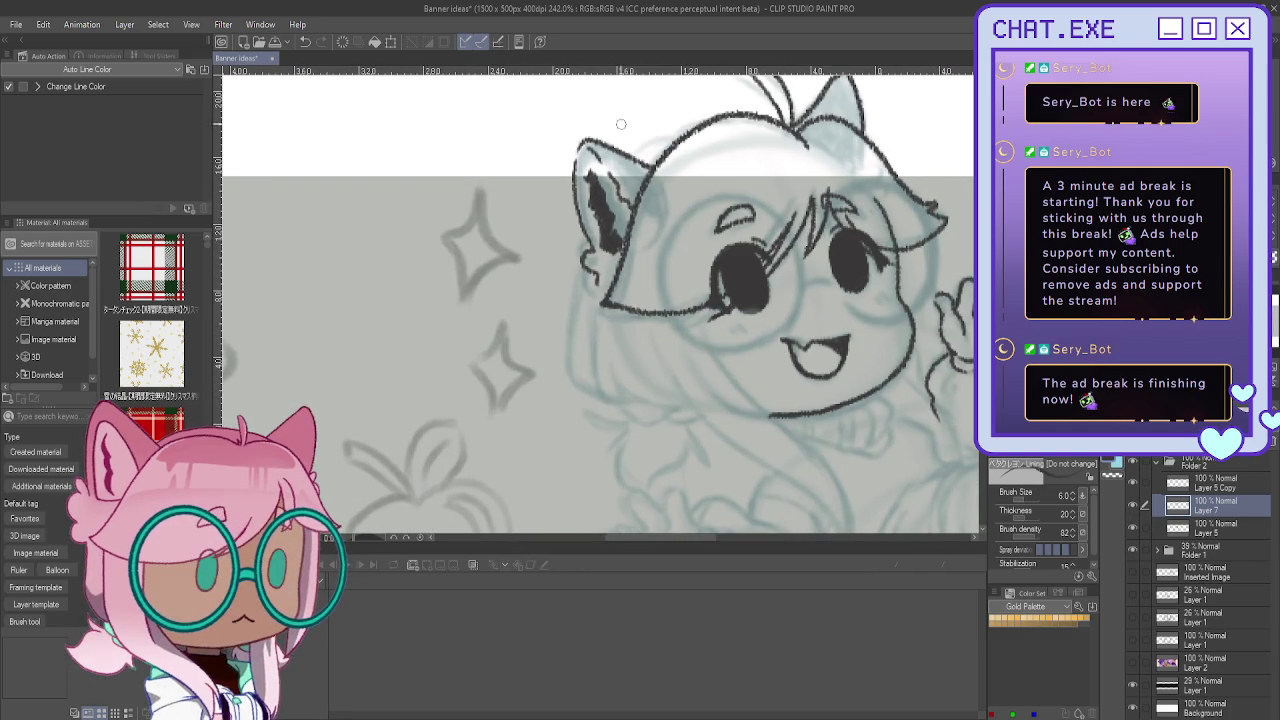
Step: Redraw the hair top outline in dark ink and ink the hair's side below the ear
{"action": "key", "text": "h"}
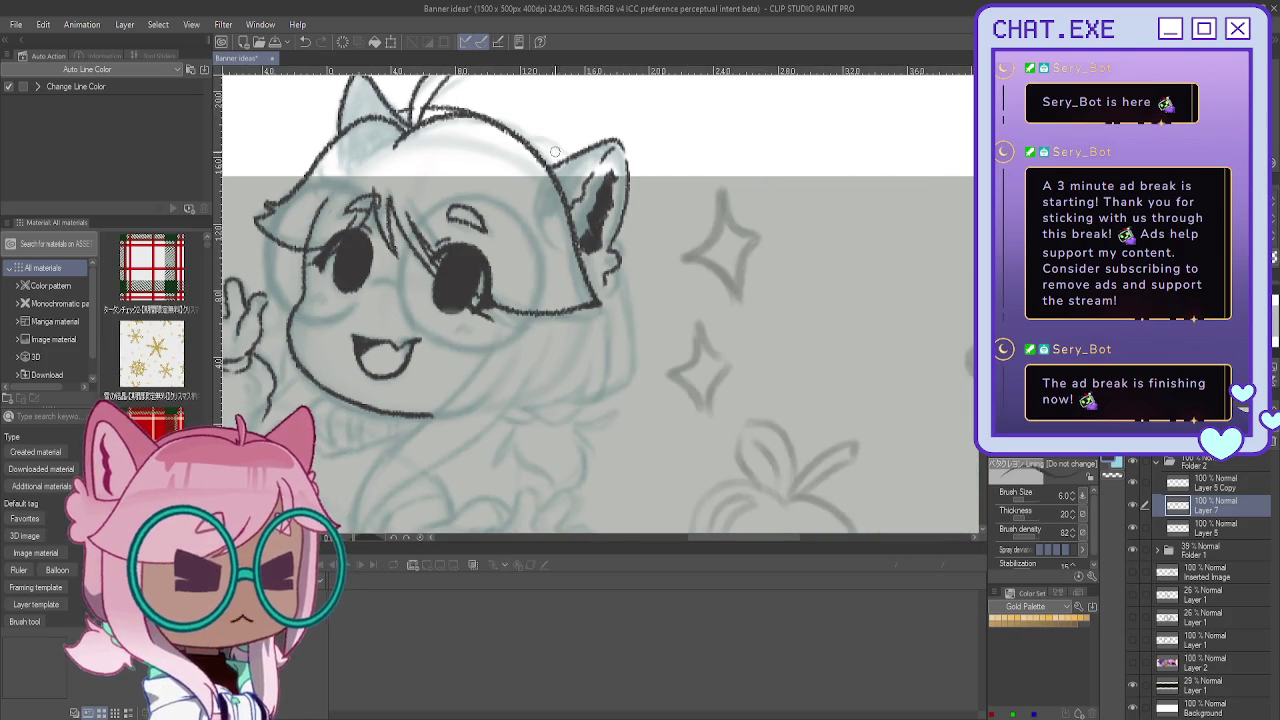
{"action": "left_click_drag", "start_coordinate": [498, 121], "coordinate": [566, 162]}
{"action": "key", "text": "ctrl+z"}
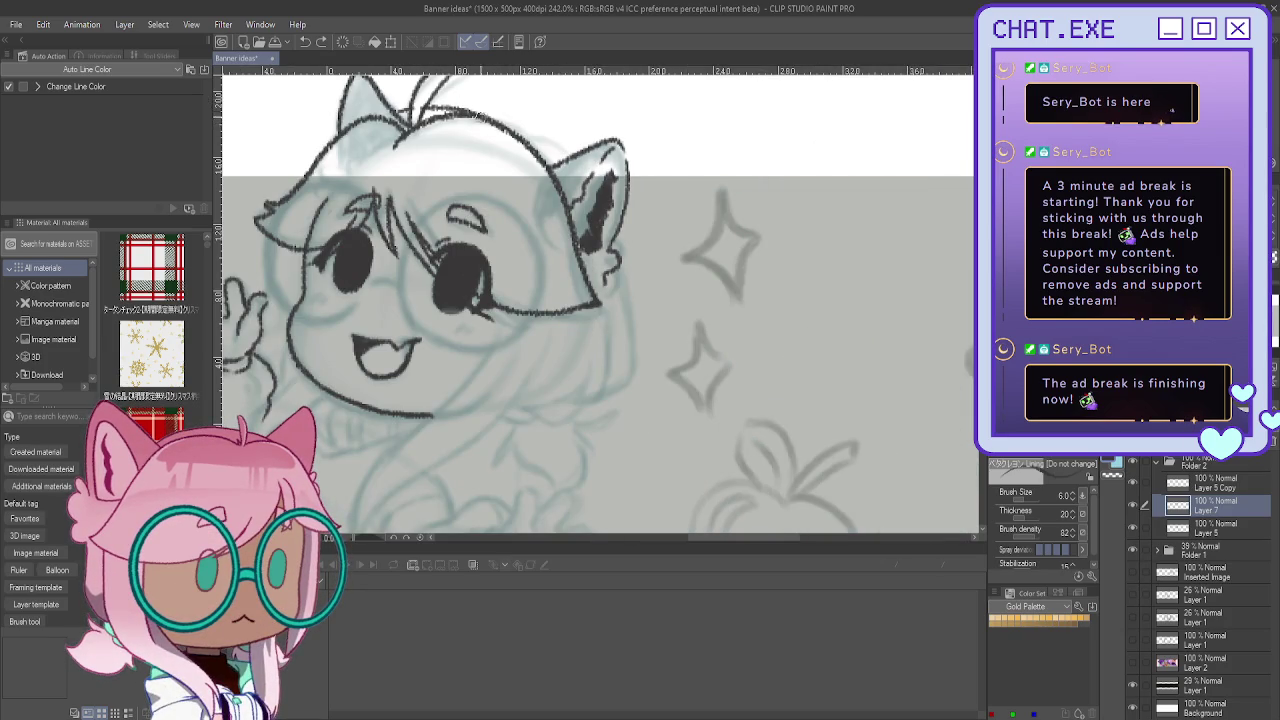
{"action": "left_click_drag", "start_coordinate": [494, 119], "coordinate": [563, 162]}
{"action": "left_click_drag", "start_coordinate": [611, 258], "coordinate": [630, 368]}
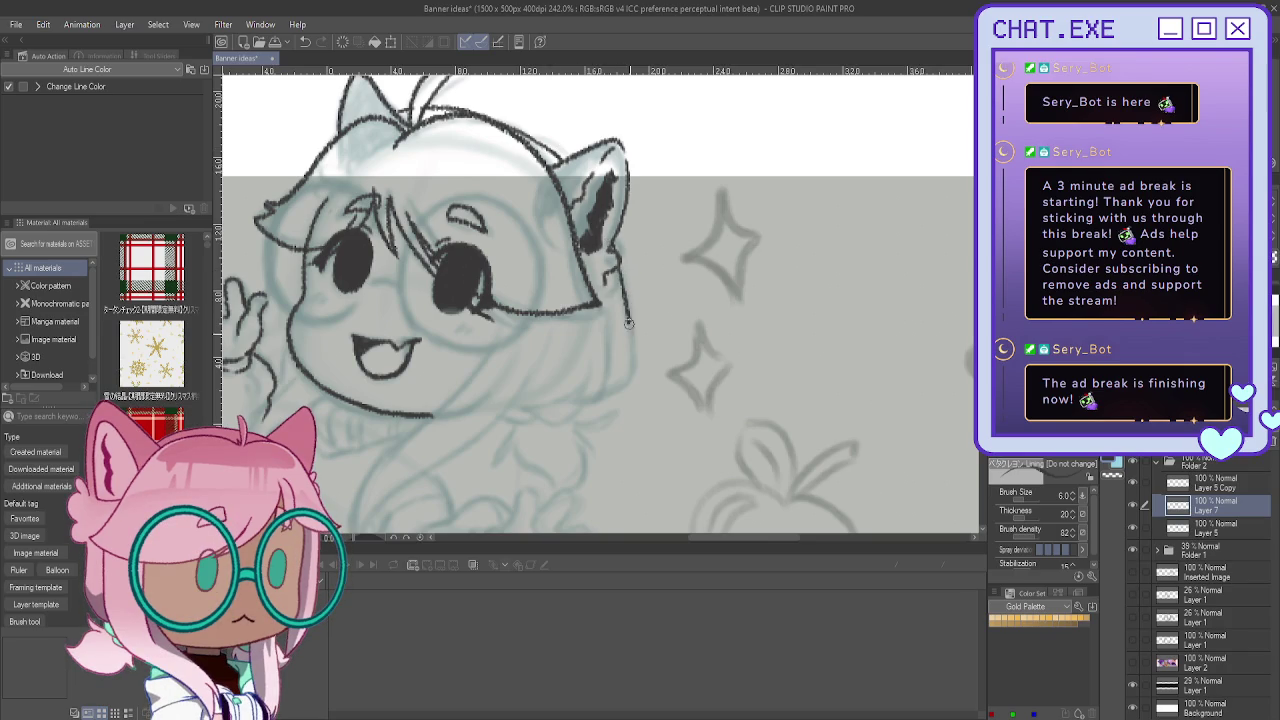
{"action": "key", "text": "h"}
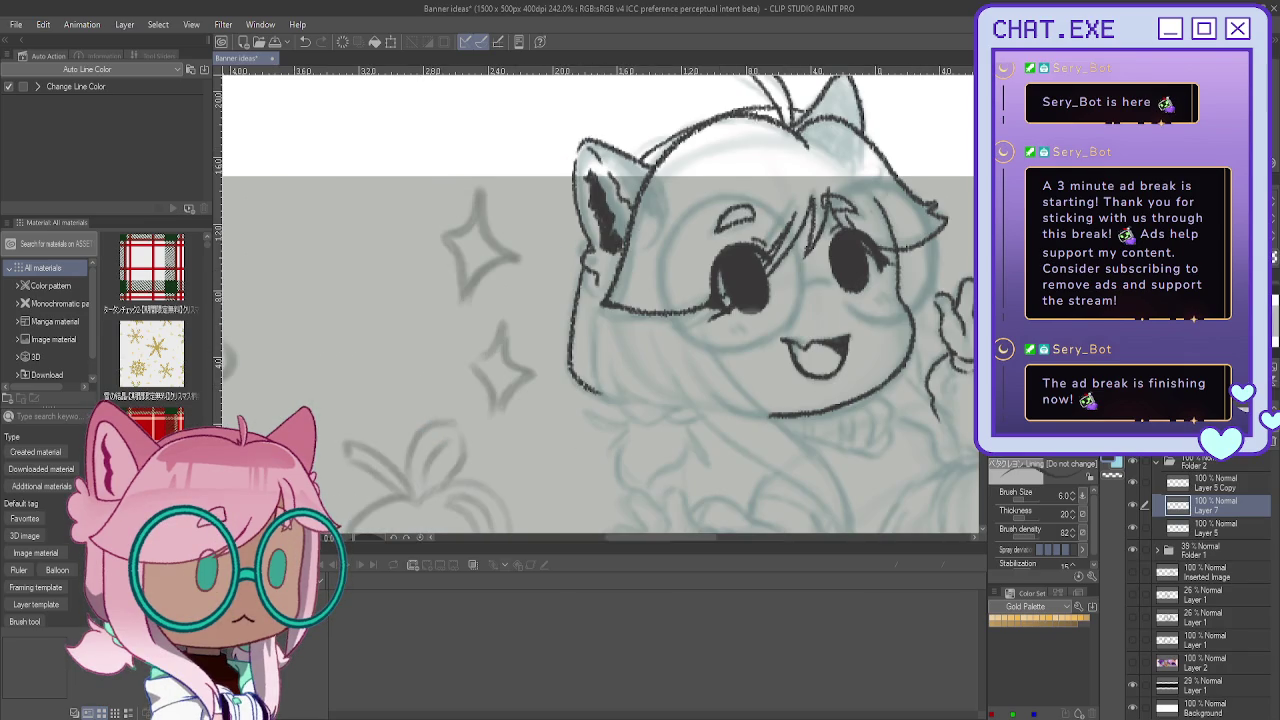
{"action": "scroll", "coordinate": [686, 276], "scroll_direction": "up", "scroll_amount": 1}
Step: Ink hair strands down beside the cheek and join them onto the chin line
{"action": "scroll", "coordinate": [686, 276], "scroll_direction": "up", "scroll_amount": 2}
{"action": "left_click_drag", "start_coordinate": [612, 305], "coordinate": [612, 378]}
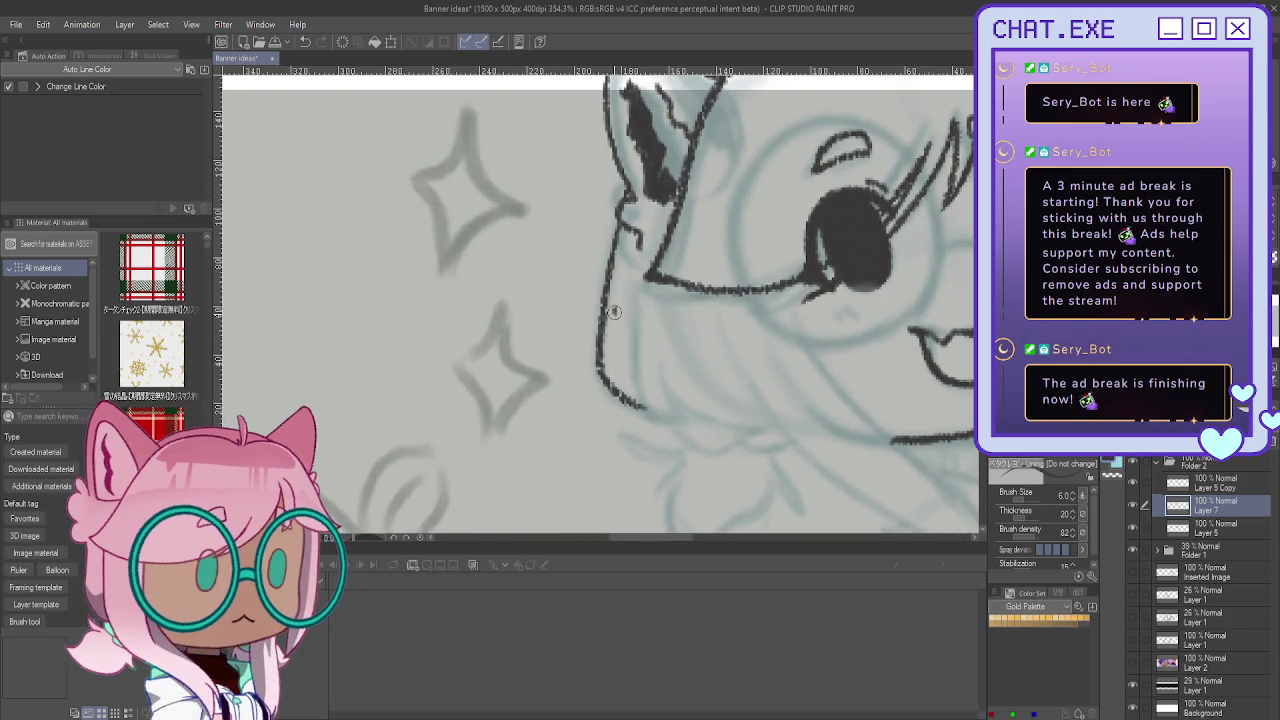
{"action": "mouse_move", "coordinate": [613, 305]}
{"action": "left_mouse_down"}
{"action": "mouse_move", "coordinate": [645, 407]}
{"action": "mouse_move", "coordinate": [696, 420]}
{"action": "left_mouse_up"}
{"action": "mouse_move", "coordinate": [653, 345]}
{"action": "left_mouse_down"}
{"action": "mouse_move", "coordinate": [662, 392]}
{"action": "mouse_move", "coordinate": [774, 421]}
{"action": "left_mouse_up"}
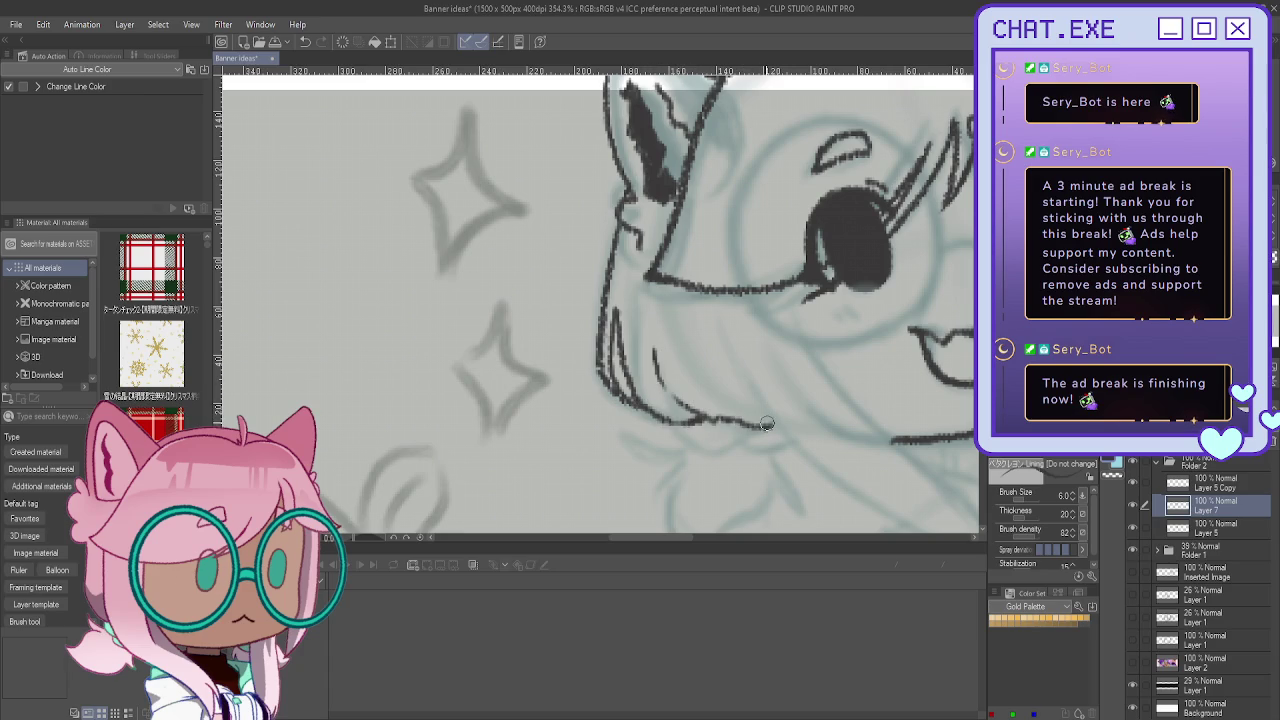
{"action": "scroll", "coordinate": [627, 240], "scroll_direction": "down", "scroll_amount": 1}
{"action": "left_click_drag", "start_coordinate": [678, 421], "coordinate": [729, 405]}
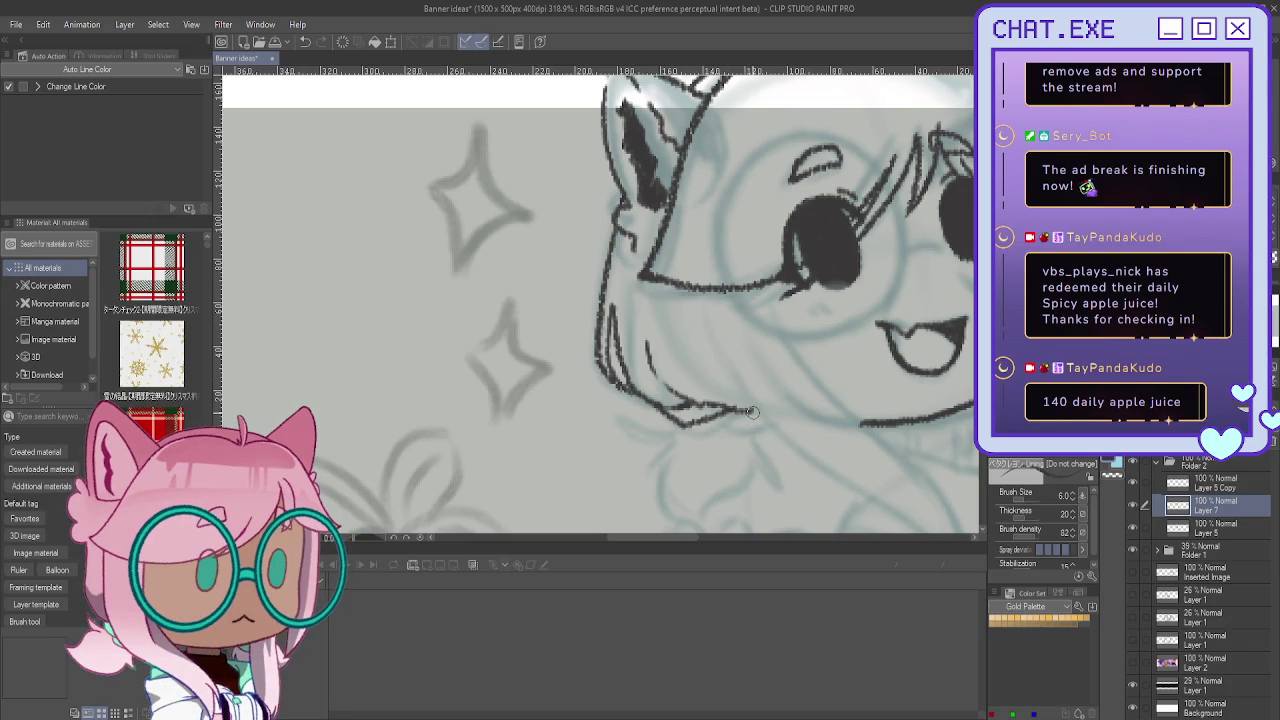
Step: Ink the strand curling below the chin, undoing and redrawing the curl
{"action": "scroll", "coordinate": [735, 425], "scroll_direction": "down", "scroll_amount": 1}
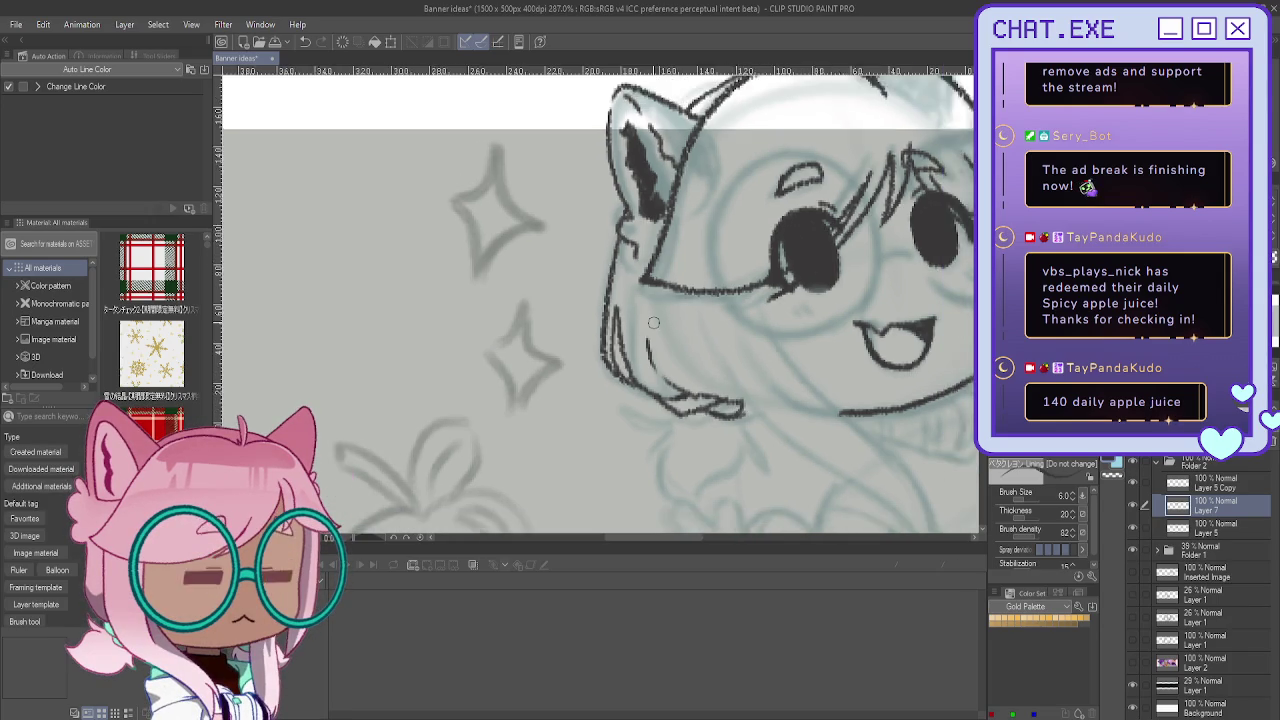
{"action": "scroll", "coordinate": [700, 400], "scroll_direction": "down", "scroll_amount": 1}
{"action": "scroll", "coordinate": [673, 376], "scroll_direction": "up", "scroll_amount": 2}
{"action": "mouse_move", "coordinate": [673, 376]}
{"action": "left_mouse_down"}
{"action": "mouse_move", "coordinate": [630, 377]}
{"action": "mouse_move", "coordinate": [700, 445]}
{"action": "mouse_move", "coordinate": [730, 447]}
{"action": "left_mouse_up"}
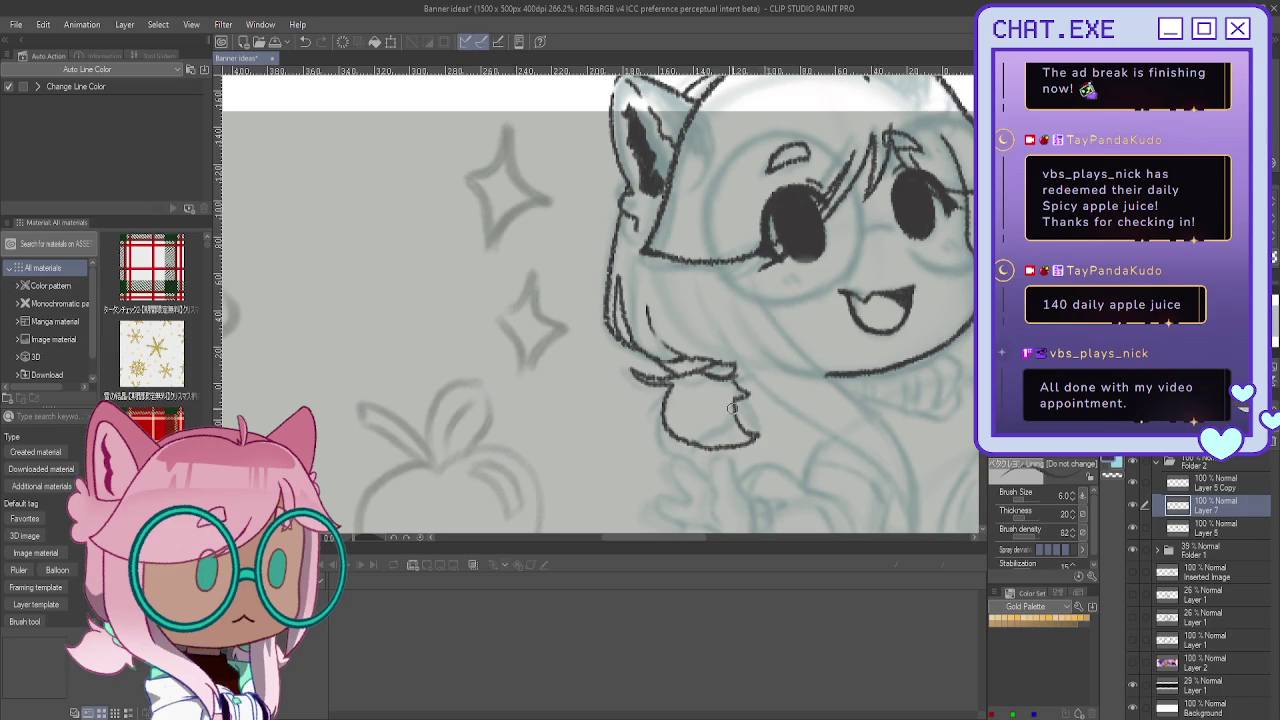
{"action": "key", "text": "ctrl+z"}
{"action": "key", "text": "ctrl+z"}
{"action": "mouse_move", "coordinate": [739, 424]}
{"action": "left_mouse_down"}
{"action": "mouse_move", "coordinate": [740, 456]}
{"action": "mouse_move", "coordinate": [724, 447]}
{"action": "mouse_move", "coordinate": [716, 465]}
{"action": "left_mouse_up"}
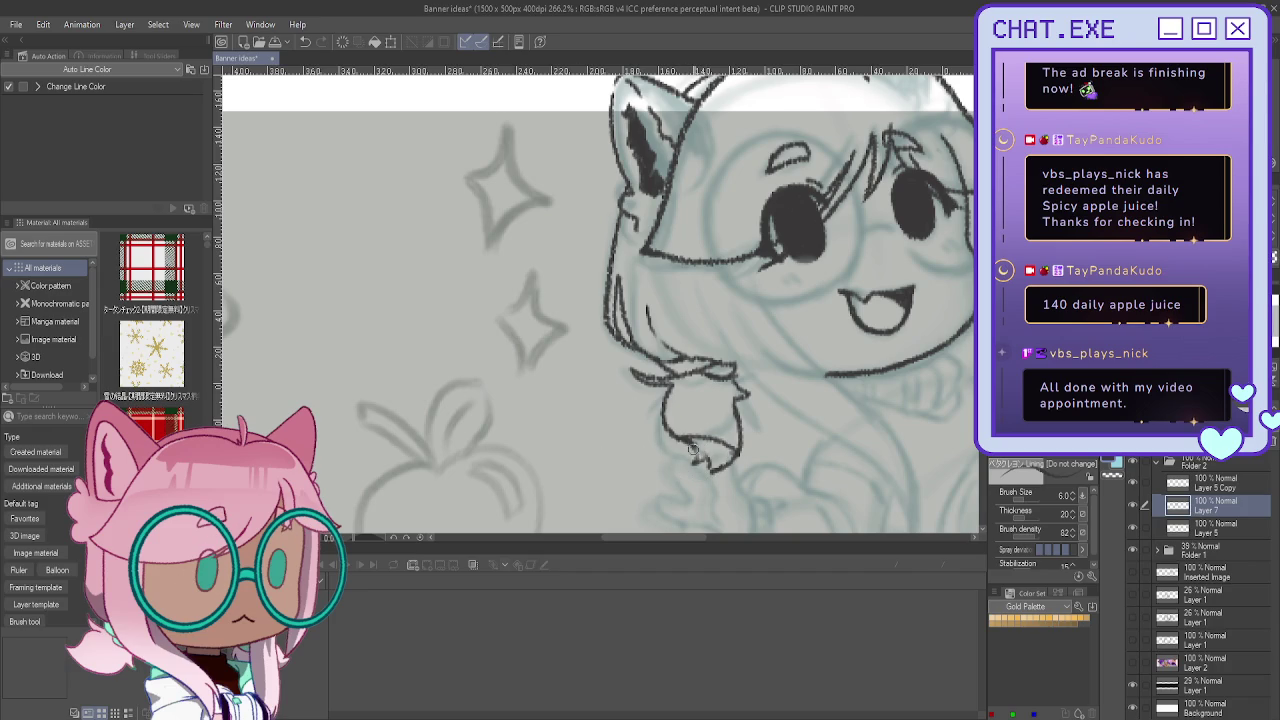
{"action": "scroll", "coordinate": [640, 372], "scroll_direction": "down", "scroll_amount": 1}
{"action": "left_click_drag", "start_coordinate": [697, 422], "coordinate": [685, 460]}
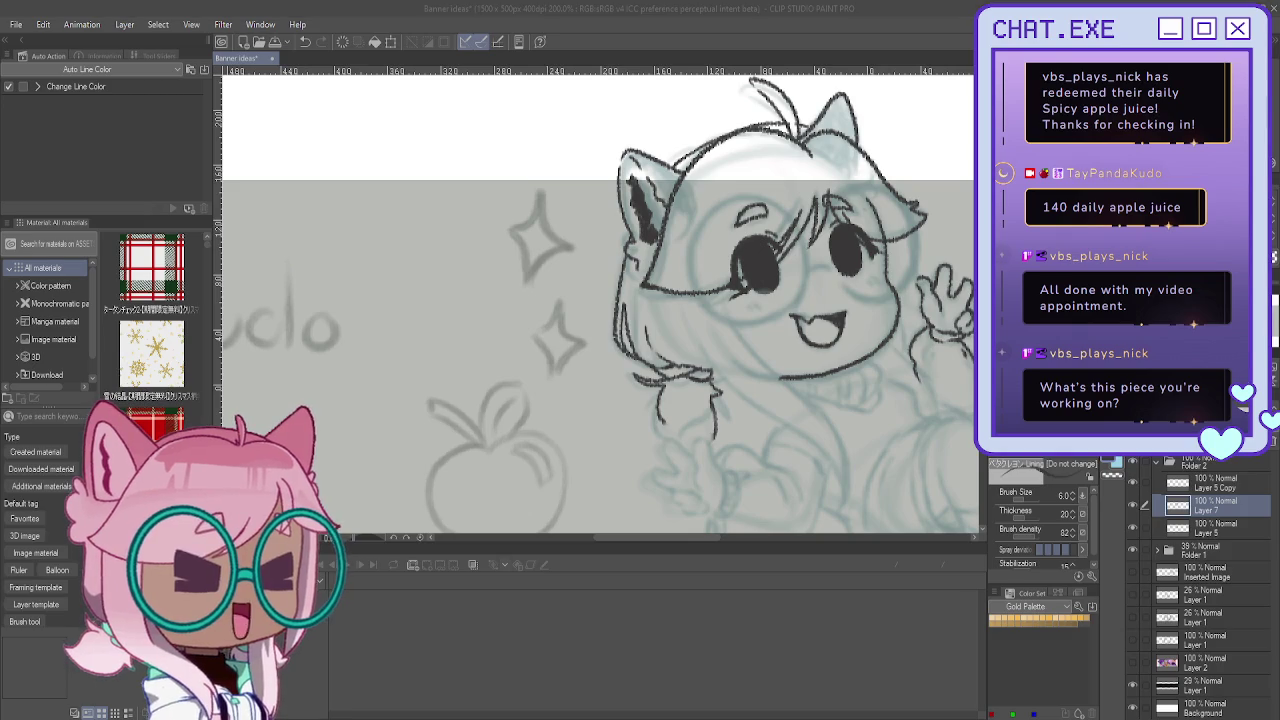
{"action": "scroll", "coordinate": [688, 439], "scroll_direction": "up", "scroll_amount": 1}
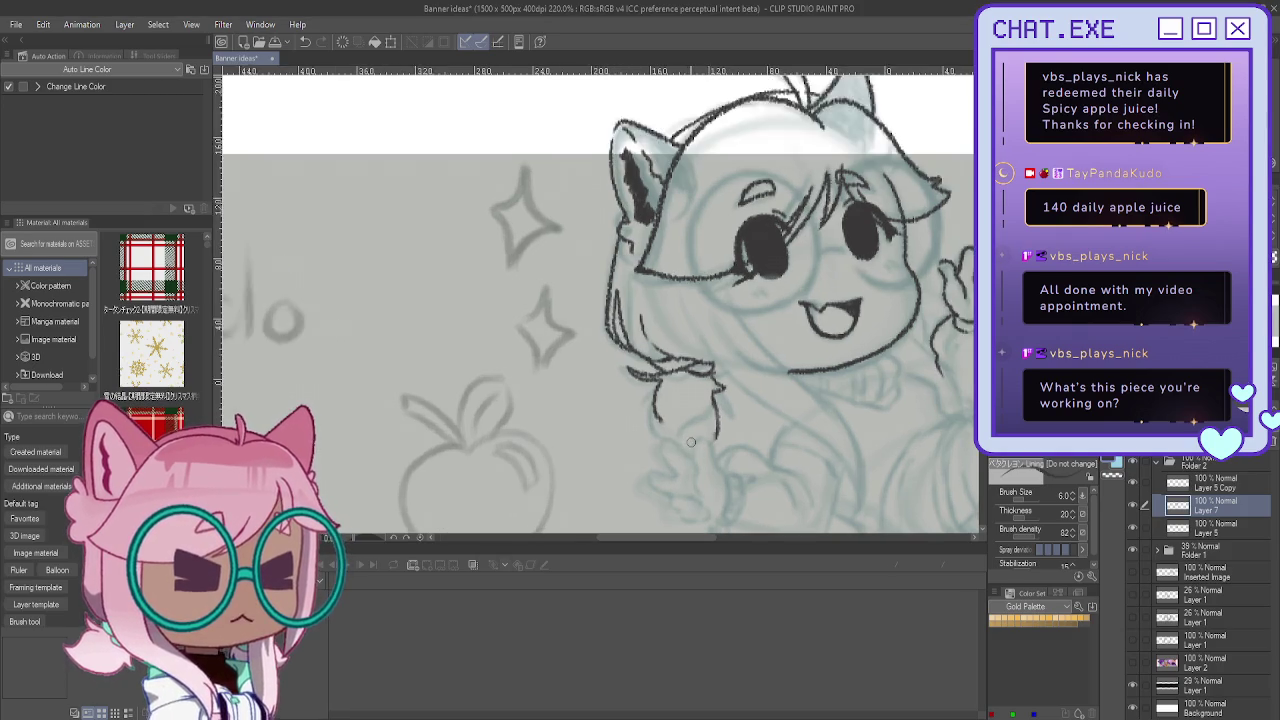
{"action": "scroll", "coordinate": [690, 441], "scroll_direction": "up", "scroll_amount": 1}
{"action": "scroll", "coordinate": [729, 383], "scroll_direction": "up", "scroll_amount": 1}
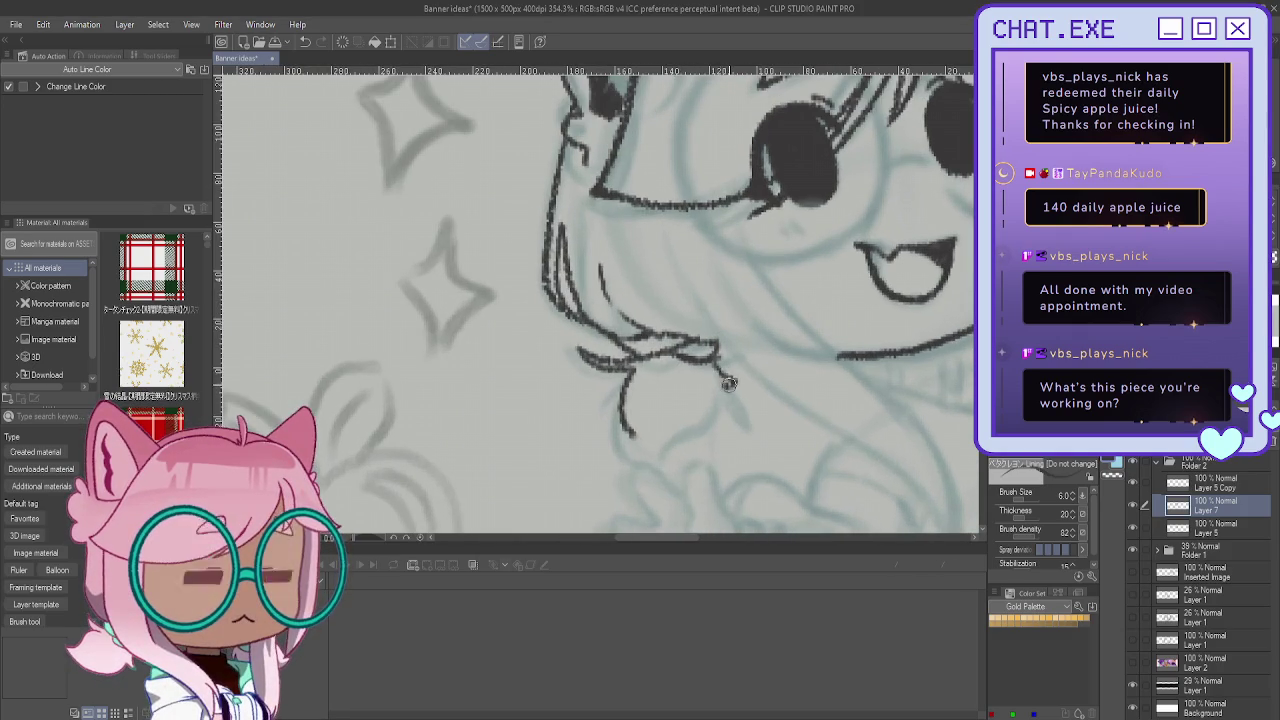
Step: Ink a curved lock of hair hanging down and close its bottom
{"action": "mouse_move", "coordinate": [714, 372]}
{"action": "left_mouse_down"}
{"action": "mouse_move", "coordinate": [692, 463]}
{"action": "mouse_move", "coordinate": [668, 470]}
{"action": "left_mouse_up"}
{"action": "left_click_drag", "start_coordinate": [622, 425], "coordinate": [654, 468]}
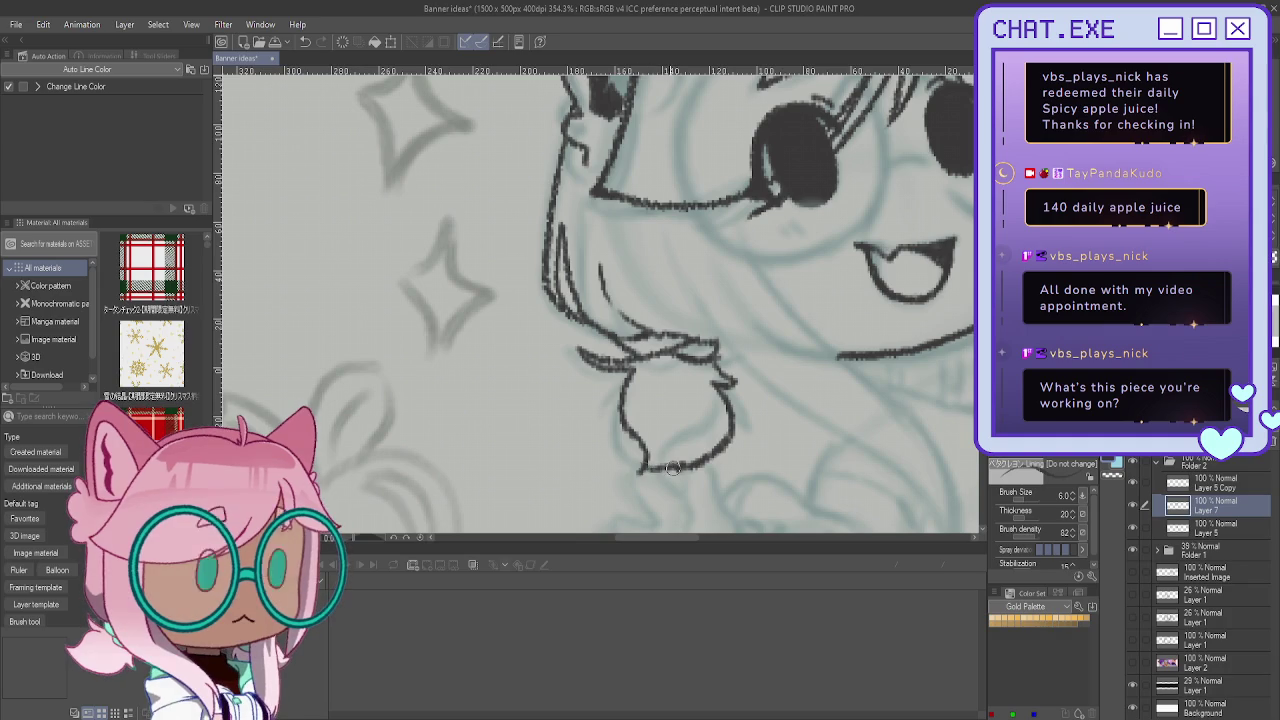
{"action": "scroll", "coordinate": [605, 382], "scroll_direction": "down", "scroll_amount": 2}
{"action": "scroll", "coordinate": [563, 253], "scroll_direction": "down", "scroll_amount": 1}
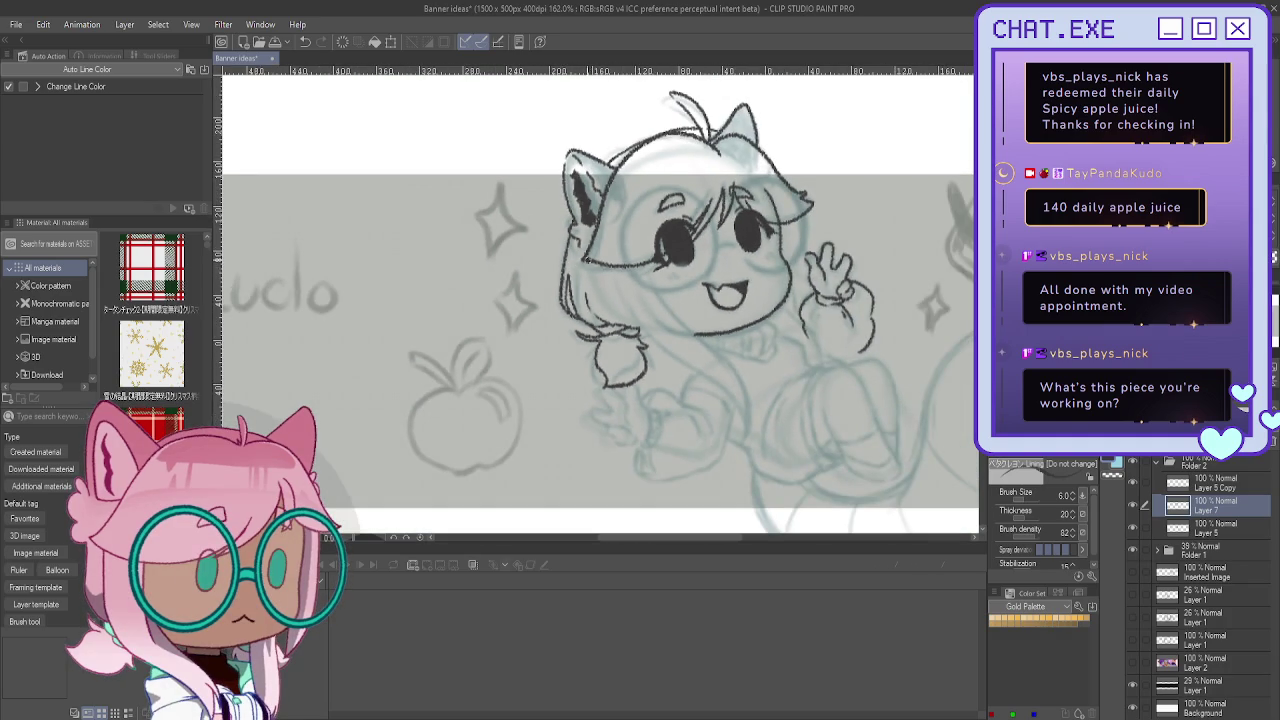
{"action": "scroll", "coordinate": [784, 229], "scroll_direction": "up", "scroll_amount": 2}
{"action": "scroll", "coordinate": [784, 229], "scroll_direction": "up", "scroll_amount": 1}
{"action": "scroll", "coordinate": [784, 229], "scroll_direction": "up", "scroll_amount": 1}
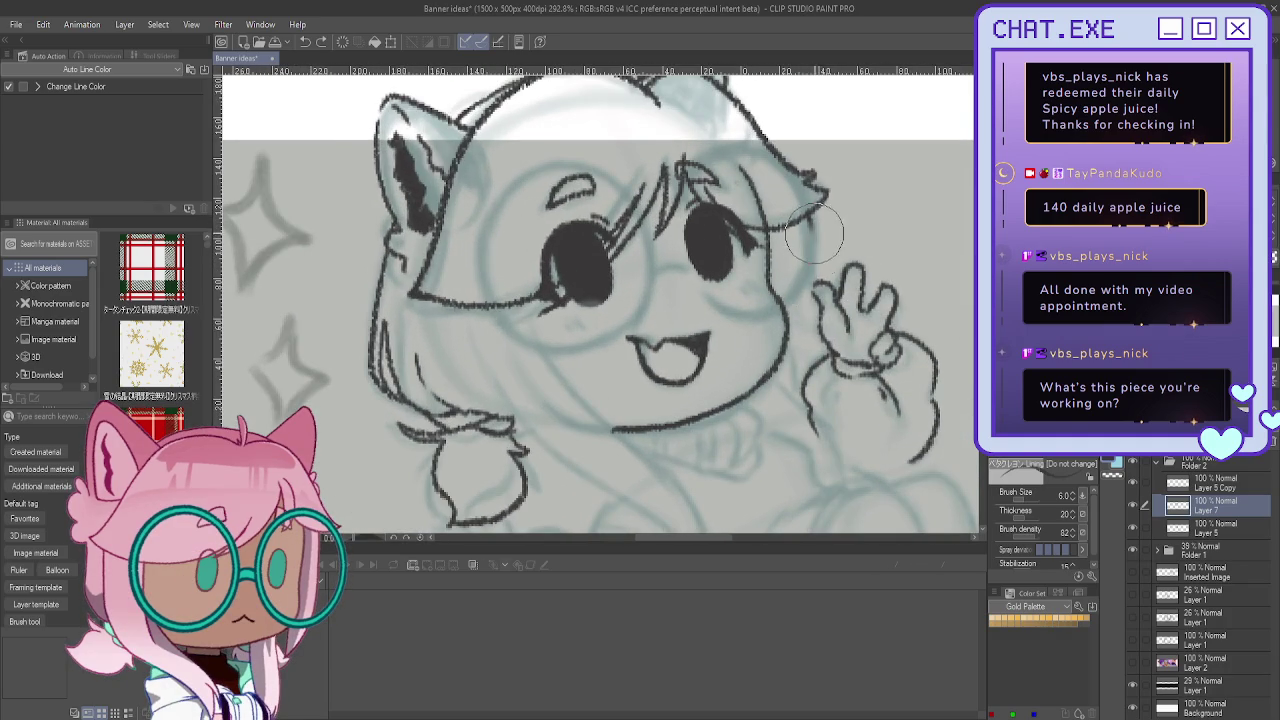
Step: Ink the line from the ear down the cheek to the hand, then add Layer 8
{"action": "left_click_drag", "start_coordinate": [806, 212], "coordinate": [812, 296]}
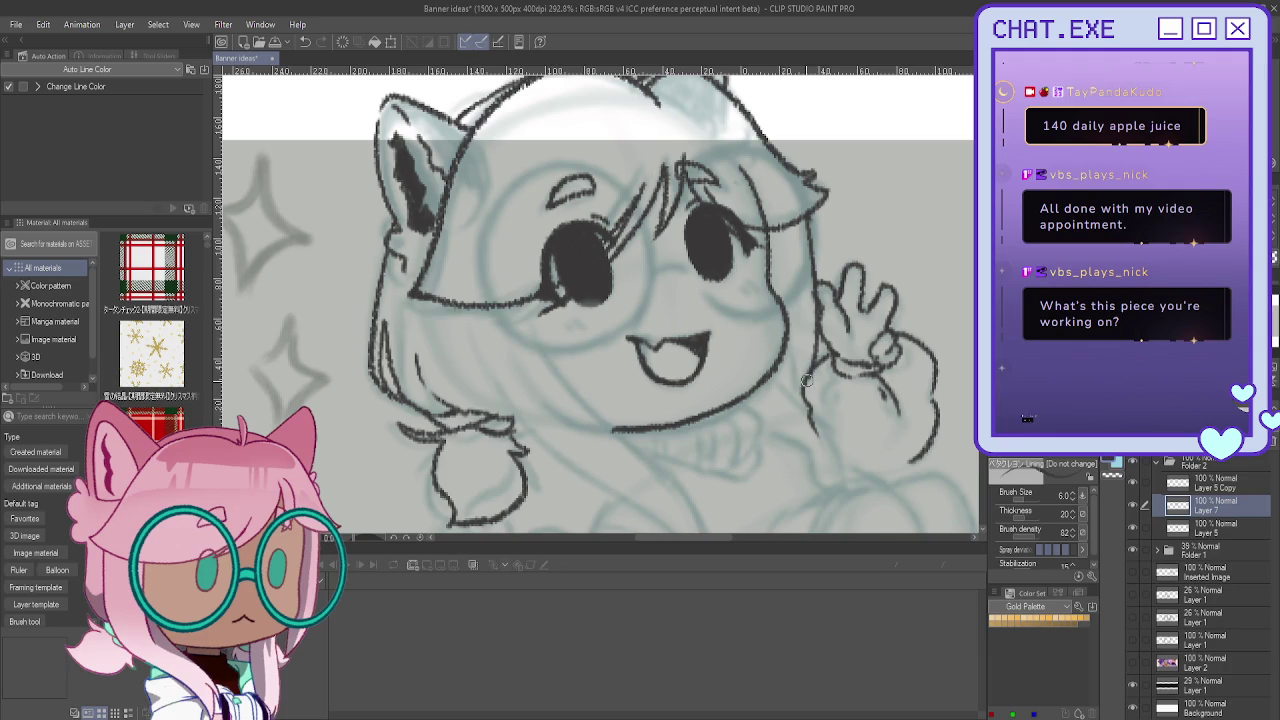
{"action": "mouse_move", "coordinate": [784, 354]}
{"action": "left_mouse_down"}
{"action": "mouse_move", "coordinate": [794, 400]}
{"action": "mouse_move", "coordinate": [807, 378]}
{"action": "left_mouse_up"}
{"action": "scroll", "coordinate": [745, 242], "scroll_direction": "down", "scroll_amount": 3}
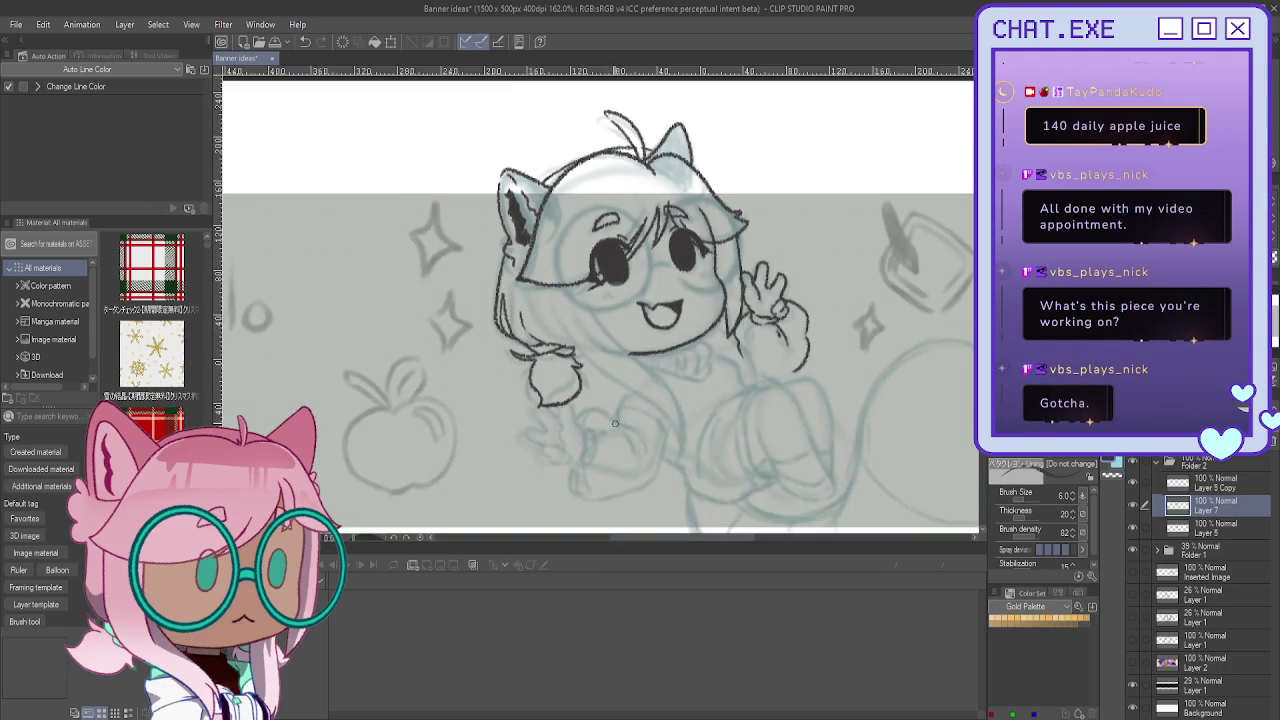
{"action": "scroll", "coordinate": [562, 365], "scroll_direction": "up", "scroll_amount": 3}
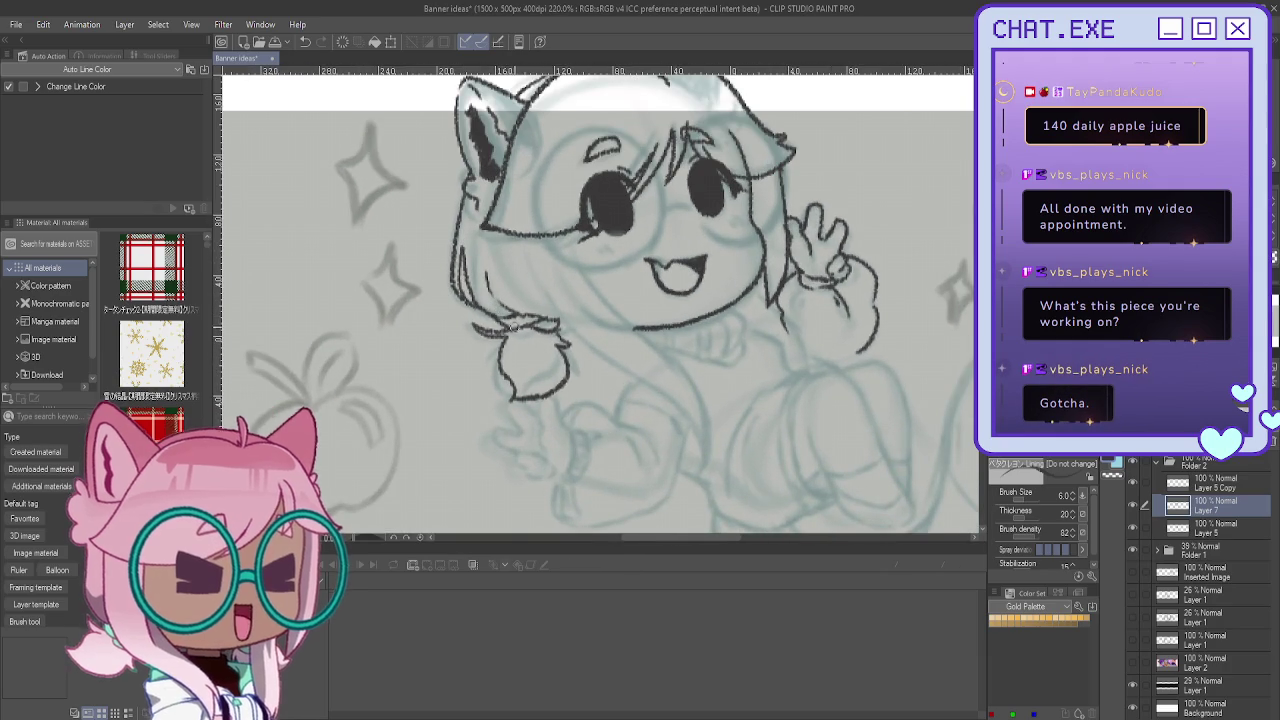
{"action": "scroll", "coordinate": [545, 350], "scroll_direction": "down", "scroll_amount": 2}
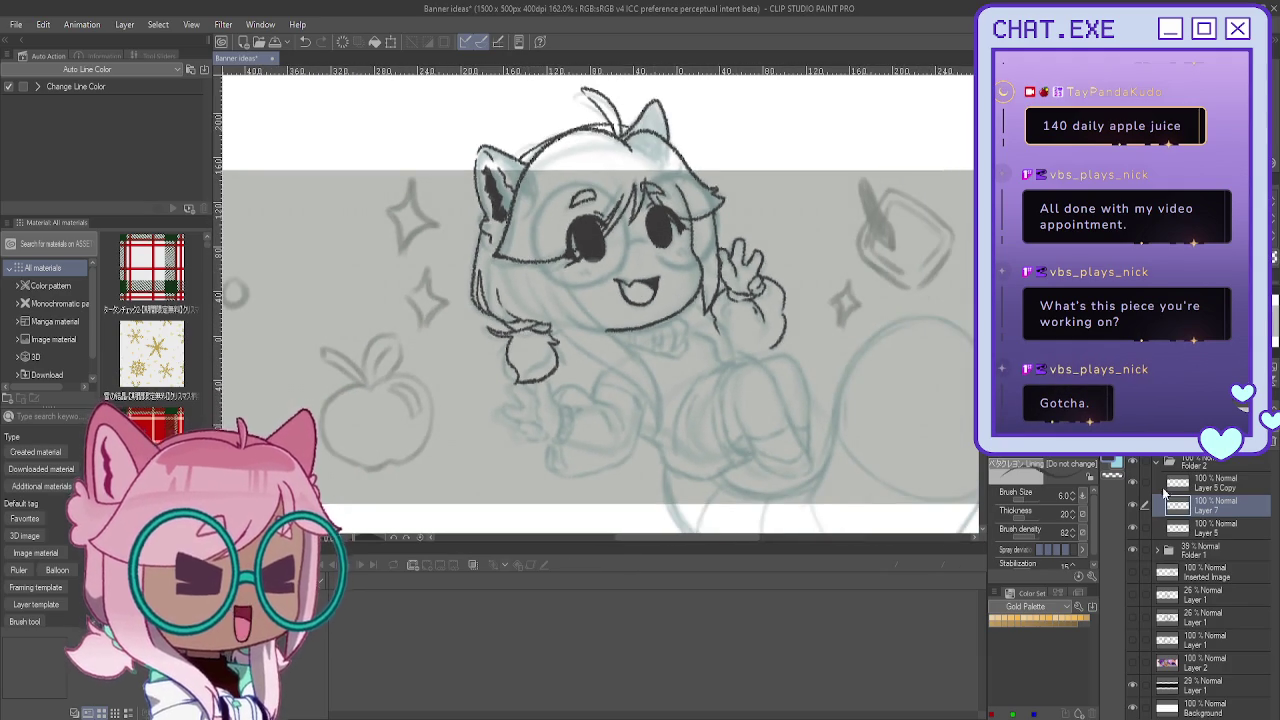
{"action": "key", "text": "ctrl+shift+n"}
Step: Thicken the nose line, undo a stray stroke, and mirror the canvas
{"action": "scroll", "coordinate": [634, 241], "scroll_direction": "up", "scroll_amount": 1}
{"action": "scroll", "coordinate": [634, 241], "scroll_direction": "up", "scroll_amount": 1}
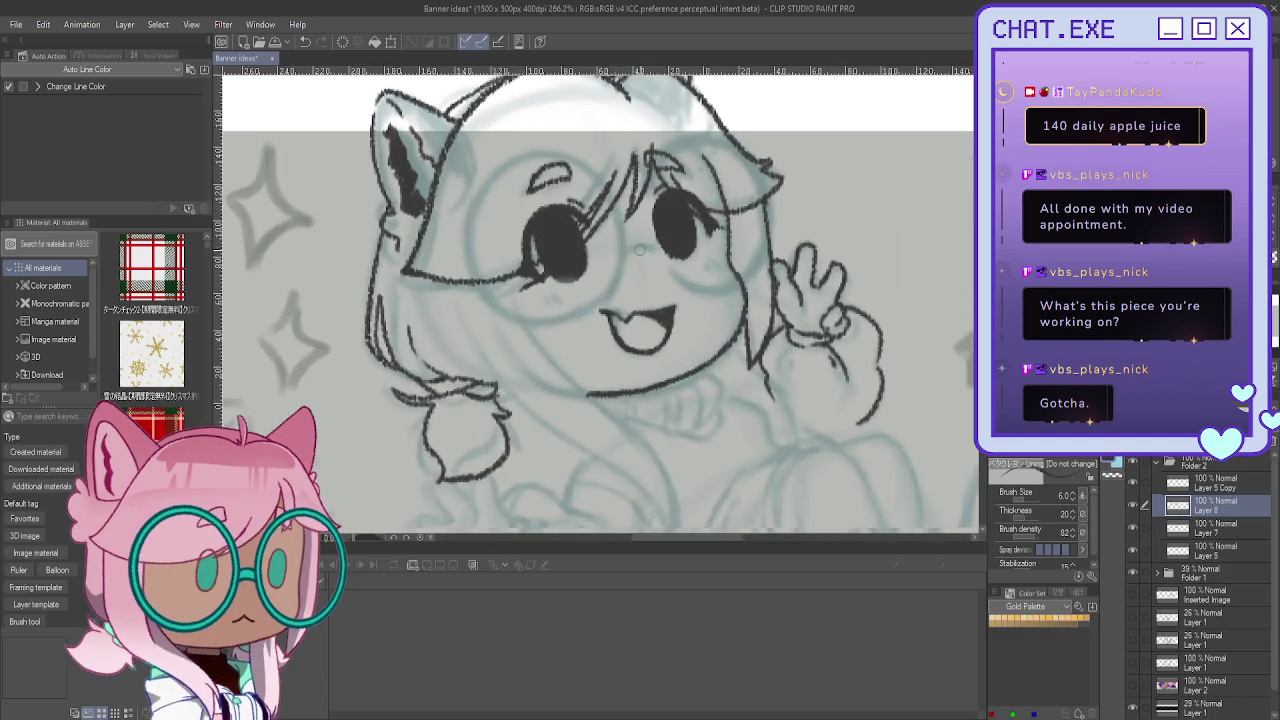
{"action": "scroll", "coordinate": [634, 241], "scroll_direction": "up", "scroll_amount": 1}
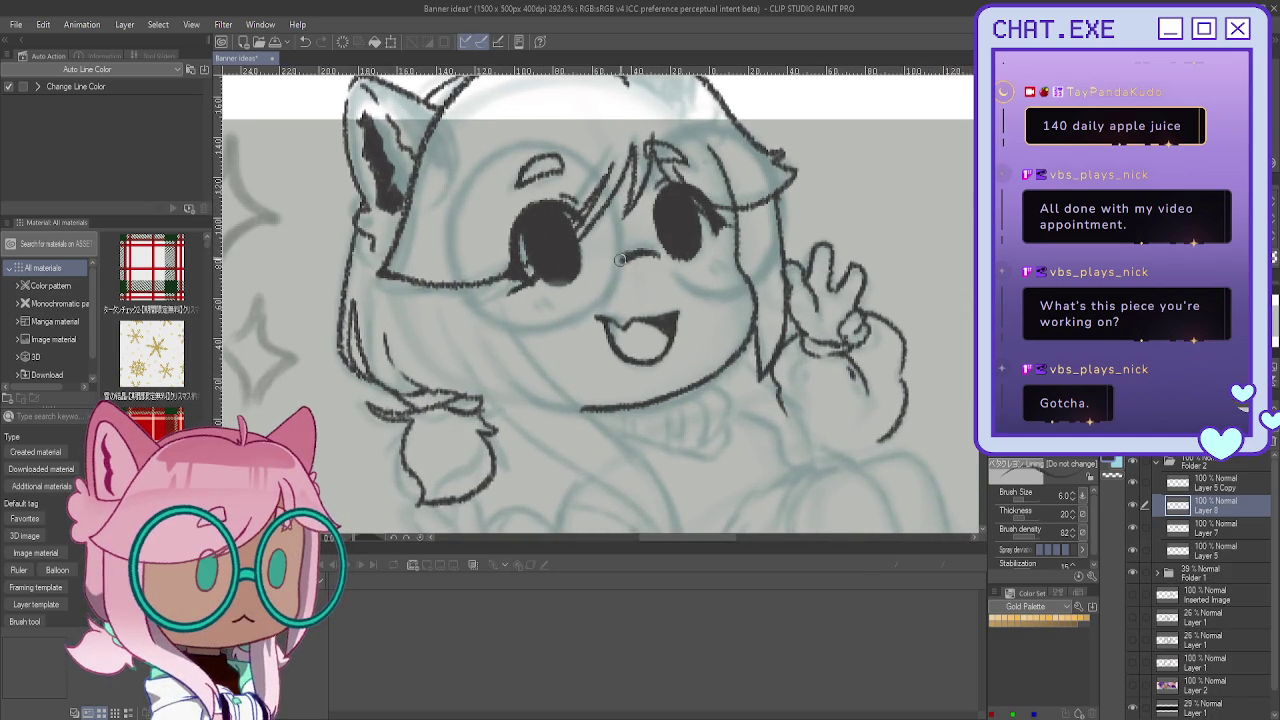
{"action": "mouse_move", "coordinate": [622, 261]}
{"action": "left_mouse_down"}
{"action": "mouse_move", "coordinate": [656, 257]}
{"action": "mouse_move", "coordinate": [592, 190]}
{"action": "mouse_move", "coordinate": [524, 150]}
{"action": "mouse_move", "coordinate": [524, 131]}
{"action": "mouse_move", "coordinate": [612, 198]}
{"action": "mouse_move", "coordinate": [622, 238]}
{"action": "mouse_move", "coordinate": [611, 271]}
{"action": "left_mouse_up"}
{"action": "key", "text": "ctrl+z"}
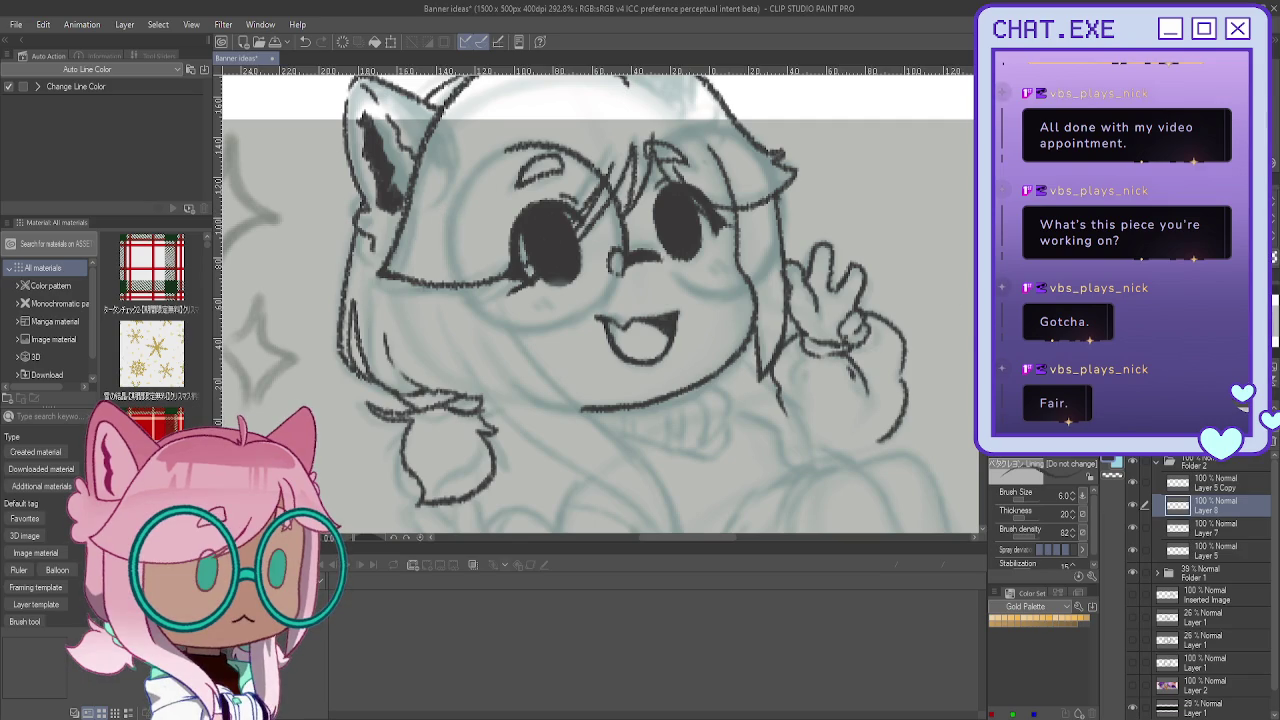
{"action": "key", "text": "h"}
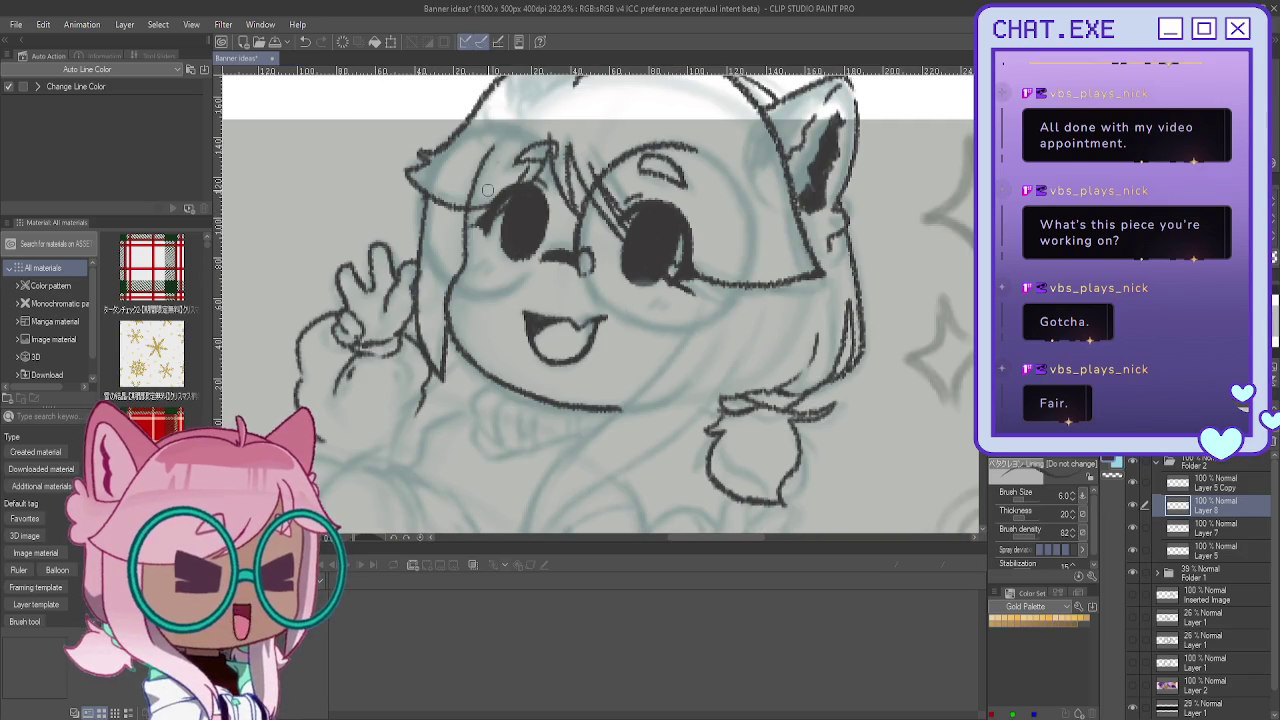
Step: Draw the round glasses lens around the left eye and ink the small nose curve
{"action": "mouse_move", "coordinate": [744, 189]}
{"action": "left_mouse_down"}
{"action": "mouse_move", "coordinate": [750, 280]}
{"action": "mouse_move", "coordinate": [702, 317]}
{"action": "left_mouse_up"}
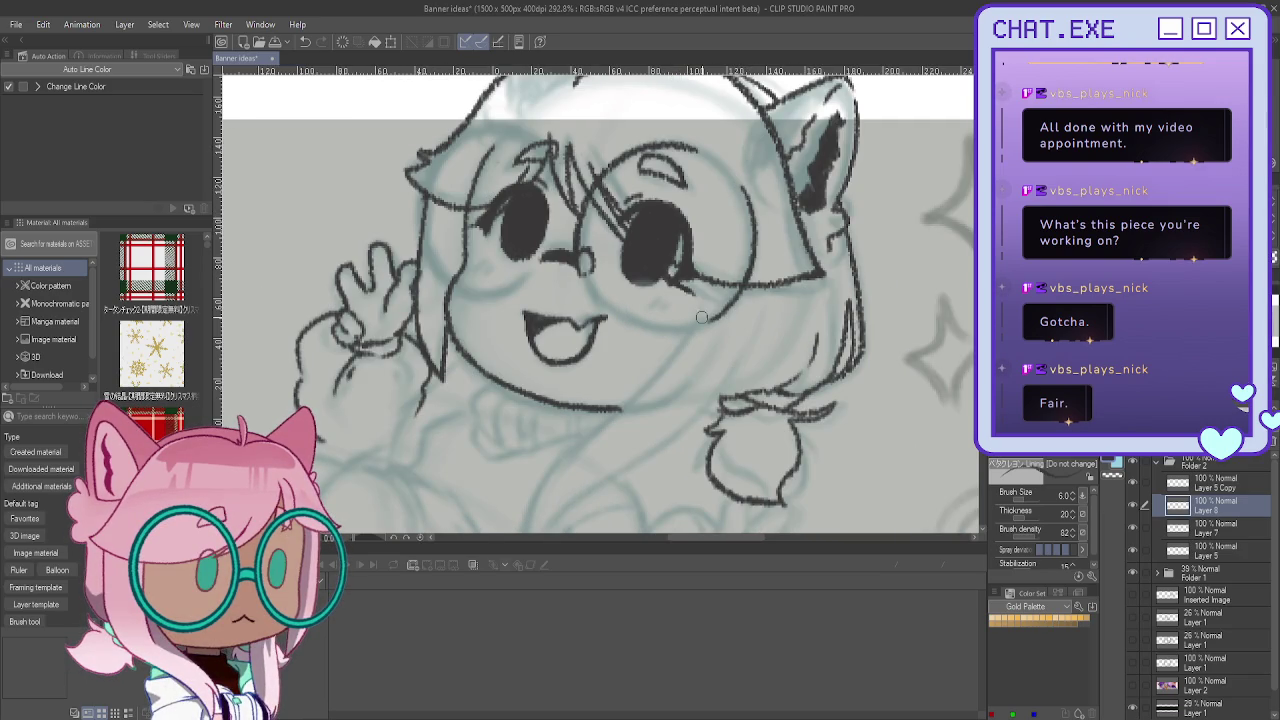
{"action": "left_click_drag", "start_coordinate": [591, 273], "coordinate": [579, 262]}
{"action": "left_click_drag", "start_coordinate": [693, 148], "coordinate": [730, 172]}
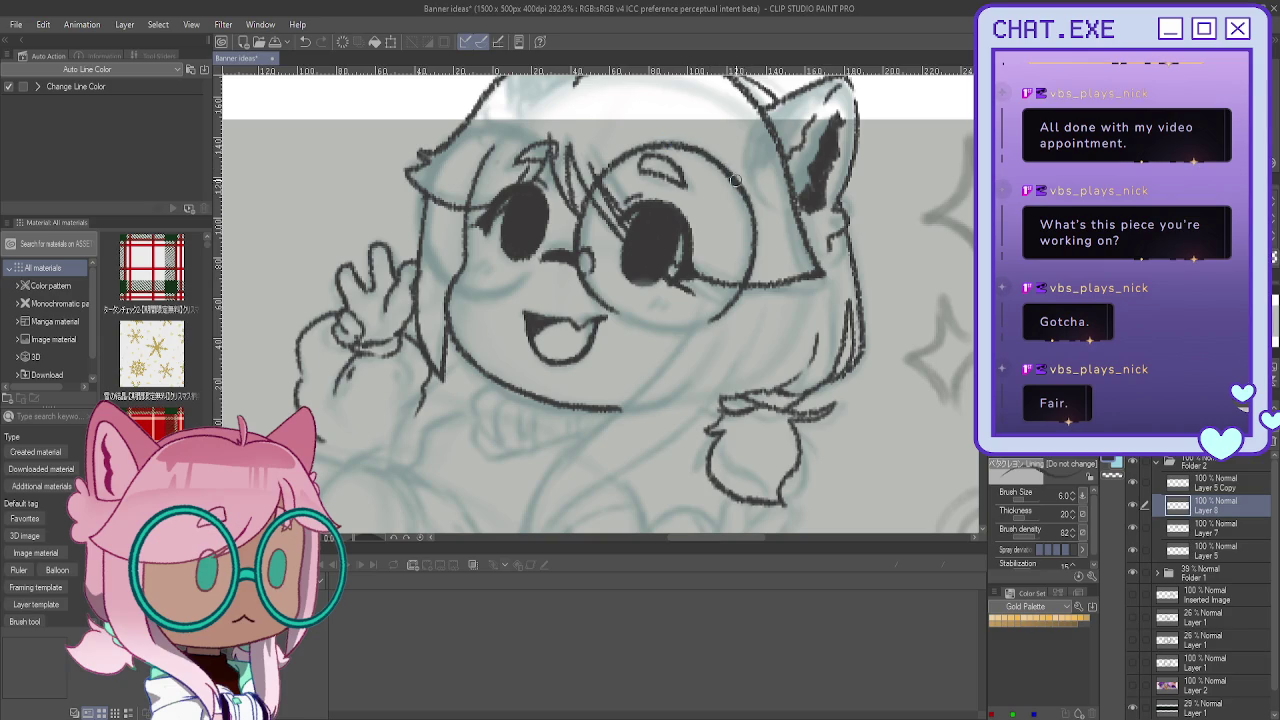
{"action": "left_click_drag", "start_coordinate": [704, 153], "coordinate": [752, 212]}
{"action": "mouse_move", "coordinate": [588, 288]}
{"action": "left_mouse_down"}
{"action": "mouse_move", "coordinate": [693, 325]}
{"action": "mouse_move", "coordinate": [634, 323]}
{"action": "left_mouse_up"}
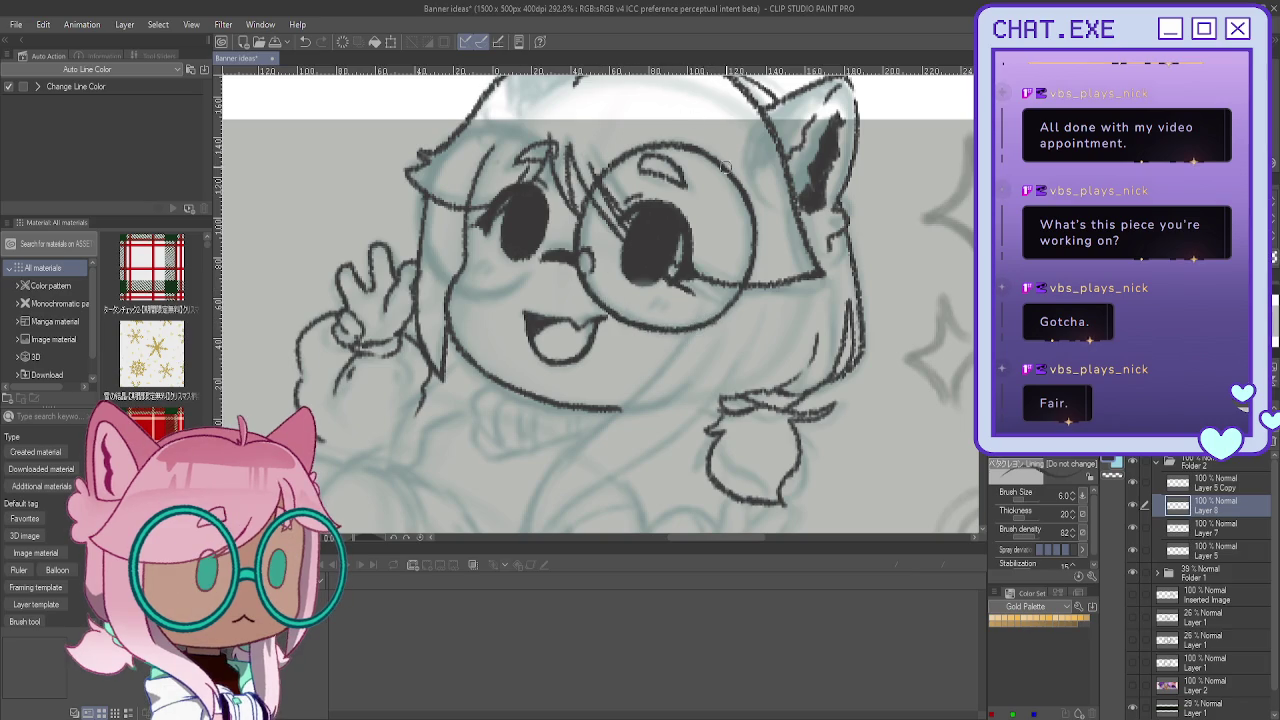
{"action": "left_click_drag", "start_coordinate": [750, 198], "coordinate": [742, 286]}
{"action": "left_click_drag", "start_coordinate": [722, 166], "coordinate": [648, 146]}
Step: With the view flipped back, darken the lens's bottom, outer side and top arcs
{"action": "key", "text": "h"}
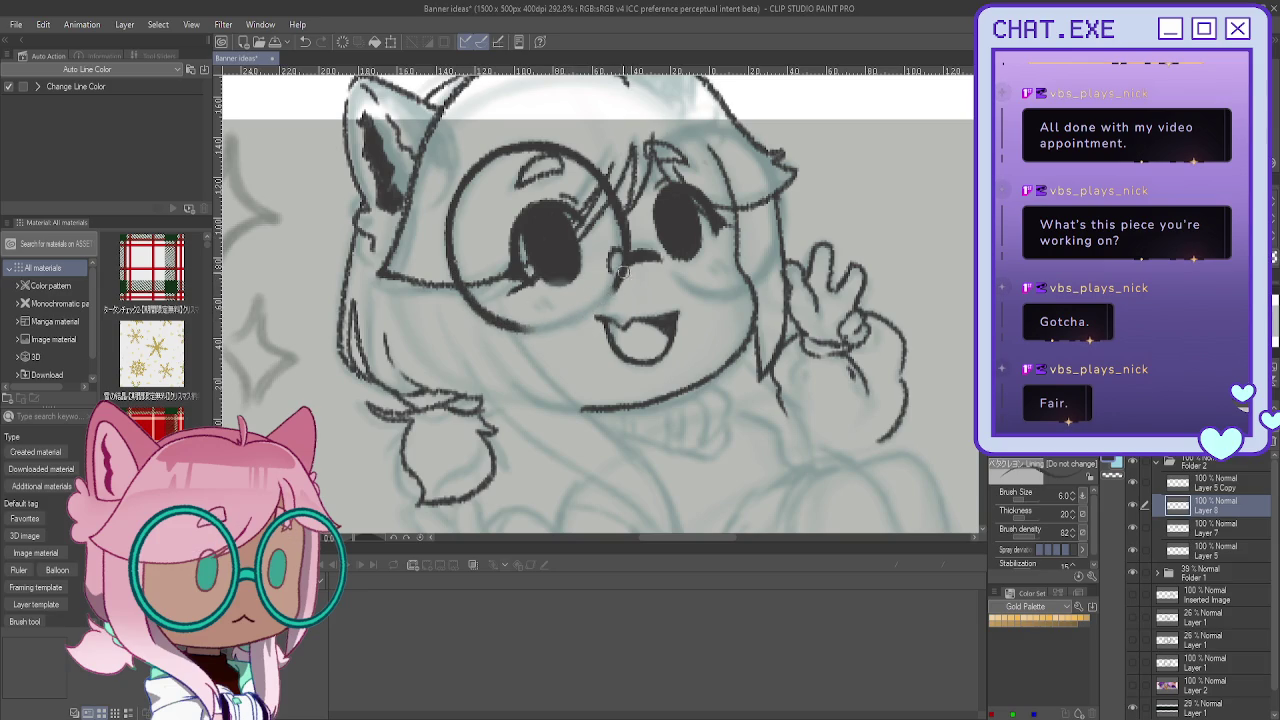
{"action": "mouse_move", "coordinate": [510, 327]}
{"action": "left_mouse_down"}
{"action": "mouse_move", "coordinate": [600, 316]}
{"action": "mouse_move", "coordinate": [502, 322]}
{"action": "left_mouse_up"}
{"action": "left_click_drag", "start_coordinate": [458, 188], "coordinate": [445, 240]}
{"action": "left_click_drag", "start_coordinate": [495, 321], "coordinate": [533, 334]}
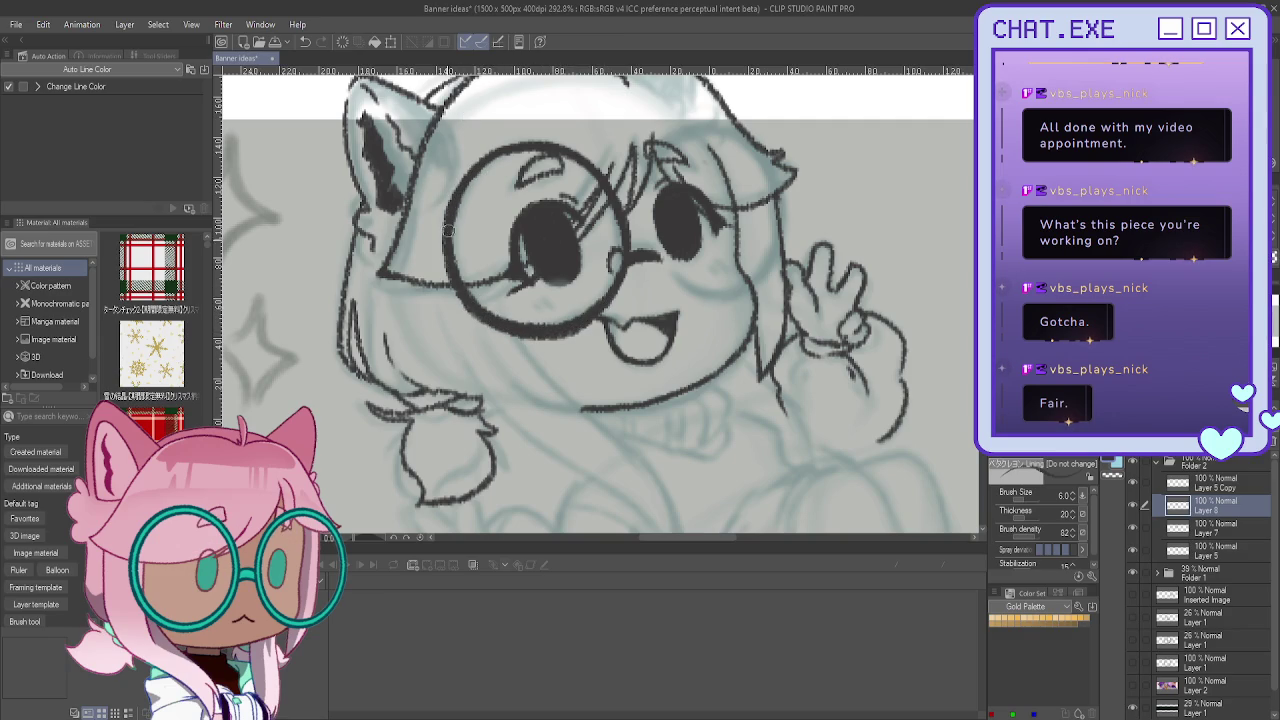
{"action": "left_click_drag", "start_coordinate": [528, 144], "coordinate": [595, 177]}
{"action": "mouse_move", "coordinate": [580, 166]}
{"action": "left_mouse_down"}
{"action": "mouse_move", "coordinate": [497, 155]}
{"action": "mouse_move", "coordinate": [510, 287]}
{"action": "left_mouse_up"}
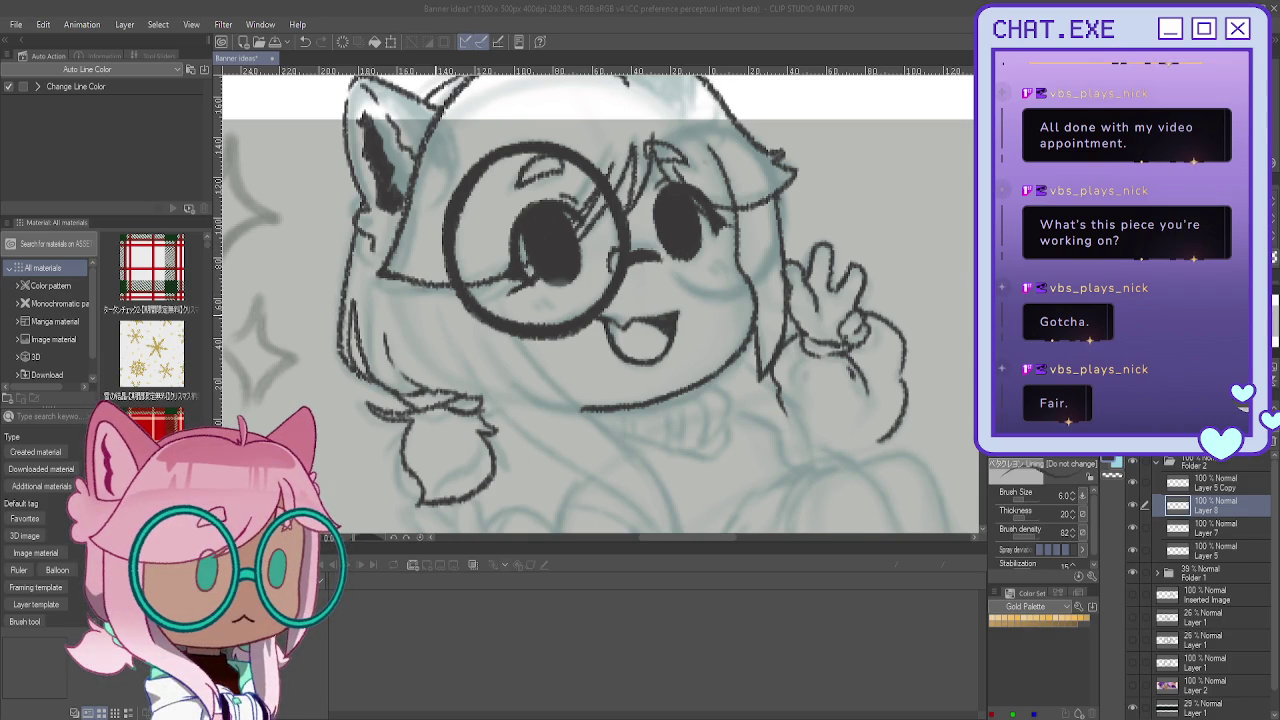
{"action": "scroll", "coordinate": [440, 340], "scroll_direction": "down", "scroll_amount": 2}
{"action": "scroll", "coordinate": [397, 274], "scroll_direction": "down", "scroll_amount": 1}
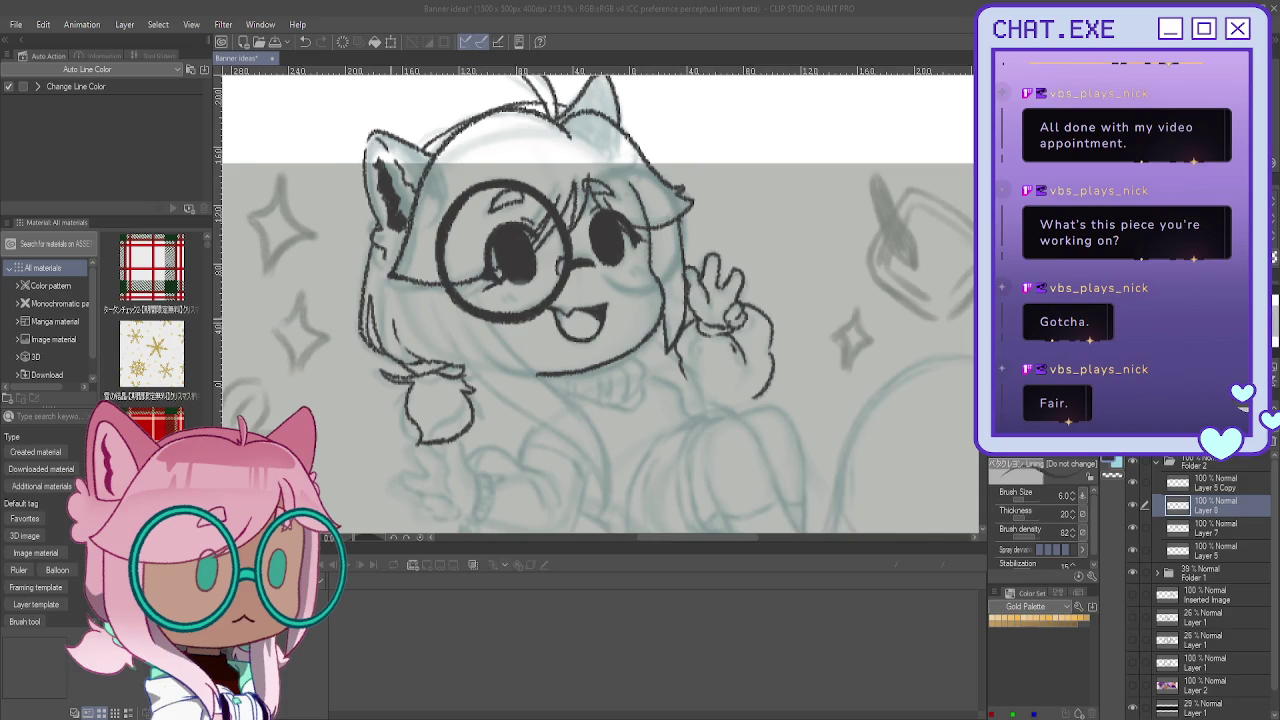
Step: Ink a side hair strand and draw the glasses bridge, redoing it once
{"action": "scroll", "coordinate": [397, 274], "scroll_direction": "down", "scroll_amount": 1}
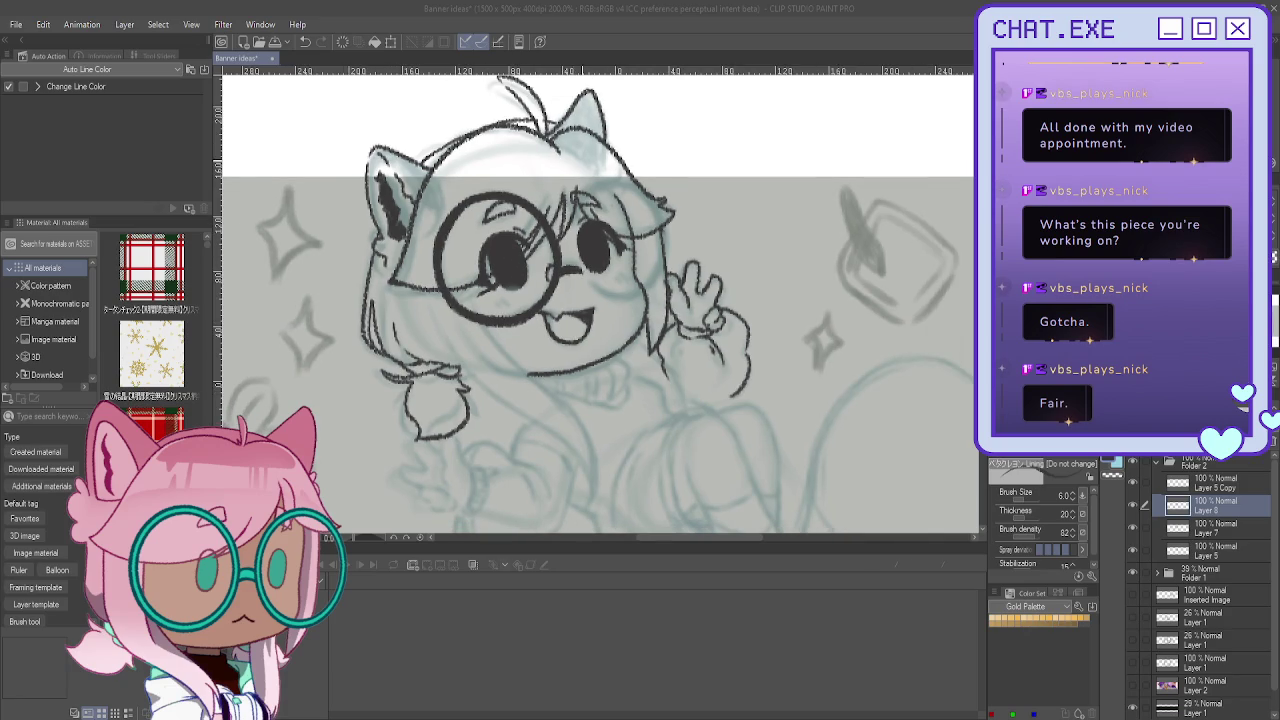
{"action": "scroll", "coordinate": [640, 220], "scroll_direction": "up", "scroll_amount": 2}
{"action": "left_click_drag", "start_coordinate": [666, 208], "coordinate": [638, 337]}
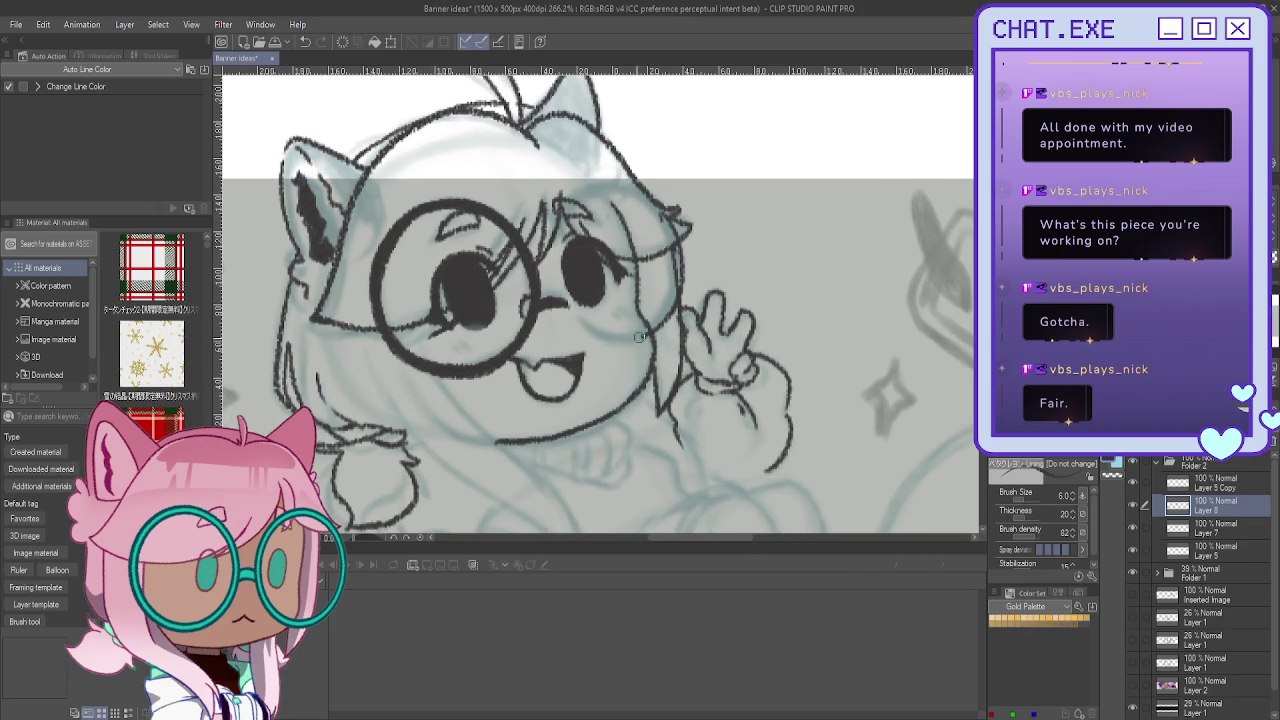
{"action": "left_click_drag", "start_coordinate": [572, 313], "coordinate": [634, 339]}
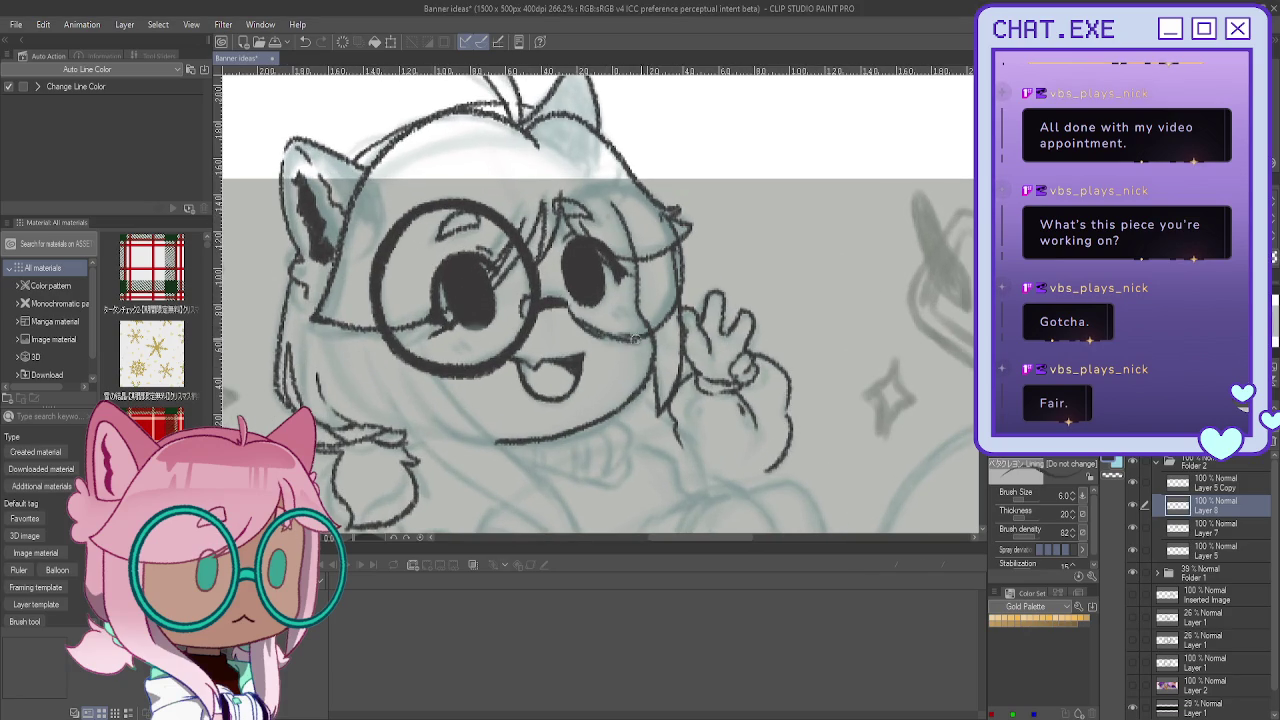
{"action": "key", "text": "ctrl+z"}
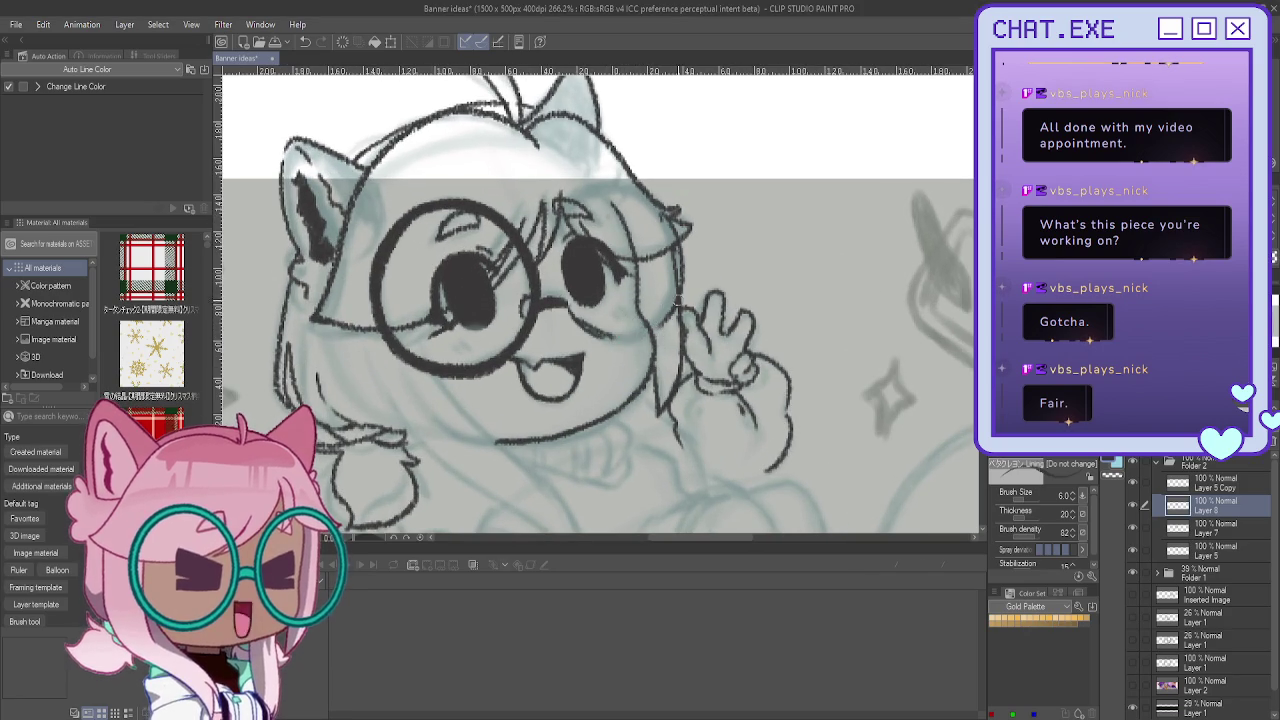
{"action": "left_click_drag", "start_coordinate": [650, 340], "coordinate": [597, 335]}
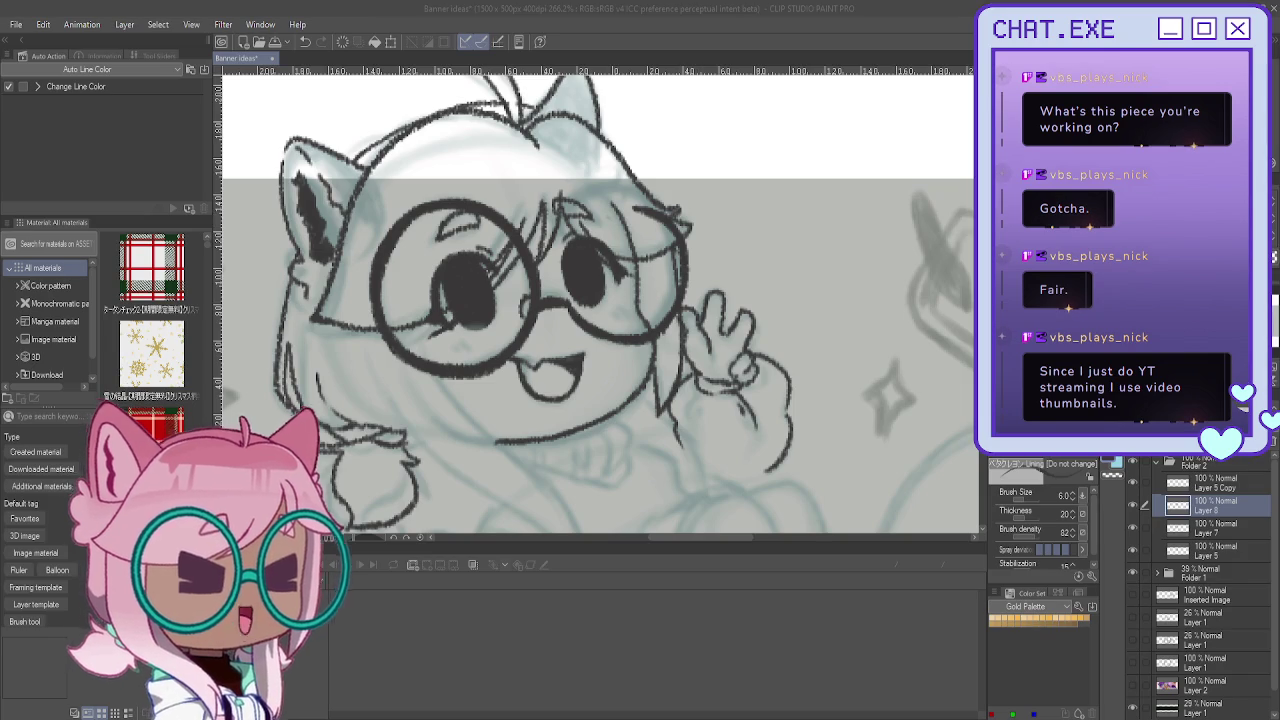
Step: Tidy the hair strands above the second lens, then ink and darken the second lens
{"action": "key", "text": "h"}
{"action": "scroll", "coordinate": [607, 207], "scroll_direction": "up", "scroll_amount": 1}
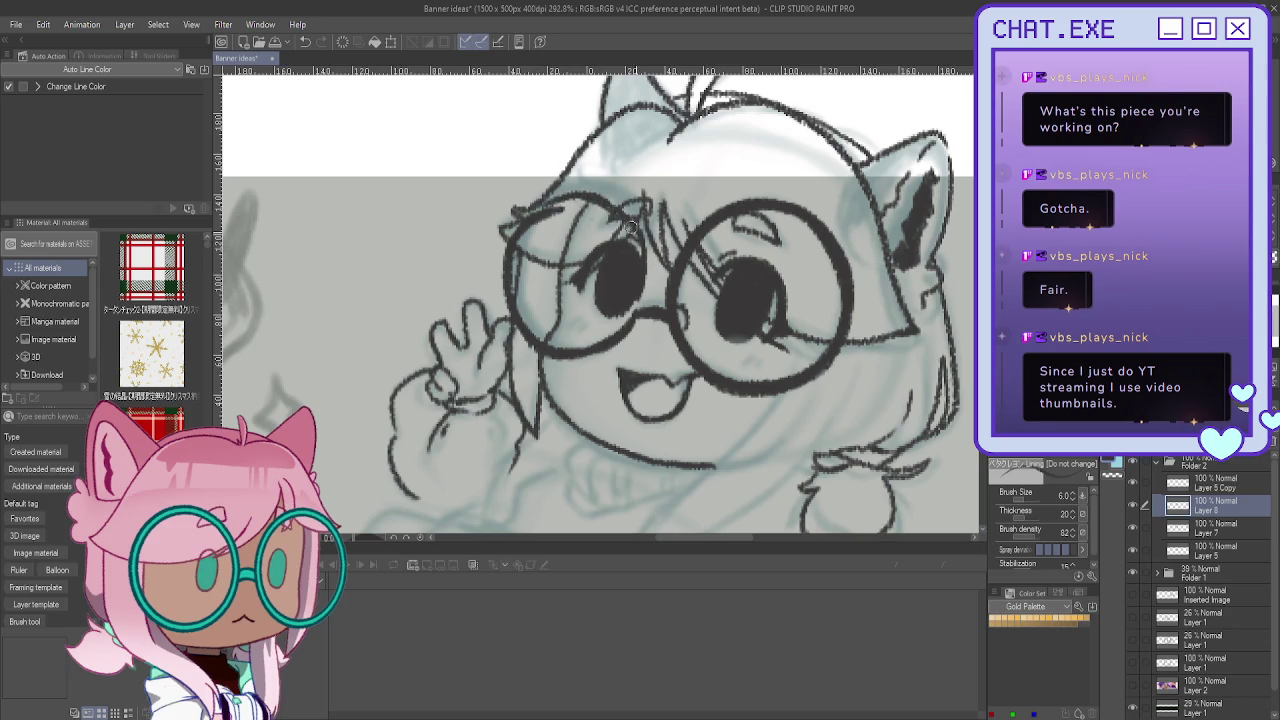
{"action": "mouse_move", "coordinate": [604, 200]}
{"action": "left_mouse_down"}
{"action": "mouse_move", "coordinate": [640, 245]}
{"action": "mouse_move", "coordinate": [600, 198]}
{"action": "left_mouse_up"}
{"action": "mouse_move", "coordinate": [646, 244]}
{"action": "left_mouse_down"}
{"action": "mouse_move", "coordinate": [606, 197]}
{"action": "mouse_move", "coordinate": [562, 197]}
{"action": "mouse_move", "coordinate": [522, 230]}
{"action": "left_mouse_up"}
{"action": "mouse_move", "coordinate": [577, 195]}
{"action": "left_mouse_down"}
{"action": "mouse_move", "coordinate": [510, 256]}
{"action": "mouse_move", "coordinate": [533, 330]}
{"action": "left_mouse_up"}
{"action": "left_click_drag", "start_coordinate": [614, 205], "coordinate": [576, 199]}
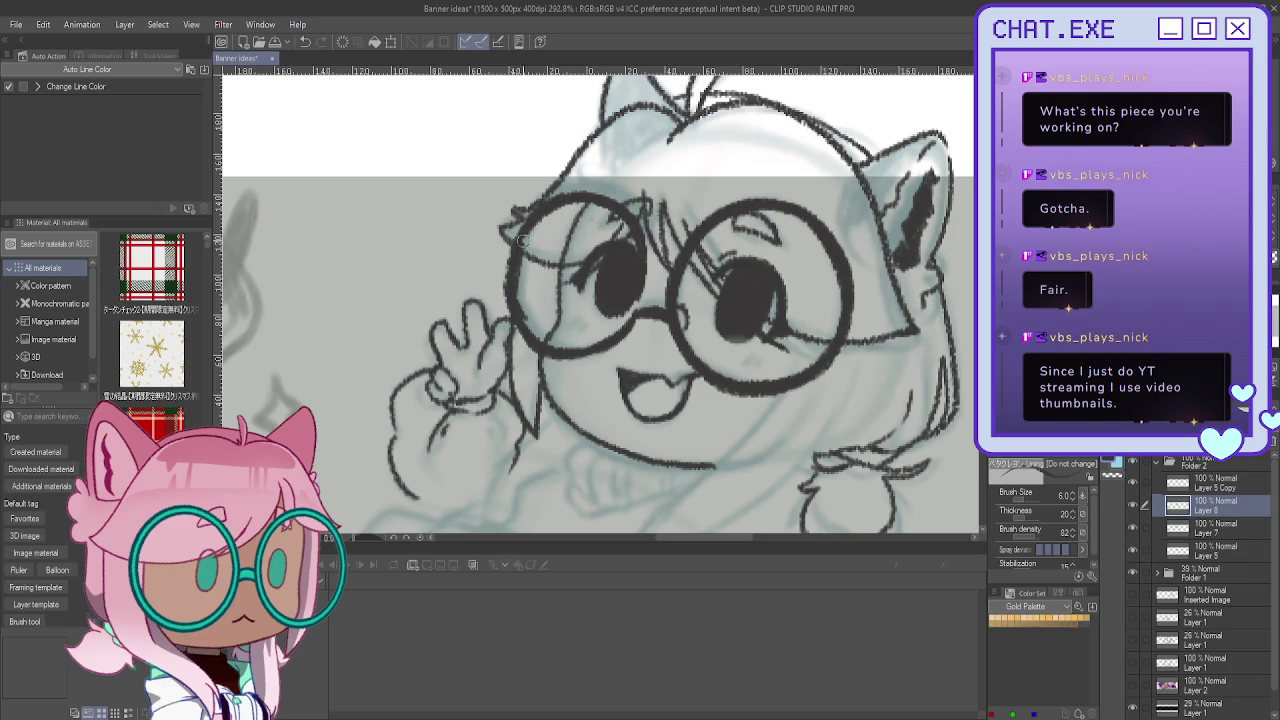
{"action": "left_click_drag", "start_coordinate": [510, 292], "coordinate": [519, 239]}
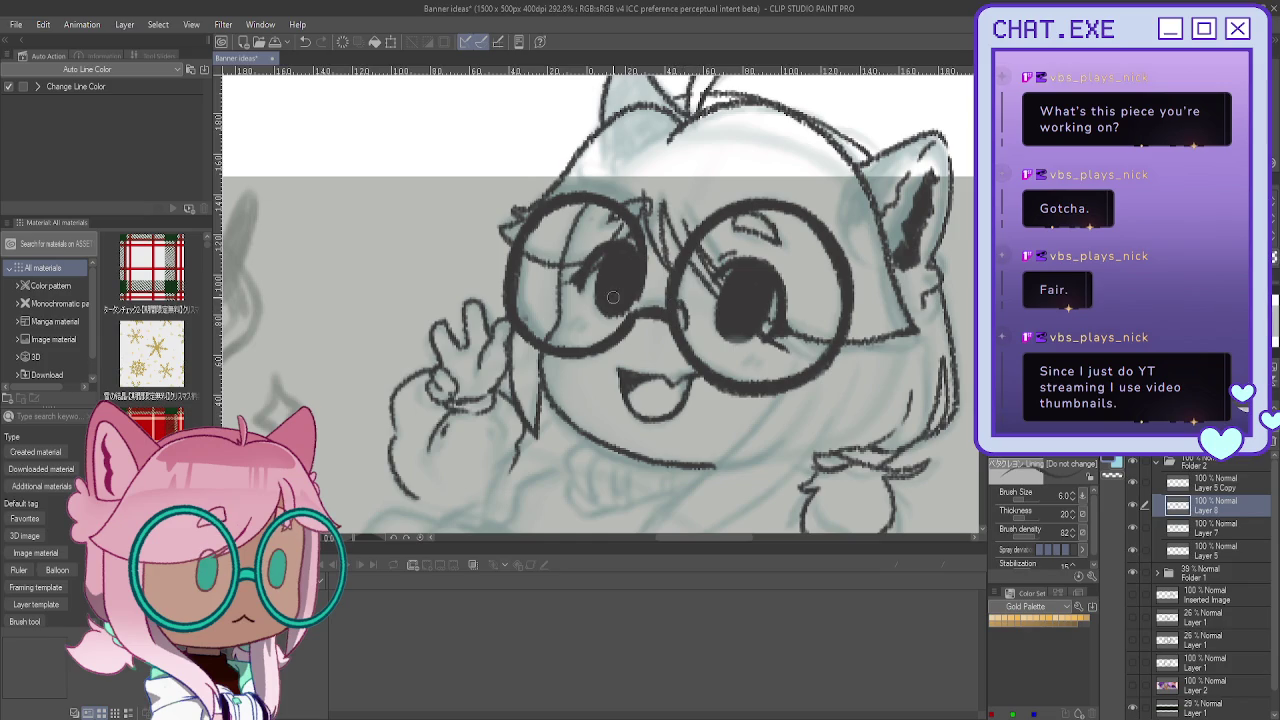
{"action": "scroll", "coordinate": [634, 297], "scroll_direction": "down", "scroll_amount": 2}
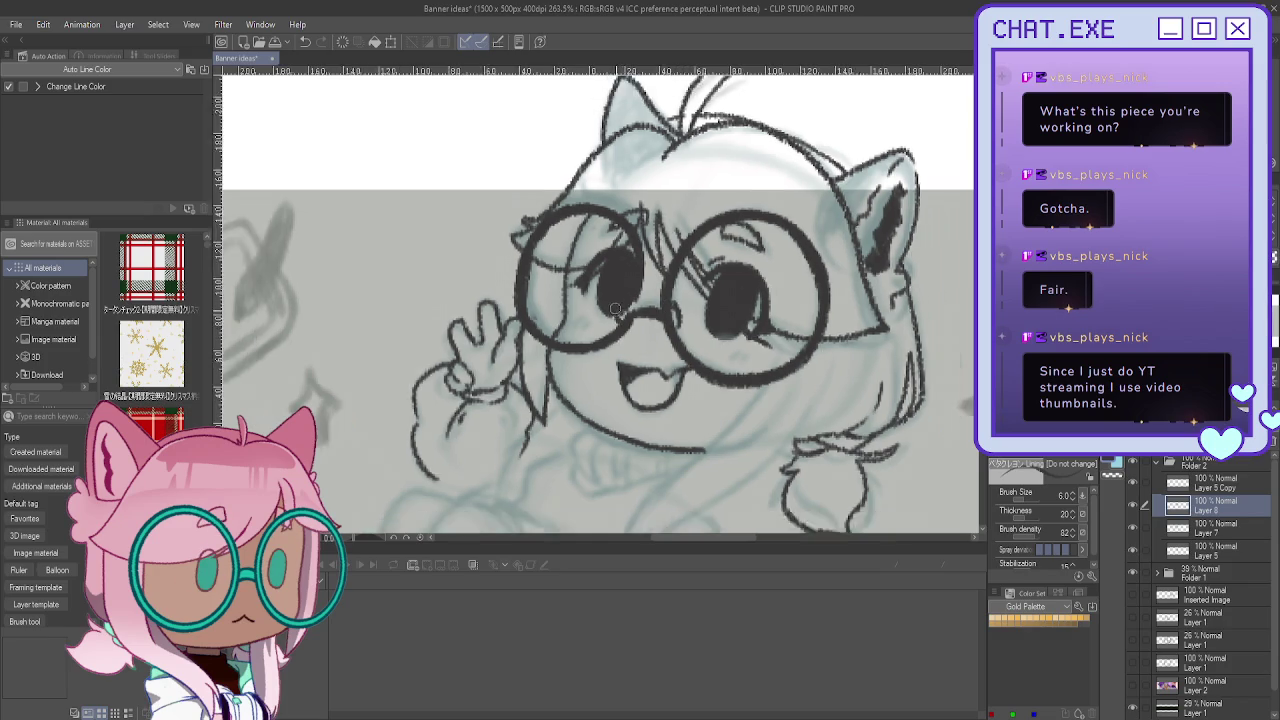
{"action": "scroll", "coordinate": [634, 297], "scroll_direction": "down", "scroll_amount": 2}
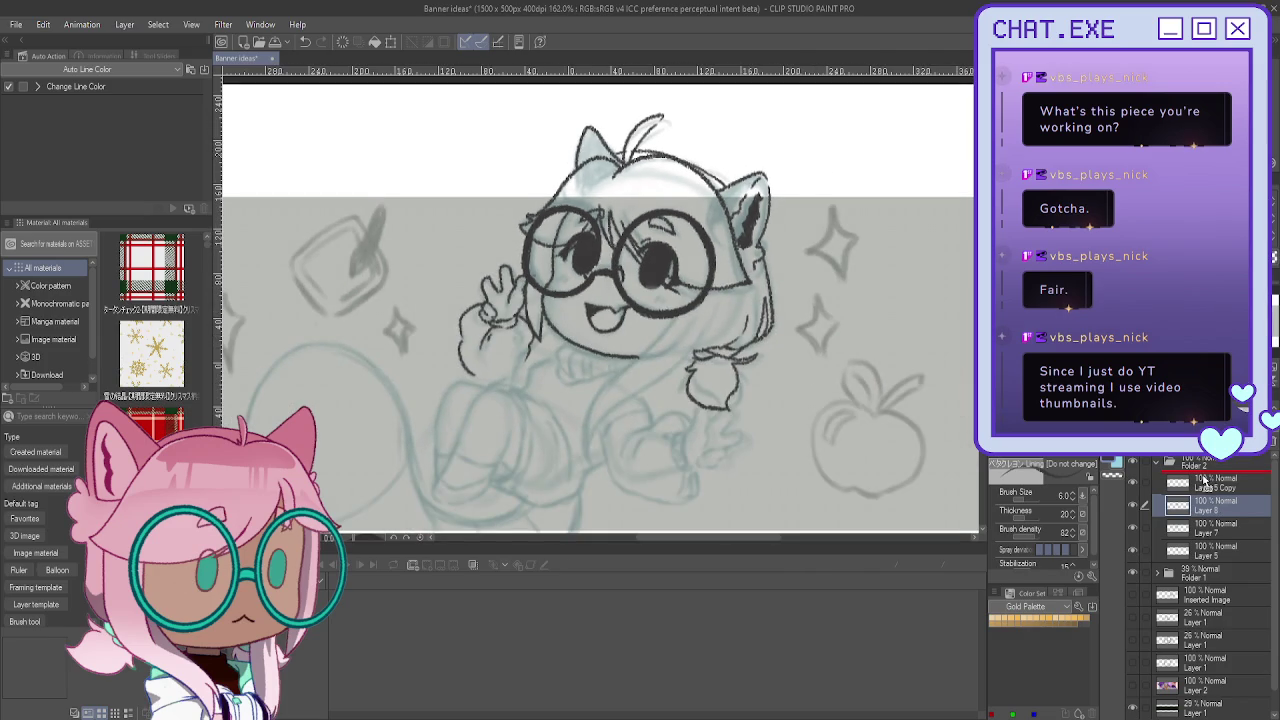
Step: Move Layer 8 to the top of Folder 2 and add a new layer for the lens tint
{"action": "left_click_drag", "start_coordinate": [1212, 507], "coordinate": [1214, 484]}
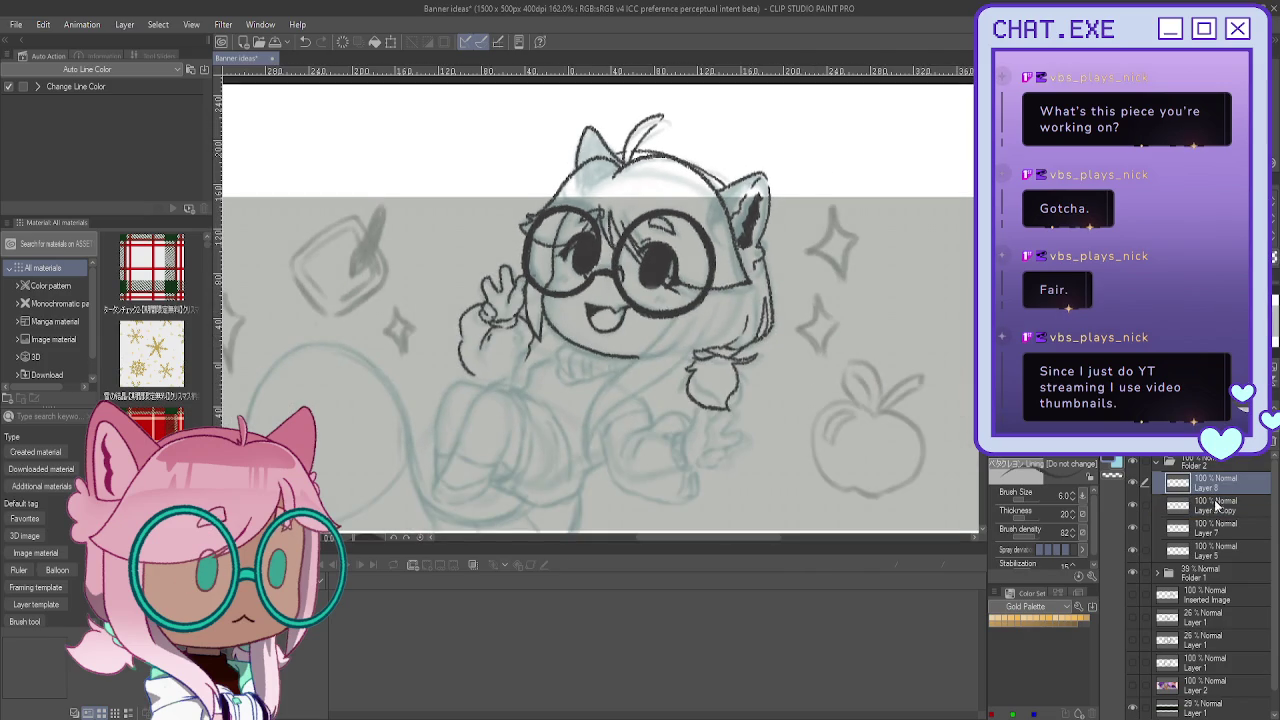
{"action": "left_click", "coordinate": [1216, 507]}
{"action": "key", "text": "ctrl+shift+n"}
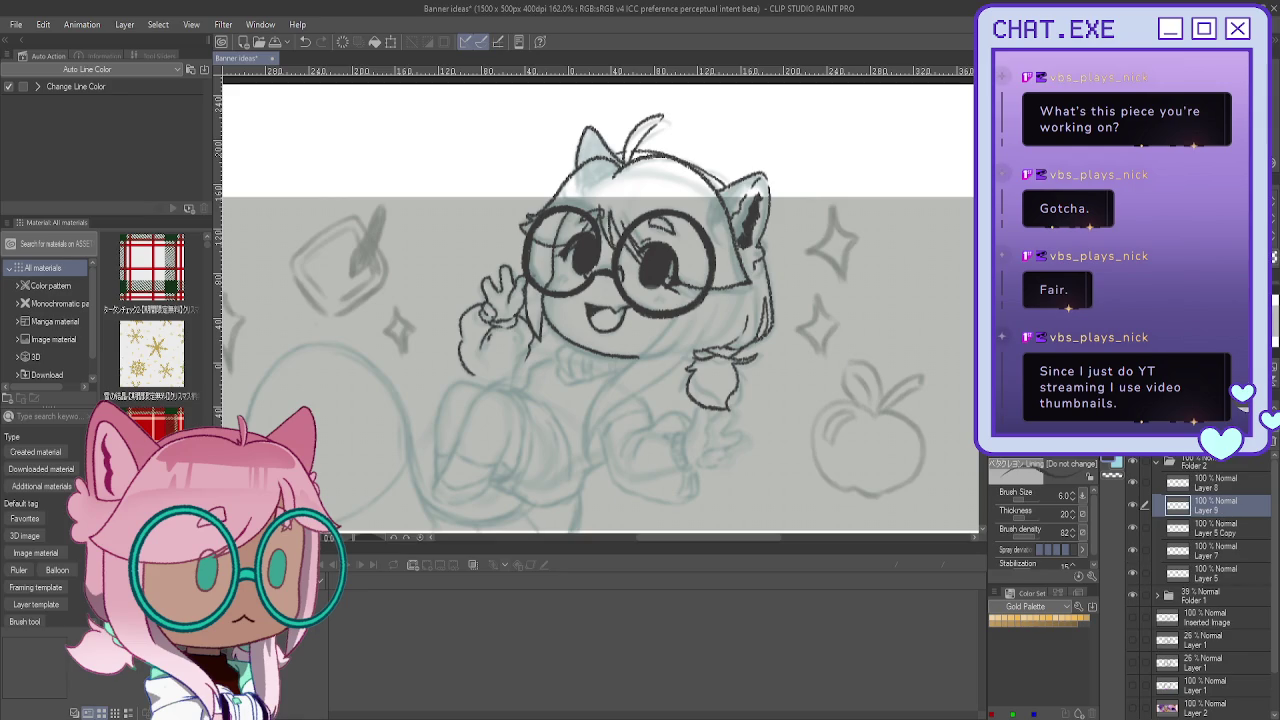
Step: Paint light blue into the right and left lenses with a size-25 brush
{"action": "mouse_move", "coordinate": [692, 224]}
{"action": "left_mouse_down"}
{"action": "mouse_move", "coordinate": [707, 258]}
{"action": "mouse_move", "coordinate": [680, 265]}
{"action": "mouse_move", "coordinate": [686, 290]}
{"action": "mouse_move", "coordinate": [660, 230]}
{"action": "mouse_move", "coordinate": [640, 240]}
{"action": "mouse_move", "coordinate": [692, 250]}
{"action": "mouse_move", "coordinate": [682, 287]}
{"action": "mouse_move", "coordinate": [647, 283]}
{"action": "mouse_move", "coordinate": [650, 246]}
{"action": "mouse_move", "coordinate": [646, 277]}
{"action": "left_mouse_up"}
{"action": "key", "text": "p"}
{"action": "mouse_move", "coordinate": [603, 237]}
{"action": "left_mouse_down"}
{"action": "mouse_move", "coordinate": [565, 228]}
{"action": "mouse_move", "coordinate": [583, 248]}
{"action": "mouse_move", "coordinate": [540, 255]}
{"action": "mouse_move", "coordinate": [548, 280]}
{"action": "mouse_move", "coordinate": [584, 274]}
{"action": "left_mouse_up"}
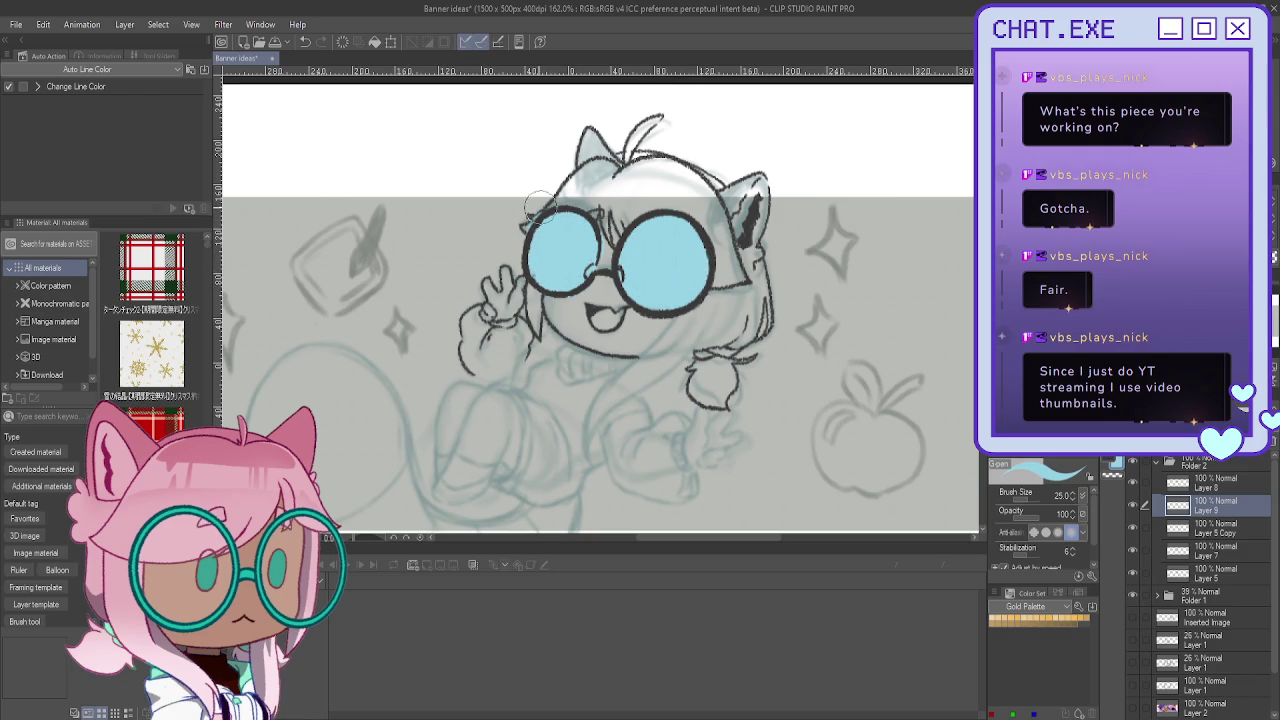
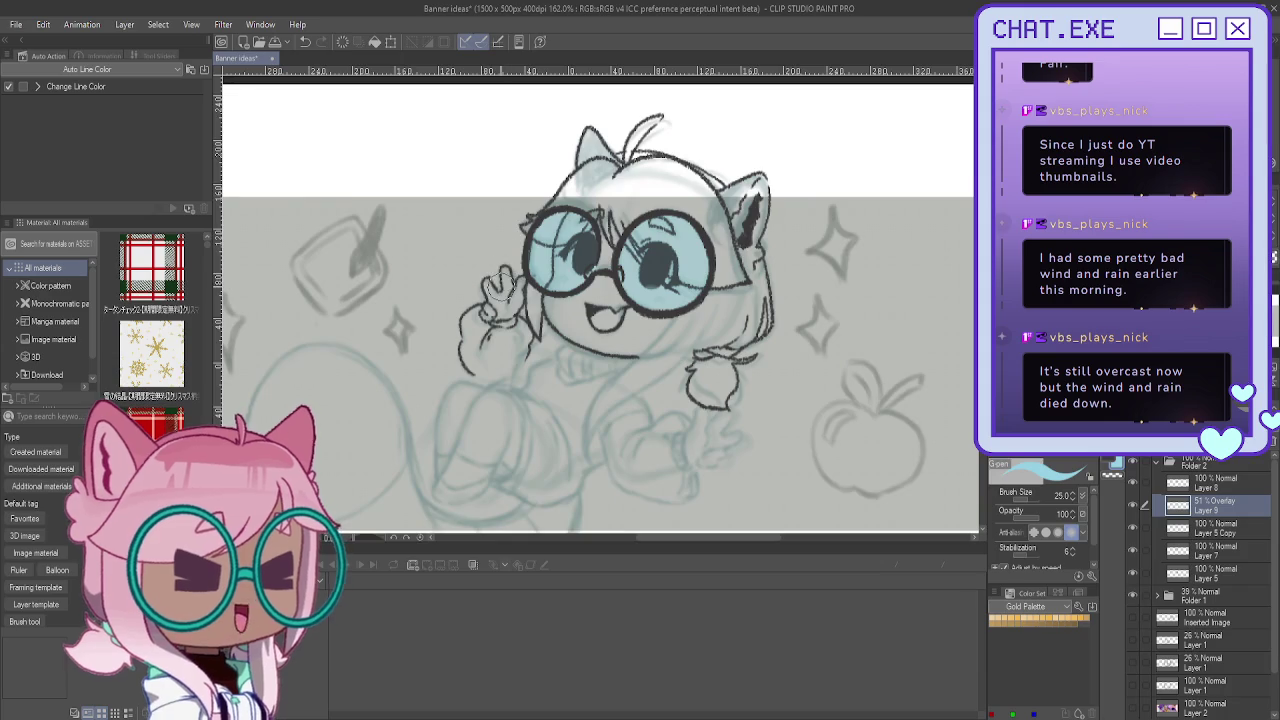
Step: Ink a short cheek line, then toggle the eye-detail, head and arm layers to compare
{"action": "scroll", "coordinate": [505, 260], "scroll_direction": "up", "scroll_amount": 2}
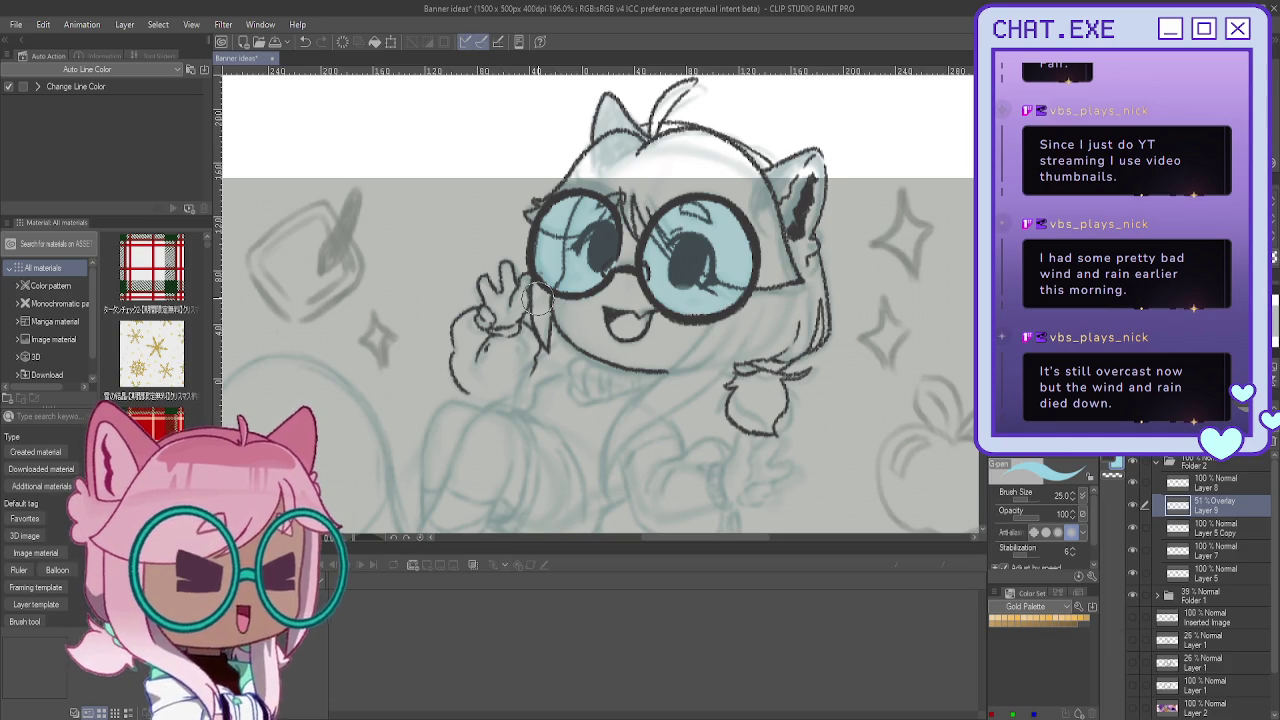
{"action": "left_click_drag", "start_coordinate": [533, 288], "coordinate": [548, 314]}
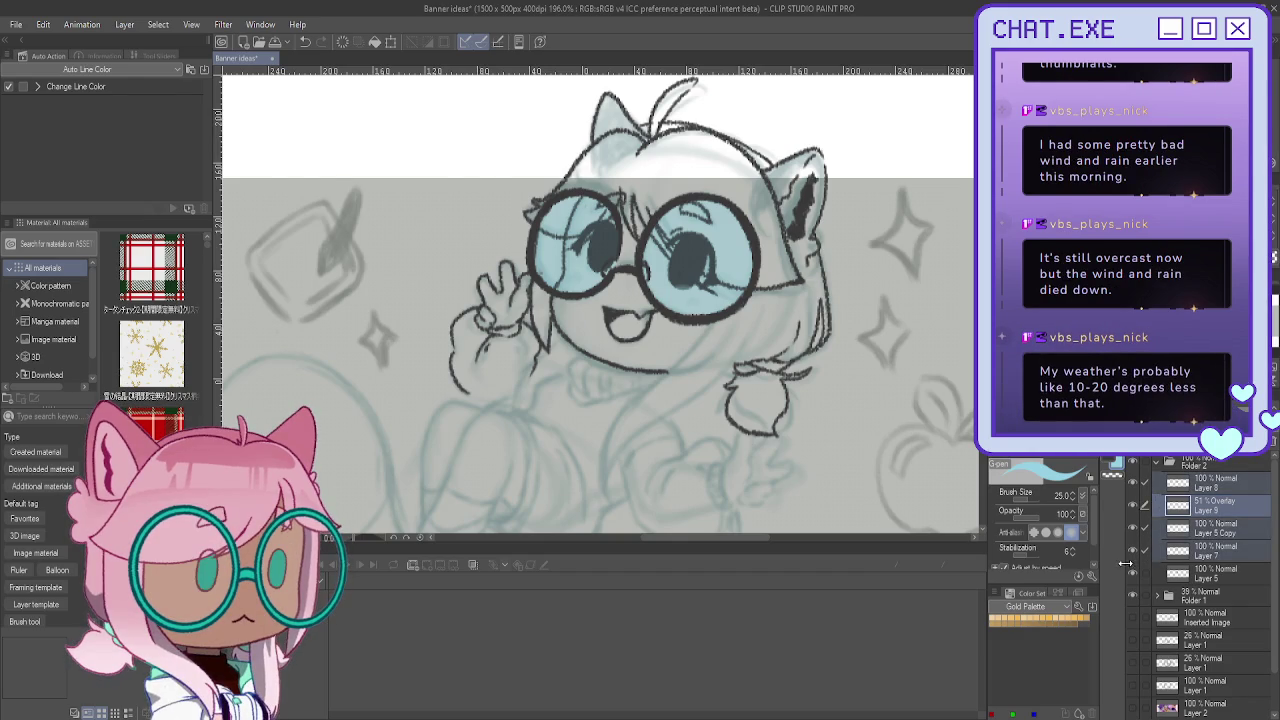
{"action": "left_click", "coordinate": [1130, 578]}
{"action": "left_click", "coordinate": [1130, 578]}
{"action": "left_click", "coordinate": [1133, 558]}
{"action": "left_click", "coordinate": [1133, 556]}
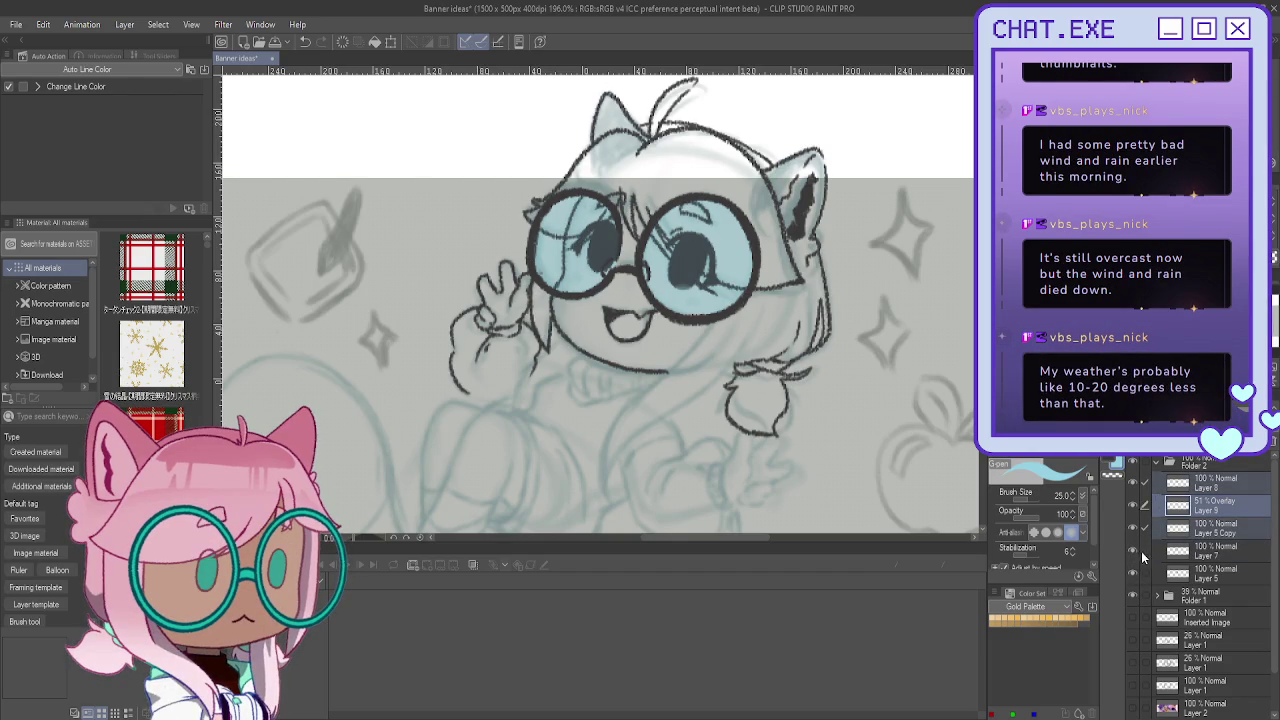
{"action": "left_click", "coordinate": [1133, 529]}
{"action": "left_click", "coordinate": [1133, 529]}
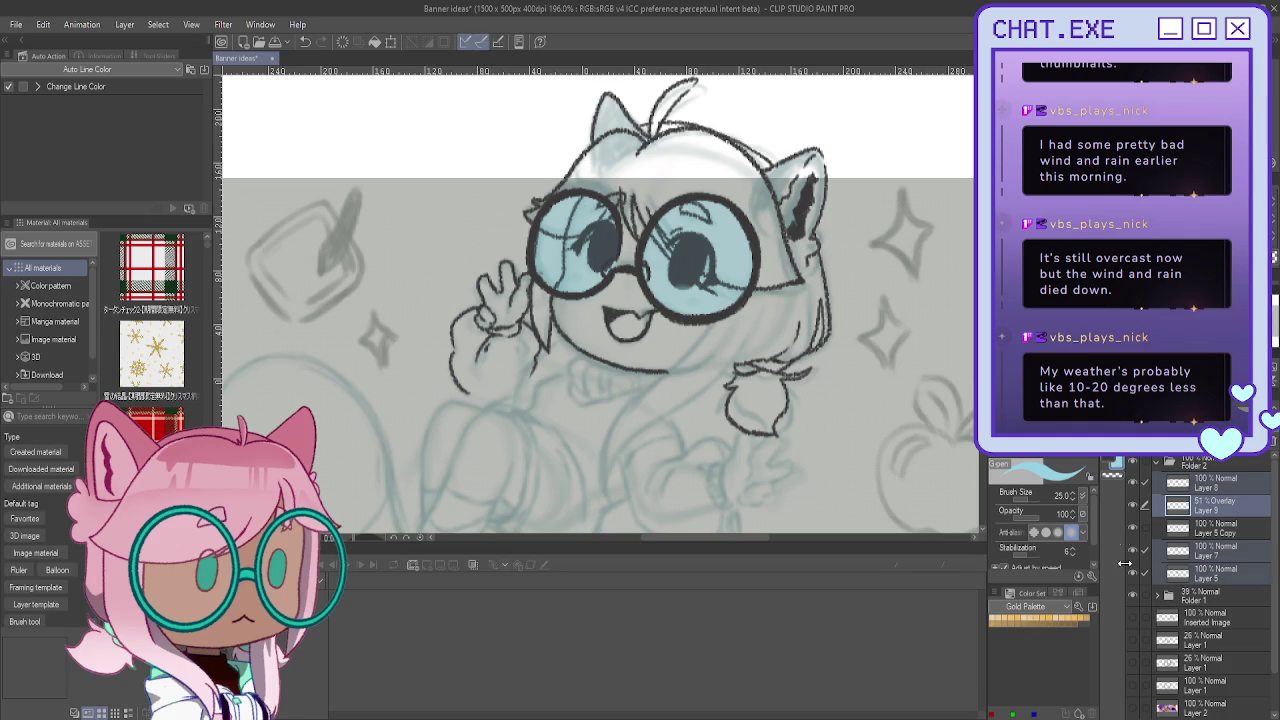
Step: Move Layer 7 and Layer 5 above Layer 5 Copy, then mirror and zoom out the view
{"action": "left_click_drag", "start_coordinate": [1195, 539], "coordinate": [1156, 521]}
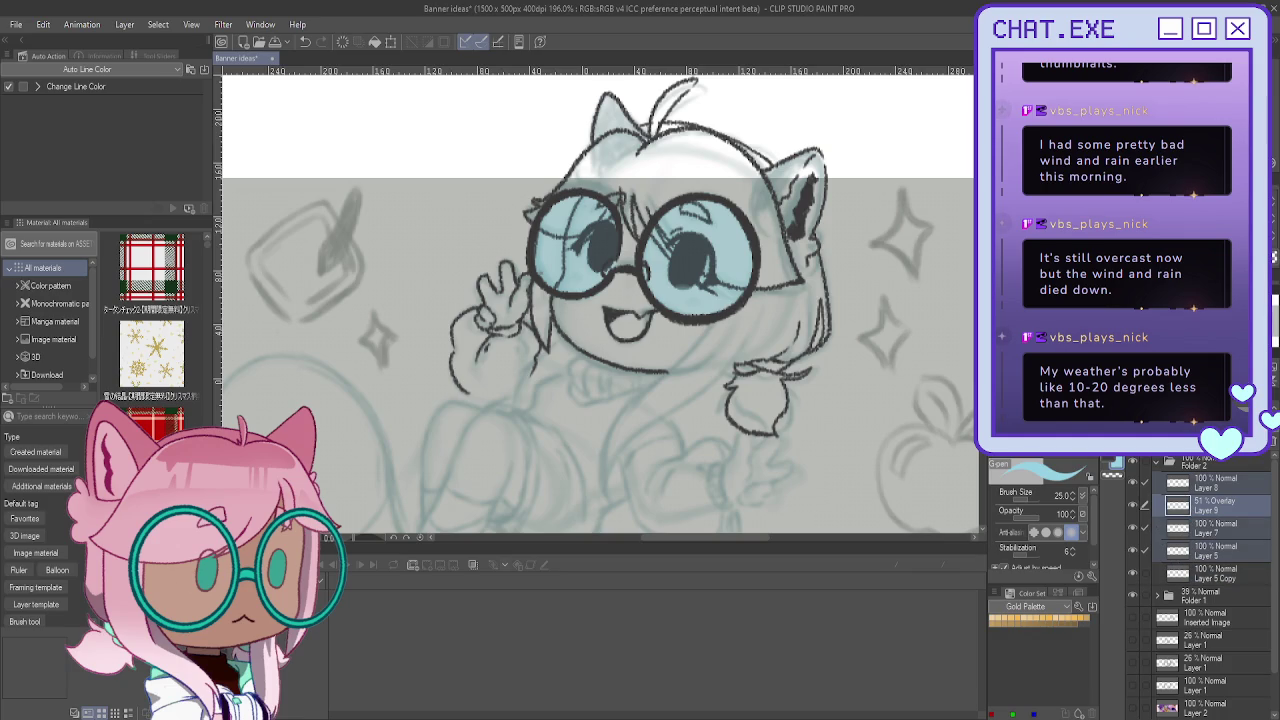
{"action": "key", "text": "h"}
{"action": "key", "text": "ctrl+minus"}
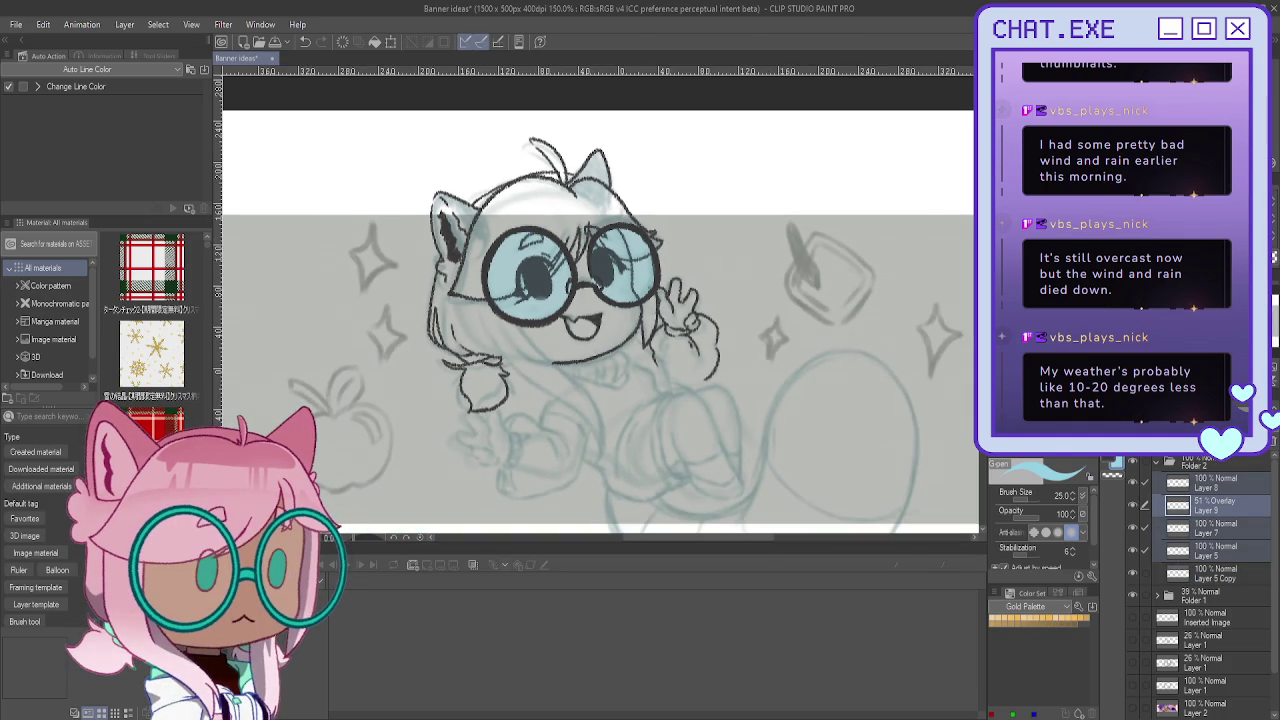
Step: Shift the character sketch about 20 px right and select Layer 5 Copy
{"action": "key", "text": "k"}
{"action": "left_click_drag", "start_coordinate": [482, 339], "coordinate": [506, 356]}
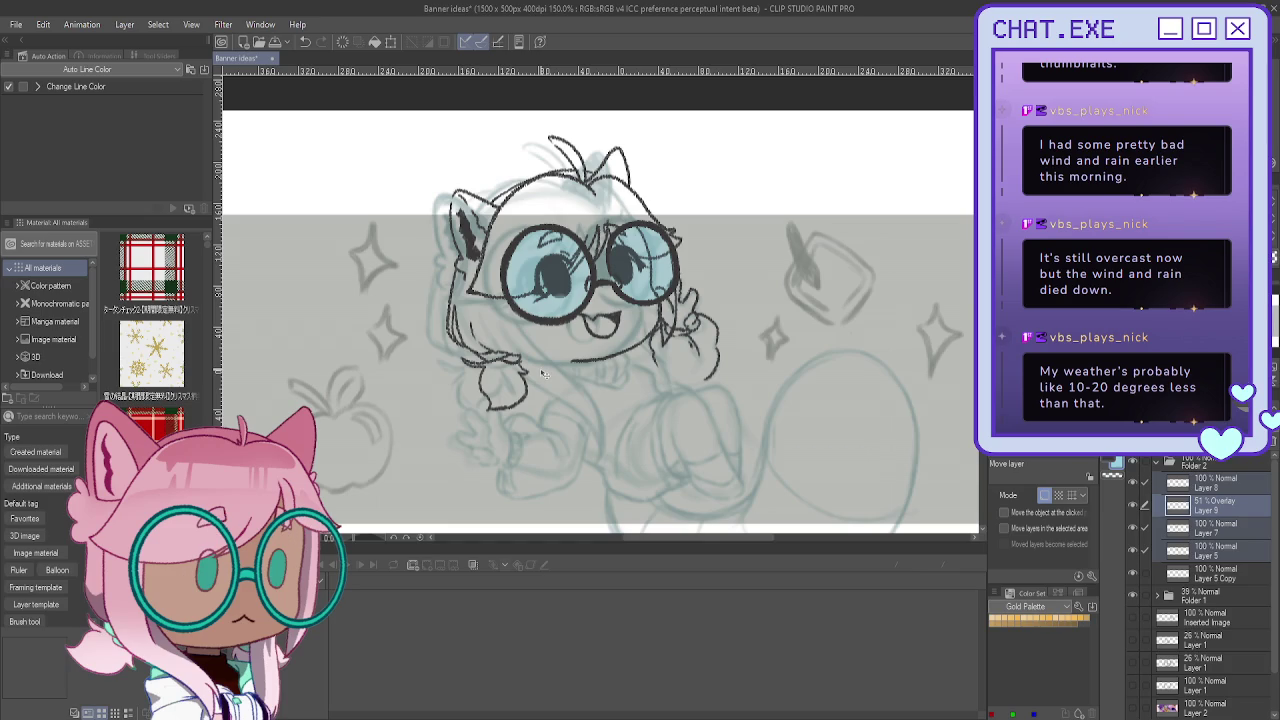
{"action": "scroll", "coordinate": [543, 373], "scroll_direction": "down", "scroll_amount": 1}
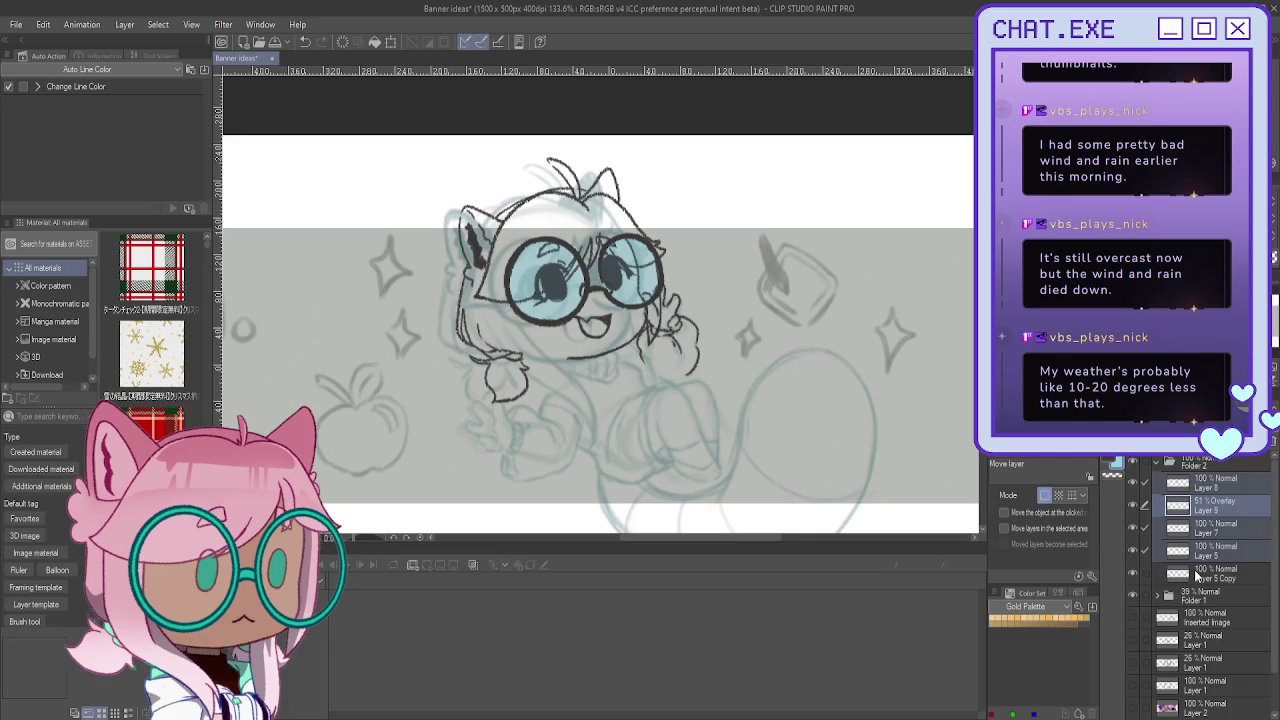
{"action": "left_click", "coordinate": [1185, 574]}
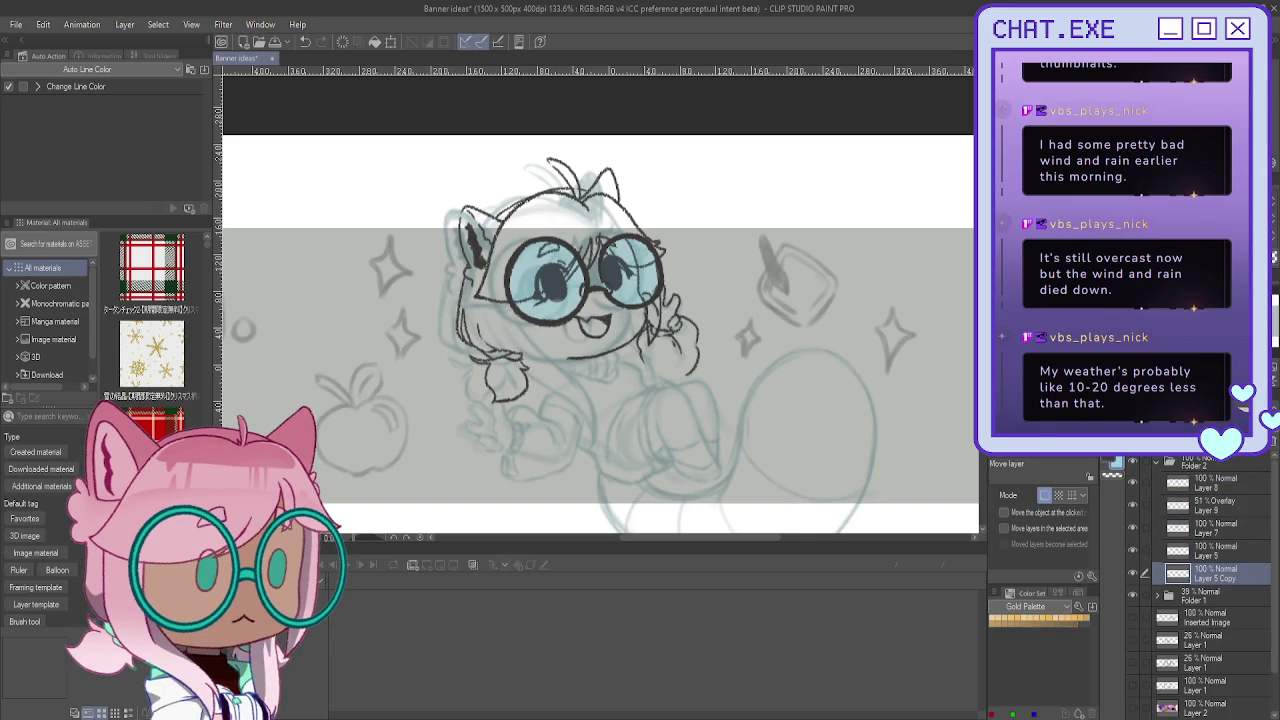
Step: Sketch the raised hand as a peace sign and tilt it slightly with free transform
{"action": "left_click_drag", "start_coordinate": [708, 367], "coordinate": [616, 410]}
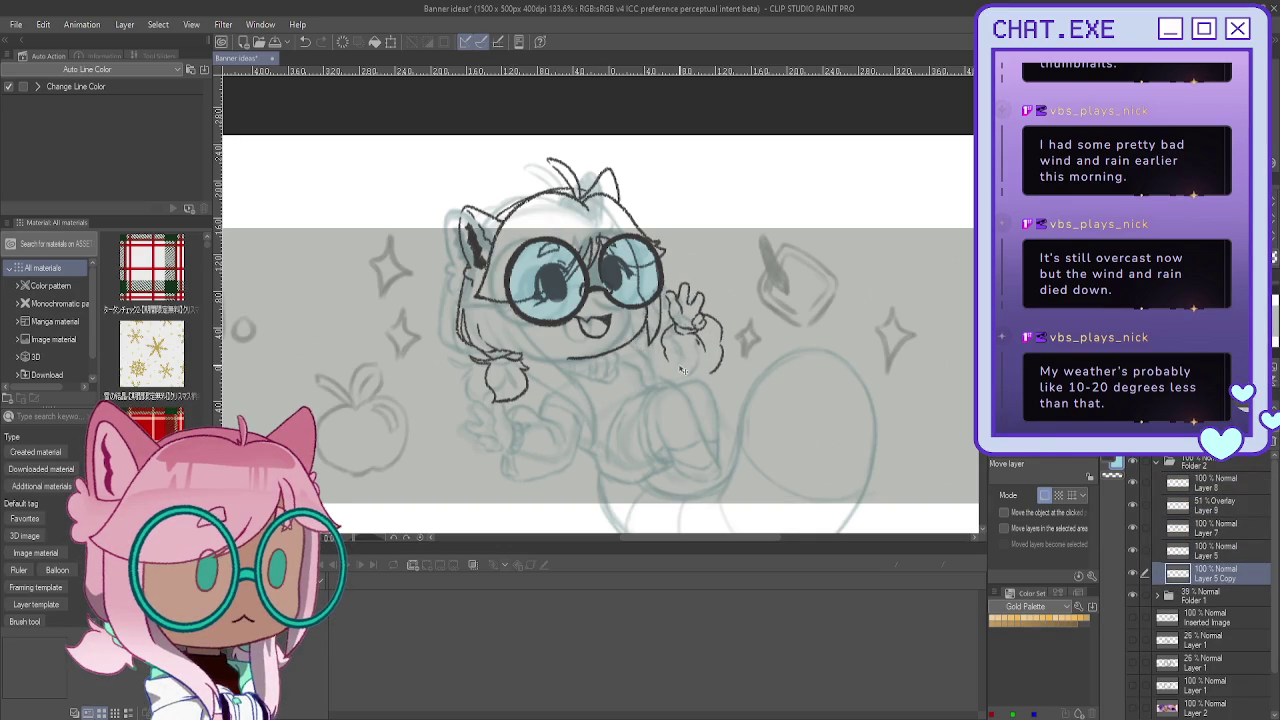
{"action": "key", "text": "ctrl+t"}
{"action": "left_click_drag", "start_coordinate": [740, 390], "coordinate": [838, 452]}
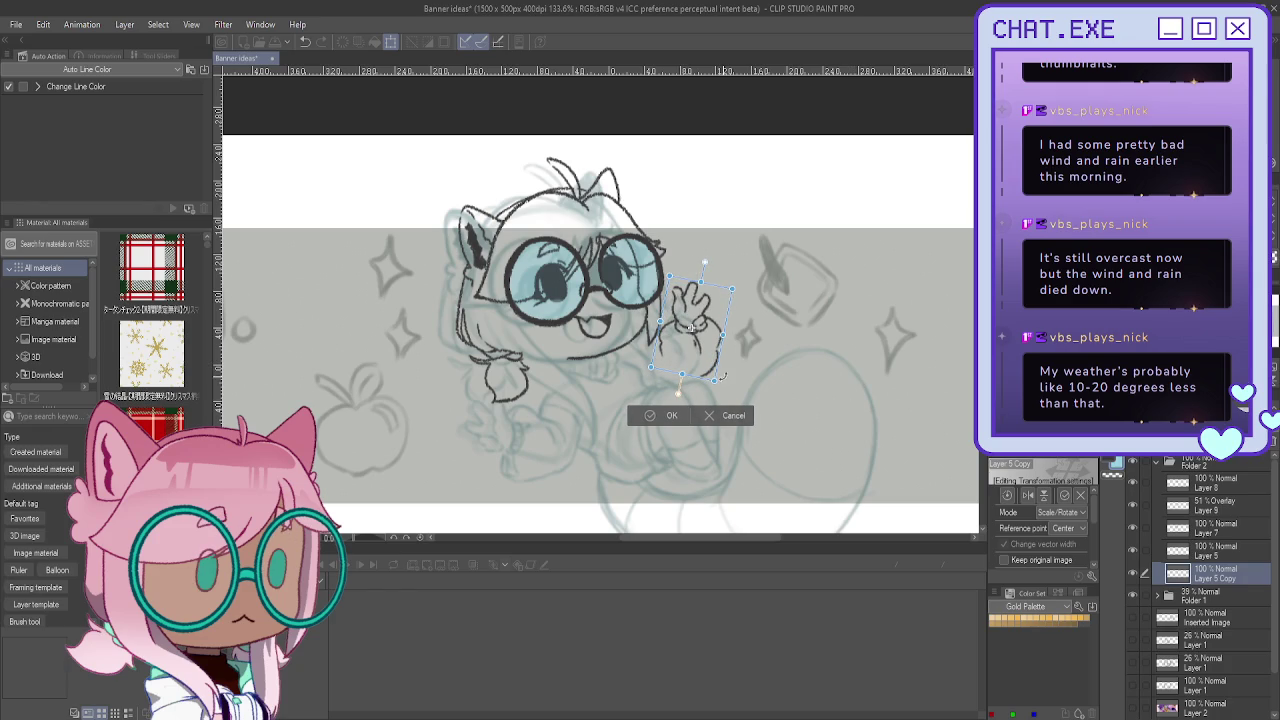
{"action": "mouse_move", "coordinate": [702, 386]}
{"action": "left_mouse_down"}
{"action": "mouse_move", "coordinate": [710, 377]}
{"action": "mouse_move", "coordinate": [676, 358]}
{"action": "mouse_move", "coordinate": [670, 386]}
{"action": "left_mouse_up"}
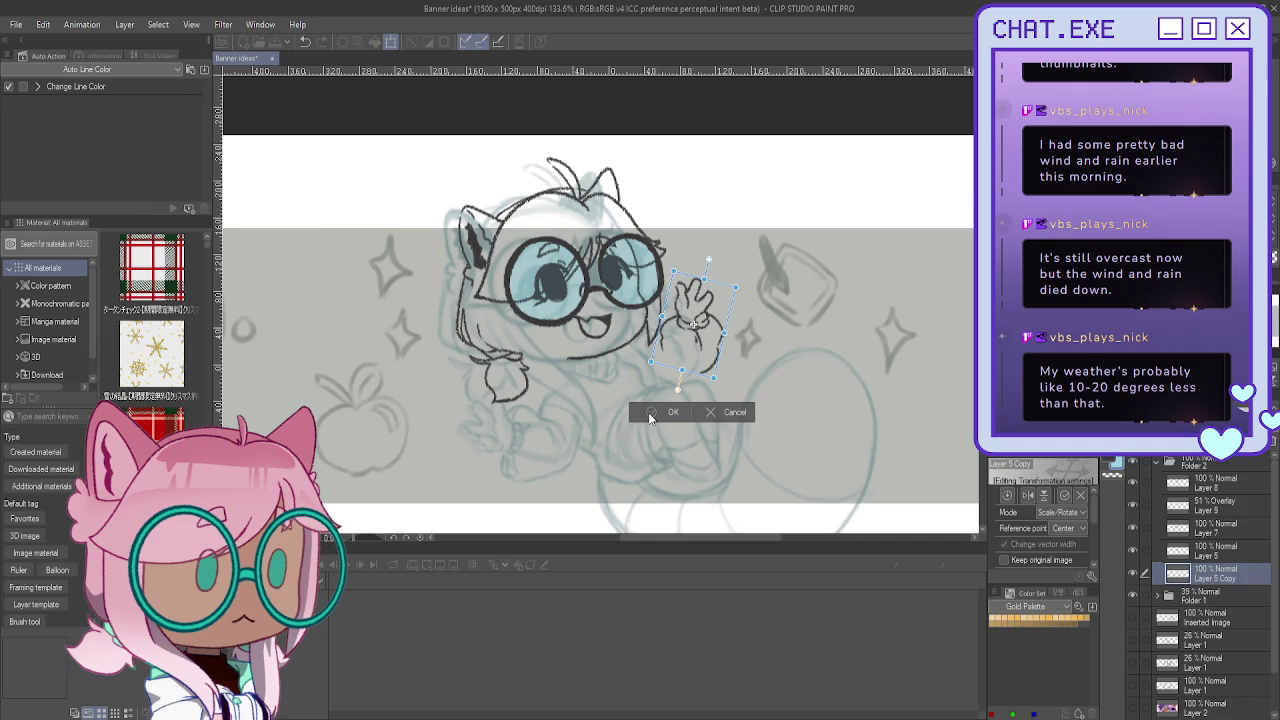
{"action": "left_click", "coordinate": [650, 417]}
{"action": "scroll", "coordinate": [700, 320], "scroll_direction": "up", "scroll_amount": 1}
{"action": "scroll", "coordinate": [700, 320], "scroll_direction": "up", "scroll_amount": 1}
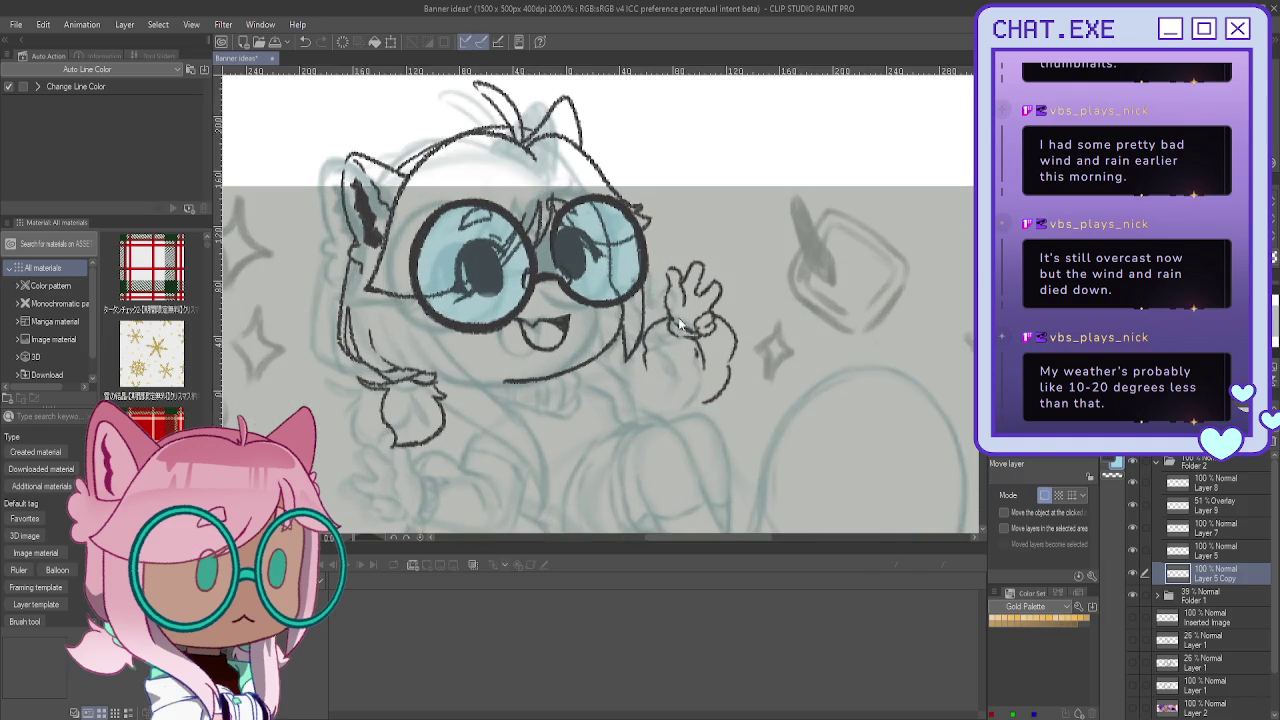
{"action": "scroll", "coordinate": [680, 325], "scroll_direction": "up", "scroll_amount": 2}
{"action": "key", "text": "p"}
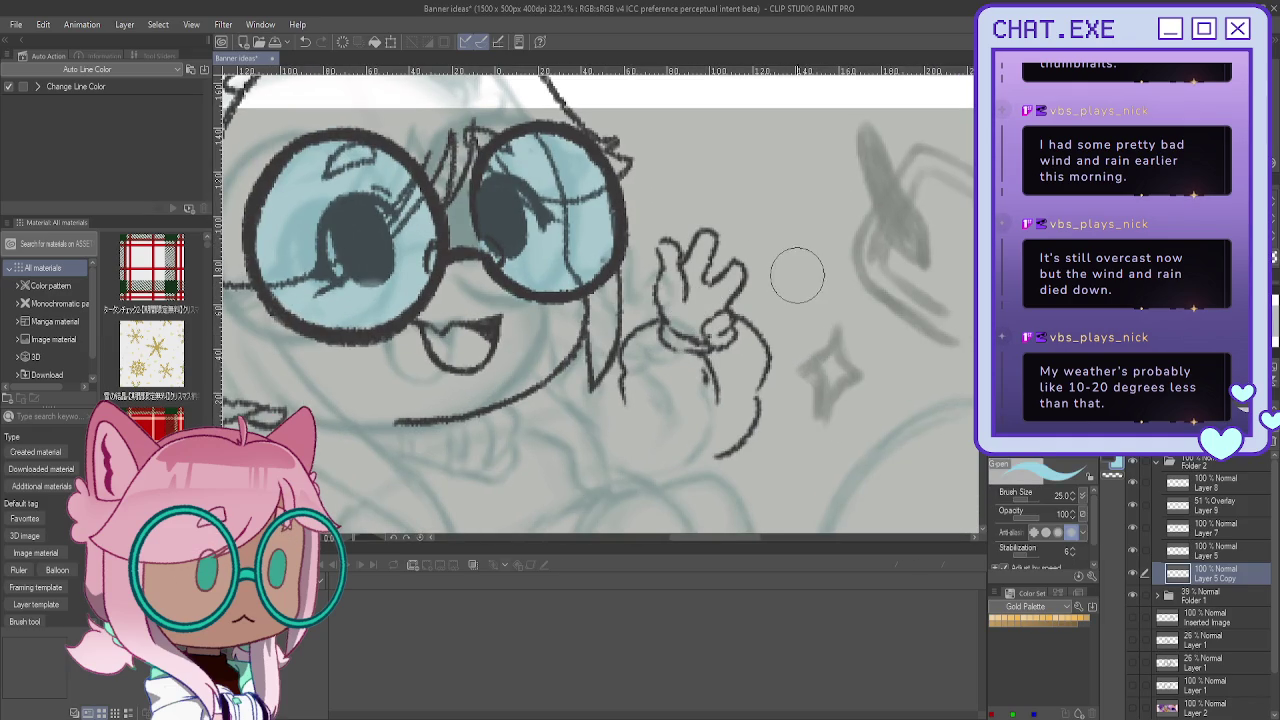
Step: Fade Layer 5 Copy to 34% opacity, add a new layer and pick the Lining pen at size 6
{"action": "left_click_drag", "start_coordinate": [1240, 450], "coordinate": [1180, 450]}
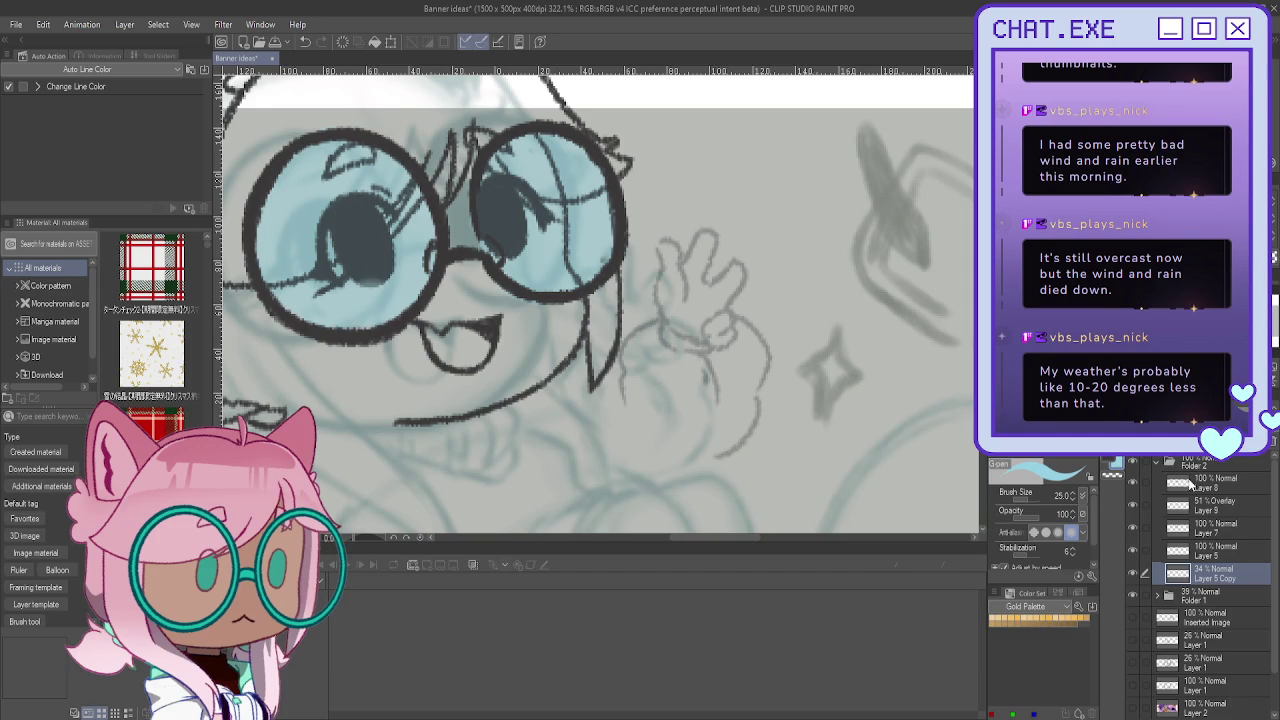
{"action": "key", "text": "ctrl+shift+n"}
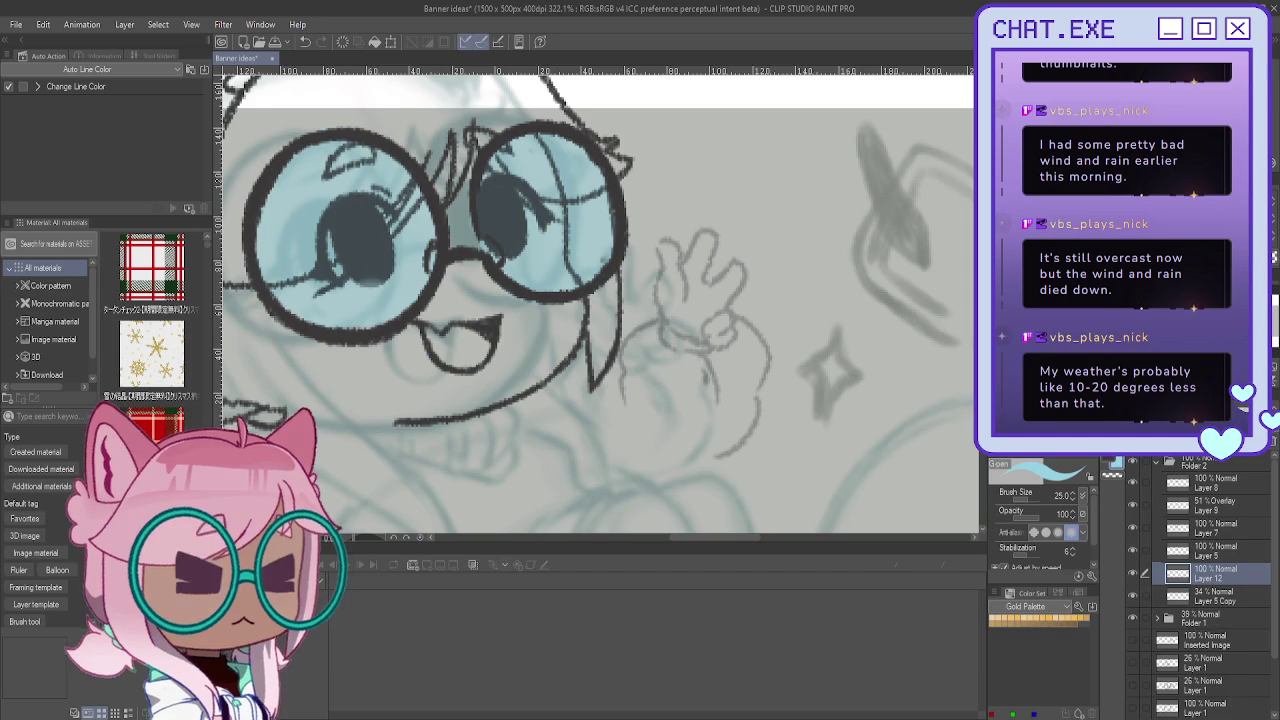
{"action": "key", "text": "p"}
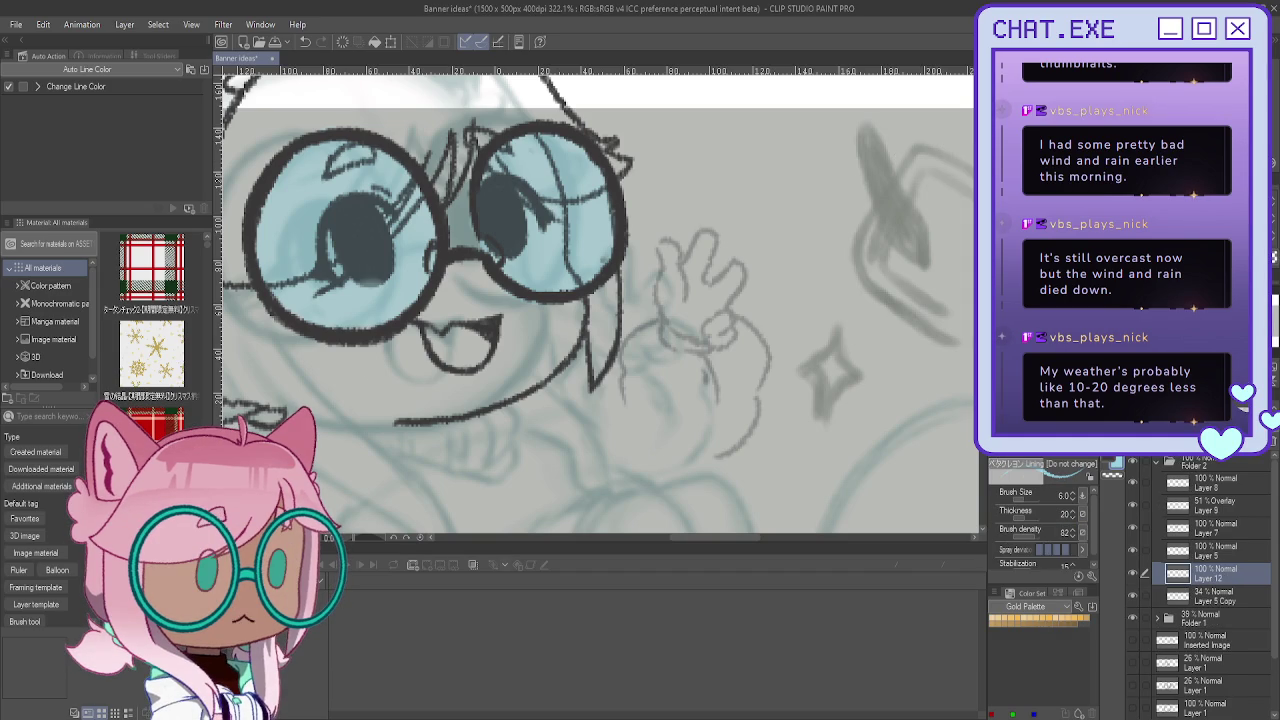
{"action": "key", "text": "h"}
{"action": "scroll", "coordinate": [500, 287], "scroll_direction": "up", "scroll_amount": 2}
Step: Ink the peace-sign fingers and lower-left hand edge, redoing misplaced strokes
{"action": "left_click_drag", "start_coordinate": [561, 262], "coordinate": [567, 328]}
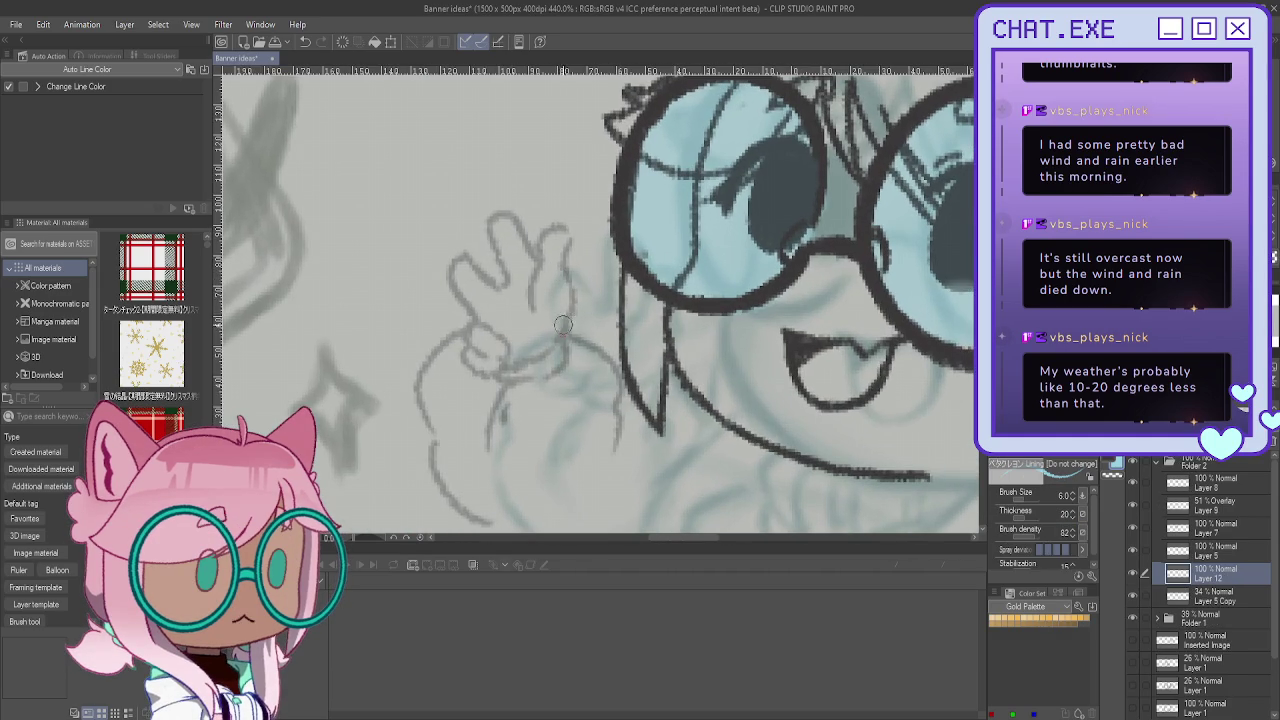
{"action": "key", "text": "ctrl+z"}
{"action": "mouse_move", "coordinate": [568, 236]}
{"action": "left_mouse_down"}
{"action": "mouse_move", "coordinate": [541, 233]}
{"action": "mouse_move", "coordinate": [521, 305]}
{"action": "left_mouse_up"}
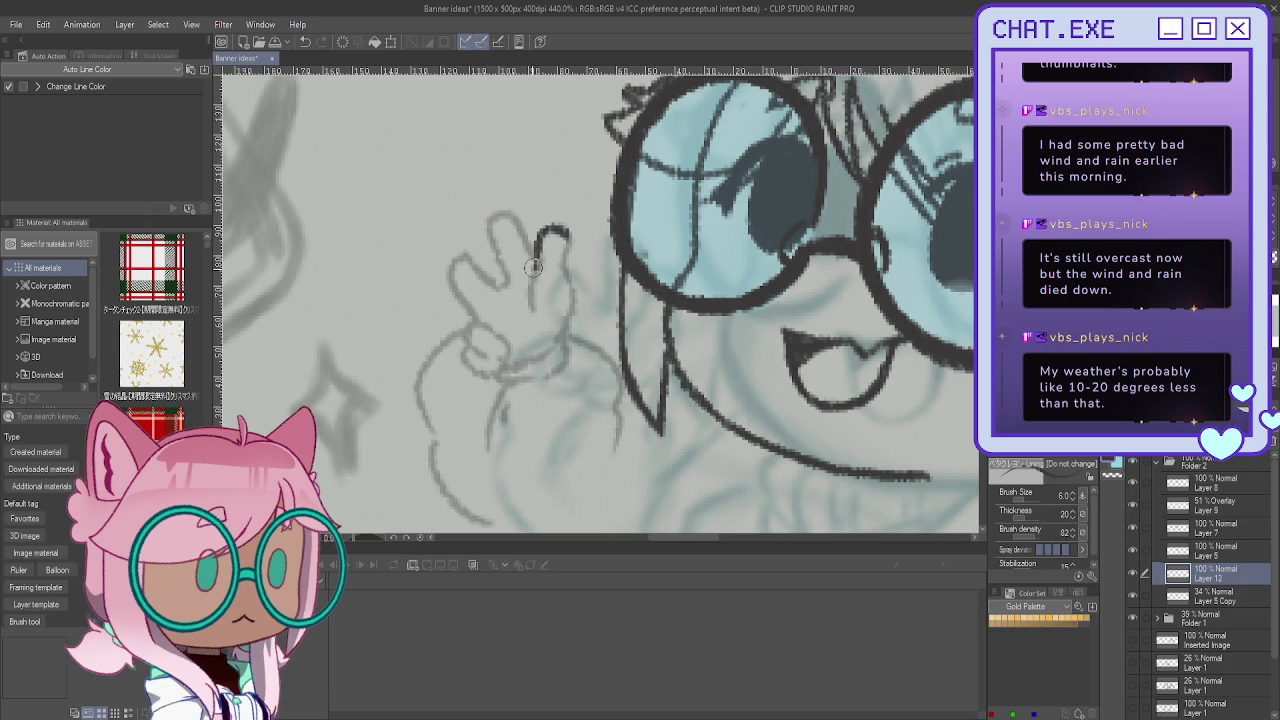
{"action": "mouse_move", "coordinate": [540, 230]}
{"action": "left_mouse_down"}
{"action": "mouse_move", "coordinate": [569, 300]}
{"action": "mouse_move", "coordinate": [556, 328]}
{"action": "left_mouse_up"}
{"action": "left_click_drag", "start_coordinate": [521, 258], "coordinate": [487, 216]}
{"action": "key", "text": "ctrl+z"}
{"action": "mouse_move", "coordinate": [526, 268]}
{"action": "left_mouse_down"}
{"action": "mouse_move", "coordinate": [499, 222]}
{"action": "mouse_move", "coordinate": [493, 284]}
{"action": "mouse_move", "coordinate": [478, 248]}
{"action": "left_mouse_up"}
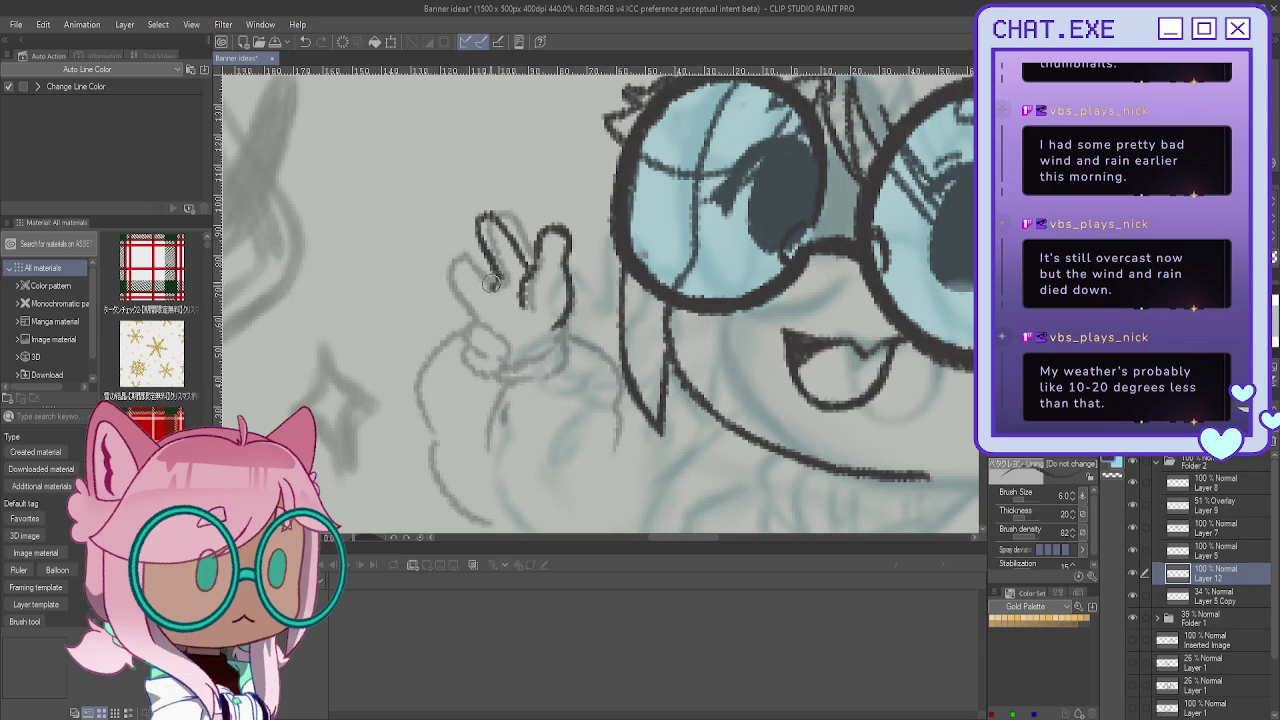
{"action": "mouse_move", "coordinate": [438, 261]}
{"action": "left_mouse_down"}
{"action": "mouse_move", "coordinate": [434, 286]}
{"action": "mouse_move", "coordinate": [478, 316]}
{"action": "mouse_move", "coordinate": [427, 322]}
{"action": "left_mouse_up"}
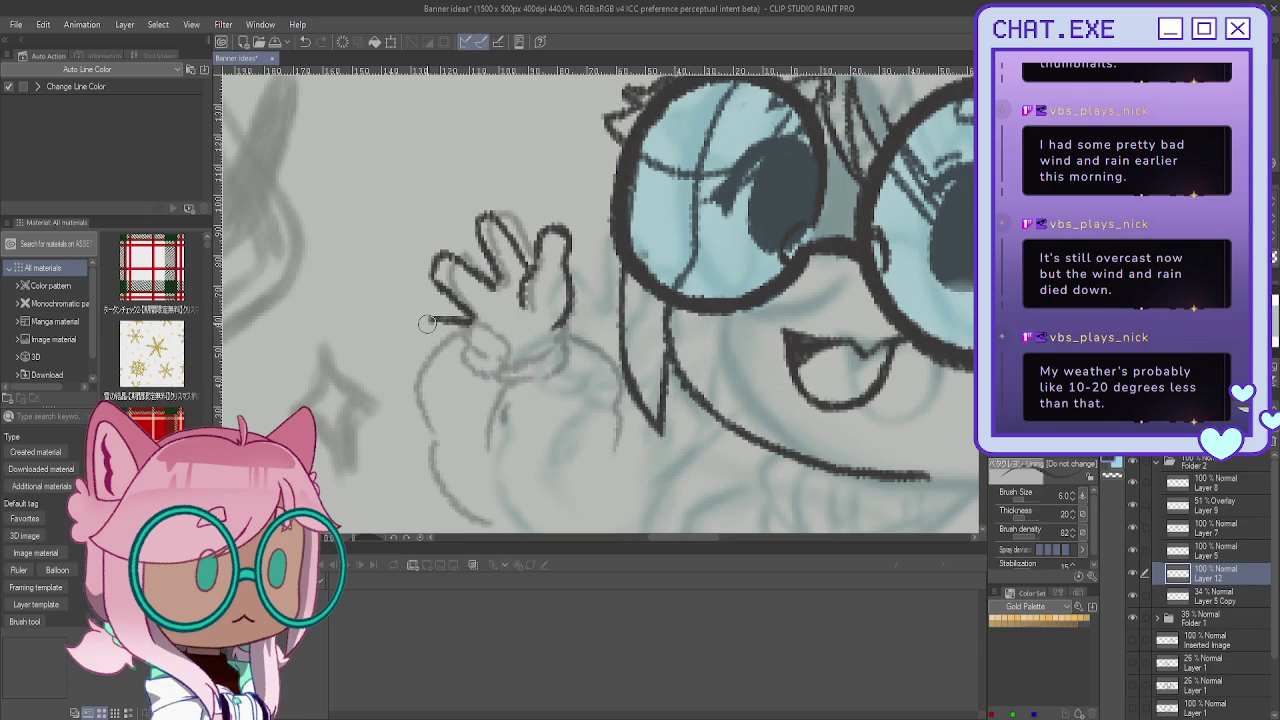
{"action": "key", "text": "ctrl+z"}
{"action": "mouse_move", "coordinate": [439, 289]}
{"action": "left_mouse_down"}
{"action": "mouse_move", "coordinate": [471, 313]}
{"action": "mouse_move", "coordinate": [467, 363]}
{"action": "mouse_move", "coordinate": [482, 360]}
{"action": "left_mouse_up"}
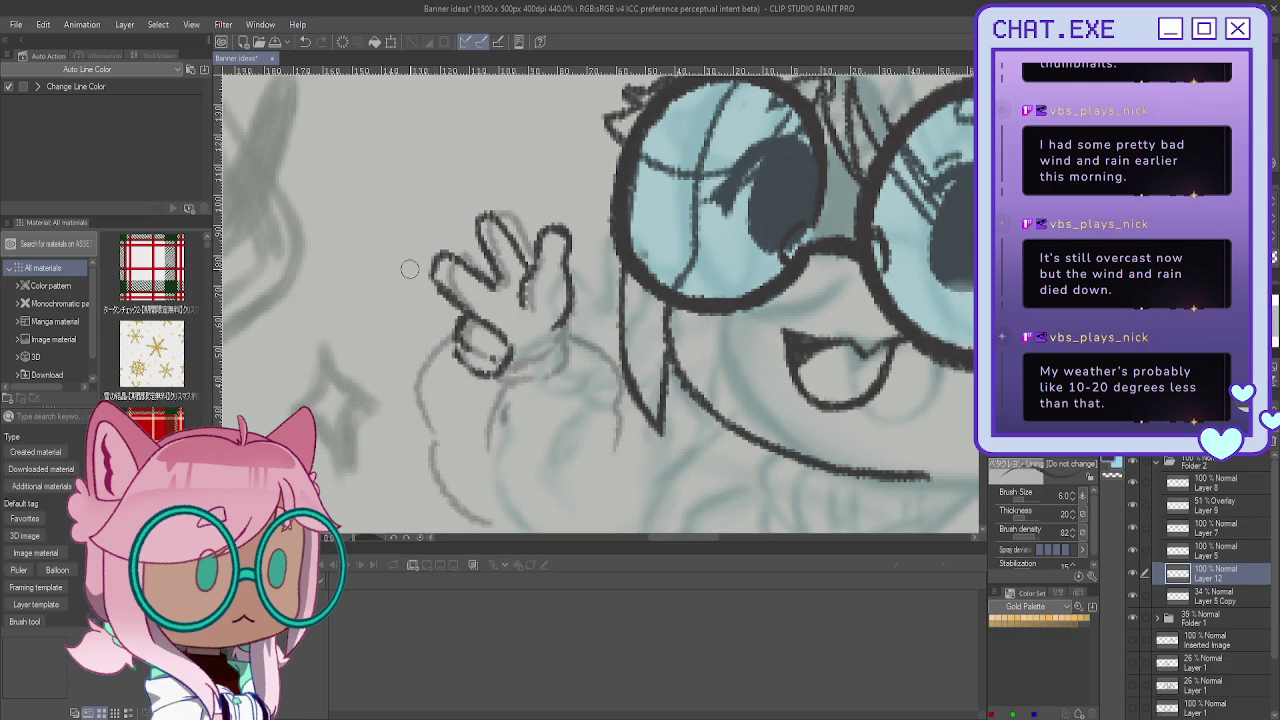
Step: Ink the thumb loop, right edge, palm and wrist lines of the hand
{"action": "key", "text": "ctrl+z"}
{"action": "key", "text": "ctrl+z"}
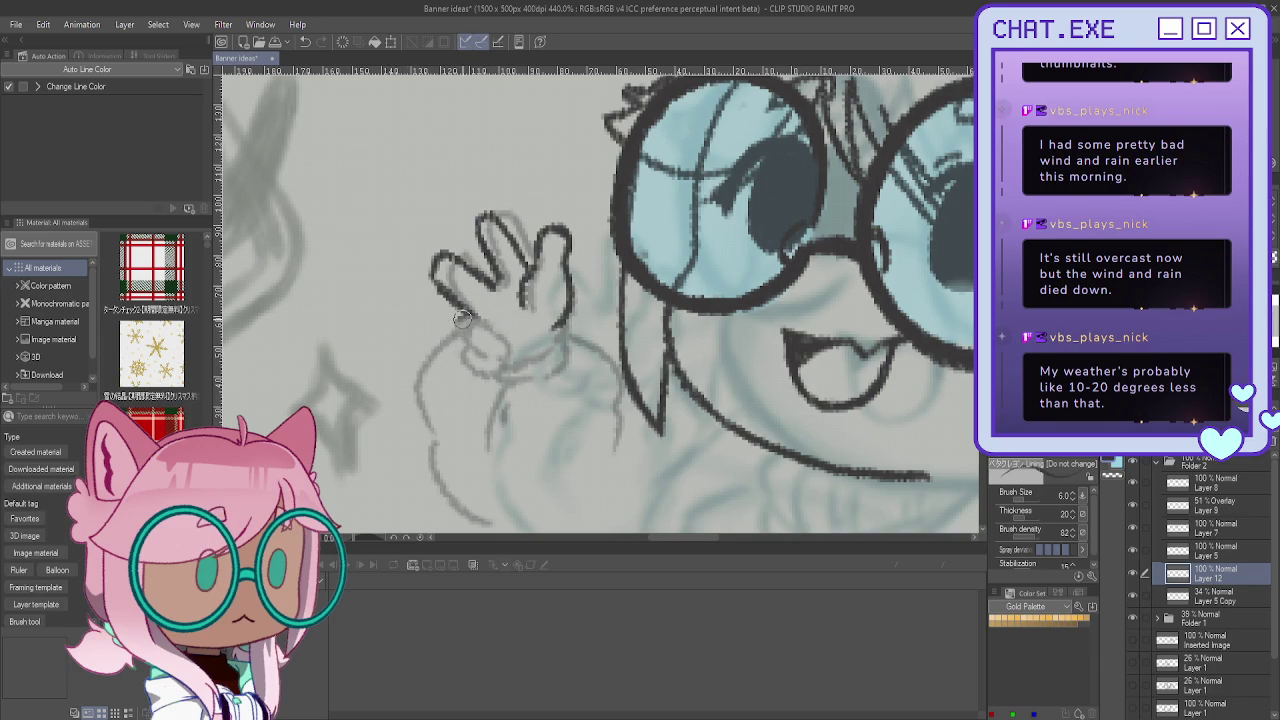
{"action": "left_click_drag", "start_coordinate": [461, 322], "coordinate": [502, 358]}
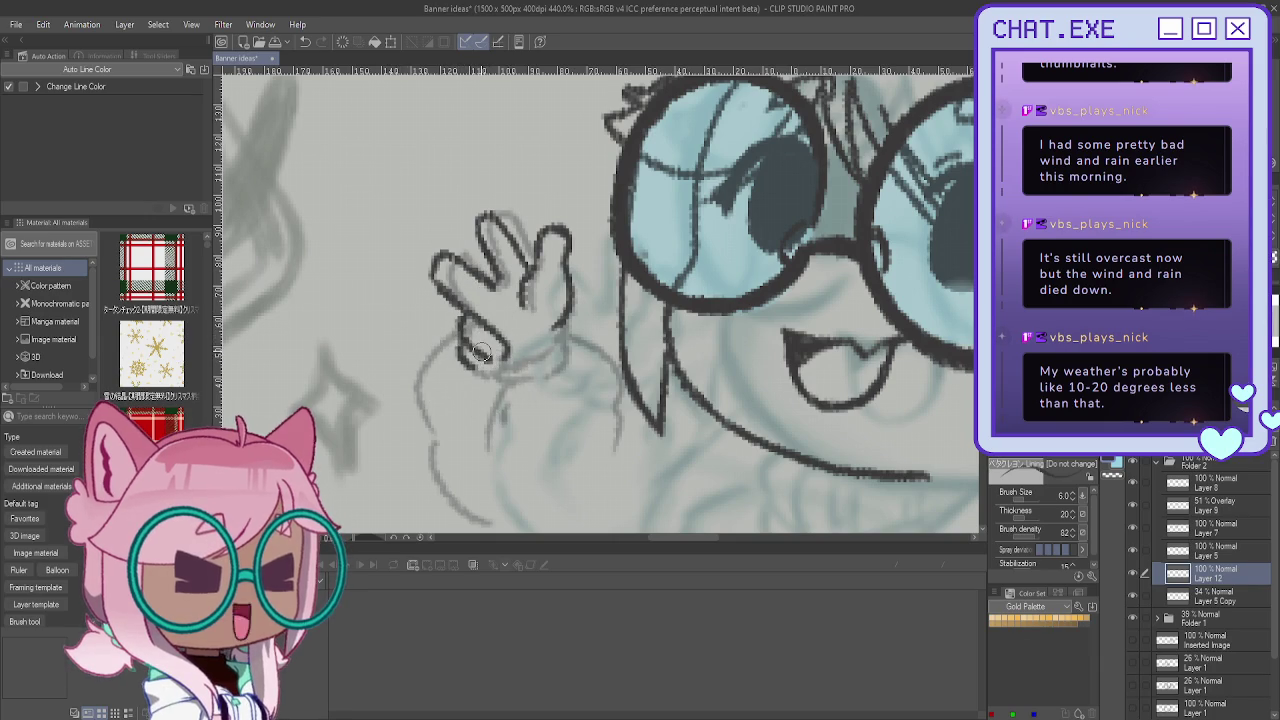
{"action": "left_click_drag", "start_coordinate": [500, 366], "coordinate": [474, 364]}
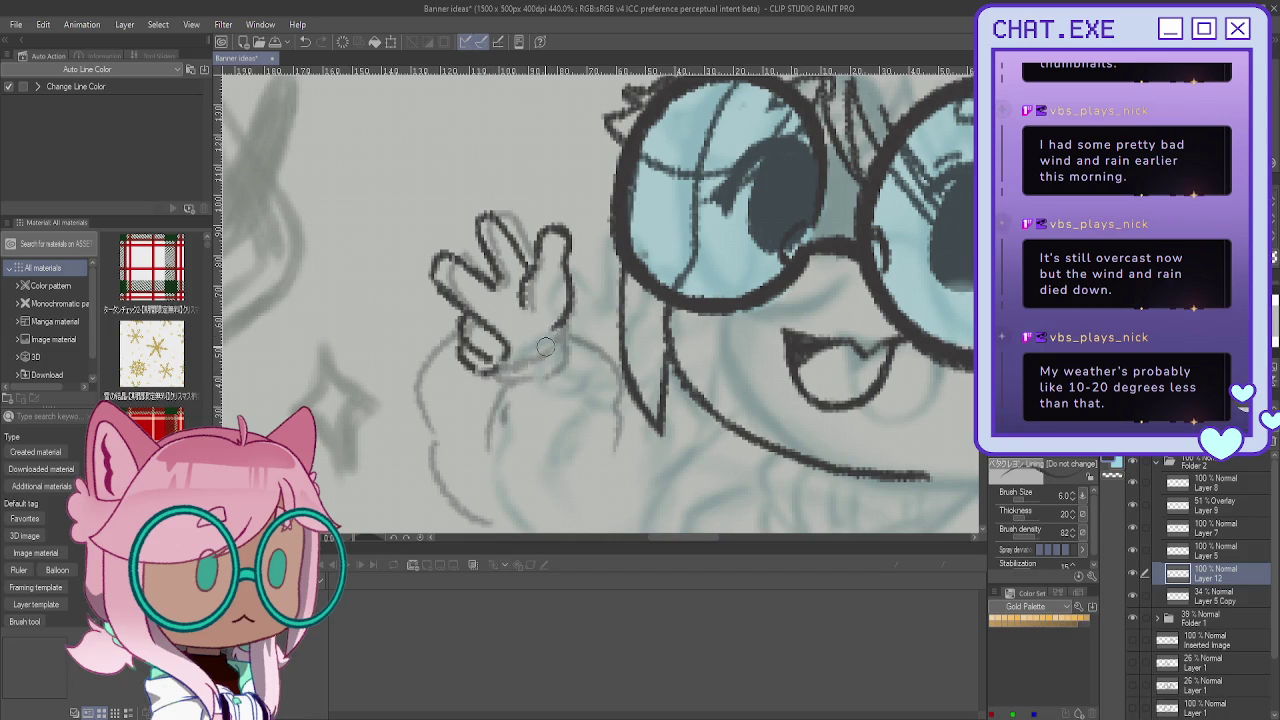
{"action": "mouse_move", "coordinate": [570, 270]}
{"action": "left_mouse_down"}
{"action": "mouse_move", "coordinate": [566, 374]}
{"action": "mouse_move", "coordinate": [530, 387]}
{"action": "mouse_move", "coordinate": [478, 372]}
{"action": "left_mouse_up"}
{"action": "mouse_move", "coordinate": [560, 338]}
{"action": "left_mouse_down"}
{"action": "mouse_move", "coordinate": [500, 357]}
{"action": "mouse_move", "coordinate": [492, 386]}
{"action": "mouse_move", "coordinate": [584, 412]}
{"action": "mouse_move", "coordinate": [570, 414]}
{"action": "left_mouse_up"}
{"action": "mouse_move", "coordinate": [562, 336]}
{"action": "left_mouse_down"}
{"action": "mouse_move", "coordinate": [615, 365]}
{"action": "mouse_move", "coordinate": [632, 392]}
{"action": "mouse_move", "coordinate": [618, 490]}
{"action": "left_mouse_up"}
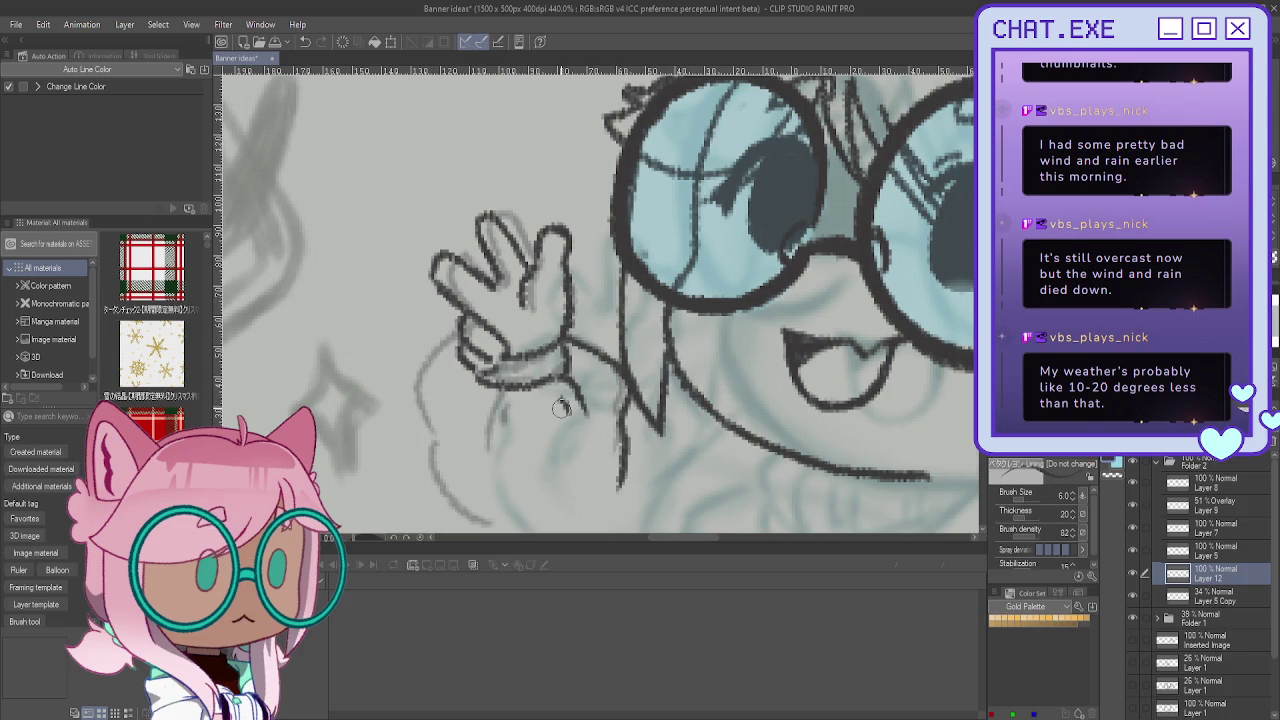
{"action": "scroll", "coordinate": [561, 408], "scroll_direction": "down", "scroll_amount": 3}
{"action": "scroll", "coordinate": [561, 408], "scroll_direction": "up", "scroll_amount": 3}
{"action": "left_click_drag", "start_coordinate": [500, 344], "coordinate": [467, 372]}
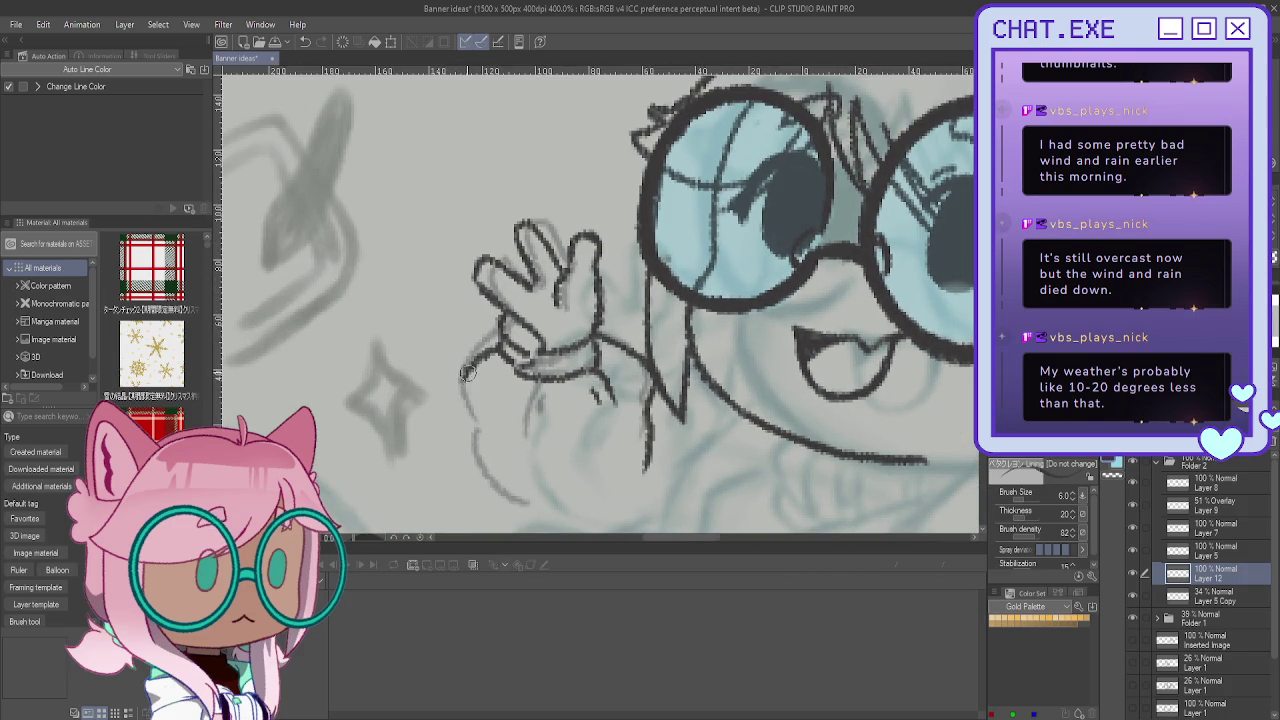
{"action": "key", "text": "ctrl+z"}
{"action": "mouse_move", "coordinate": [505, 328]}
{"action": "left_mouse_down"}
{"action": "mouse_move", "coordinate": [458, 386]}
{"action": "mouse_move", "coordinate": [478, 452]}
{"action": "mouse_move", "coordinate": [515, 505]}
{"action": "left_mouse_up"}
Step: Ink the sleeve line below the arm, curving it back
{"action": "scroll", "coordinate": [520, 470], "scroll_direction": "down", "scroll_amount": 3}
{"action": "scroll", "coordinate": [560, 430], "scroll_direction": "up", "scroll_amount": 2}
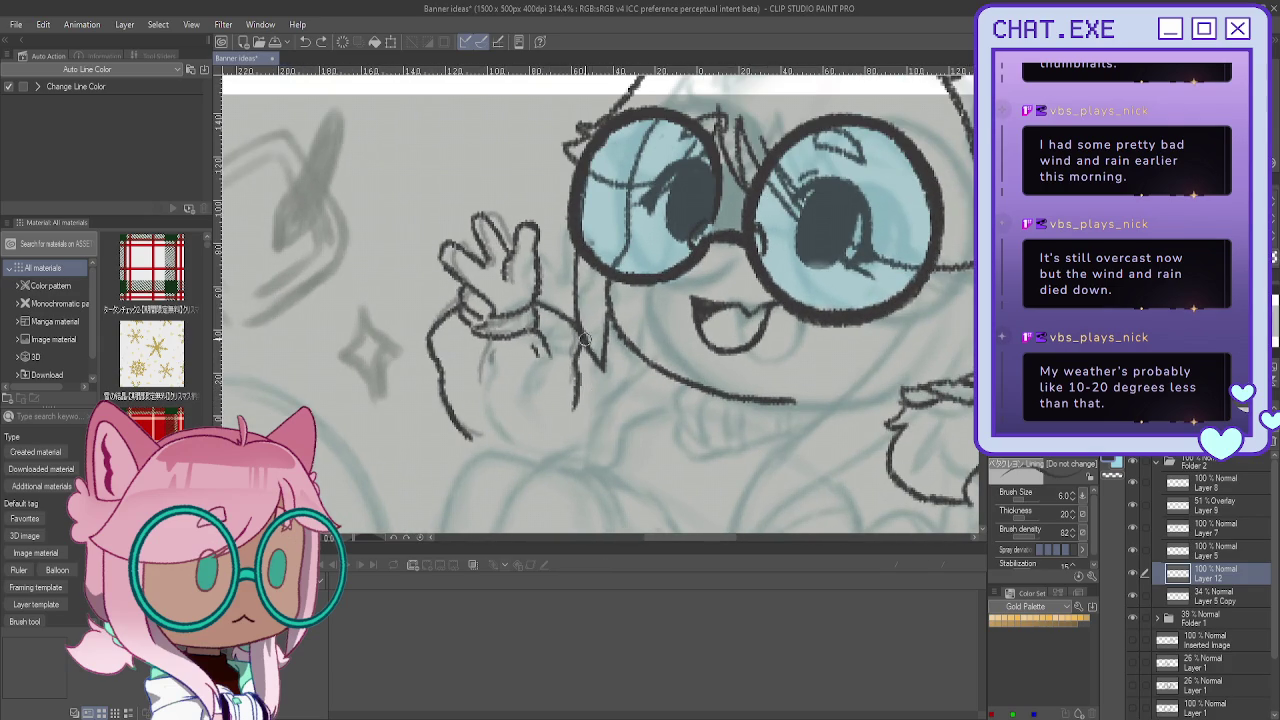
{"action": "left_click_drag", "start_coordinate": [585, 345], "coordinate": [606, 446]}
{"action": "mouse_move", "coordinate": [588, 396]}
{"action": "left_mouse_down"}
{"action": "mouse_move", "coordinate": [577, 453]}
{"action": "mouse_move", "coordinate": [588, 412]}
{"action": "left_mouse_up"}
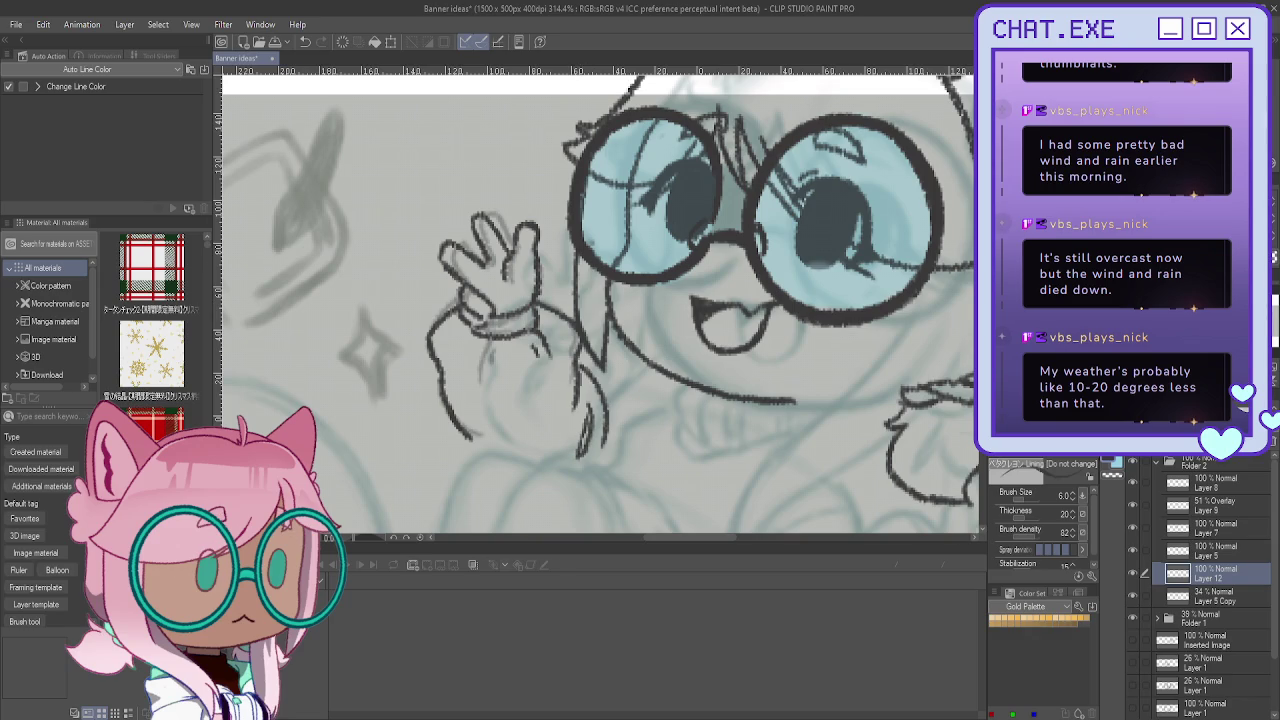
Step: Ink the chin curve under the mouth and hide the mouth line layer to check it
{"action": "scroll", "coordinate": [600, 300], "scroll_direction": "down", "scroll_amount": 3}
{"action": "scroll", "coordinate": [597, 300], "scroll_direction": "left", "scroll_amount": 3}
{"action": "scroll", "coordinate": [597, 300], "scroll_direction": "left", "scroll_amount": 1}
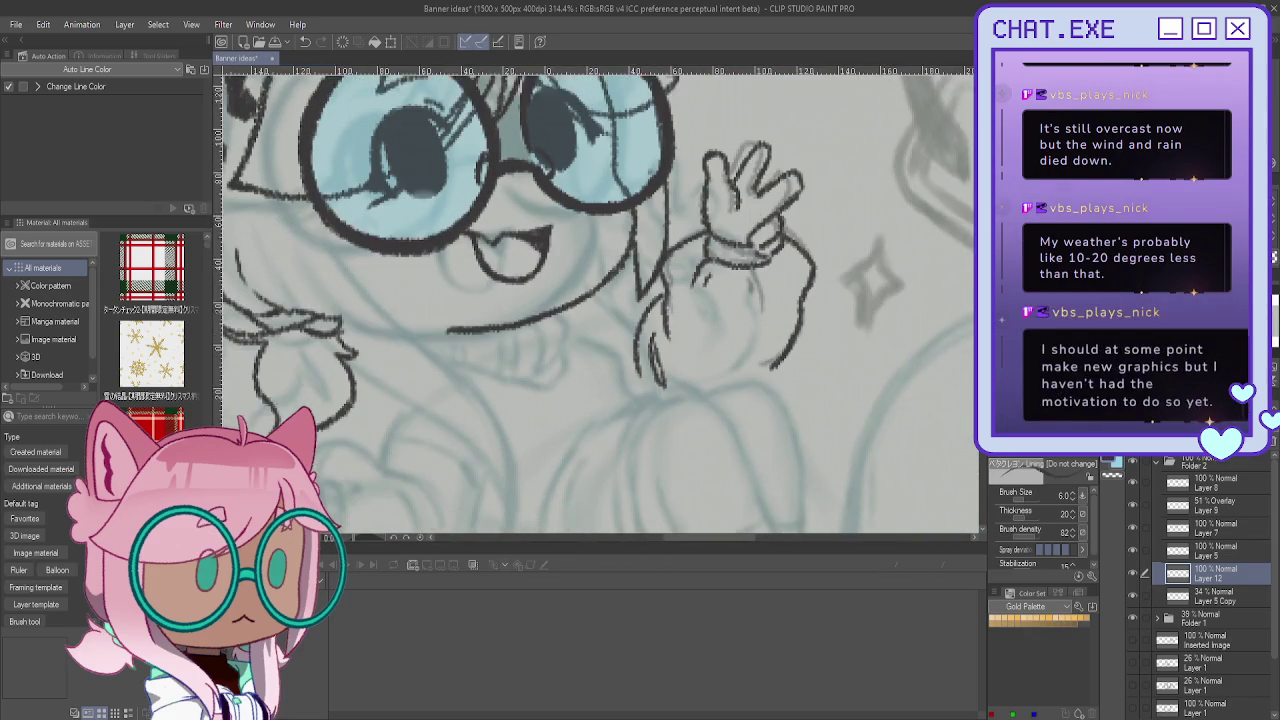
{"action": "scroll", "coordinate": [597, 300], "scroll_direction": "left", "scroll_amount": 1}
{"action": "scroll", "coordinate": [547, 340], "scroll_direction": "down", "scroll_amount": 2}
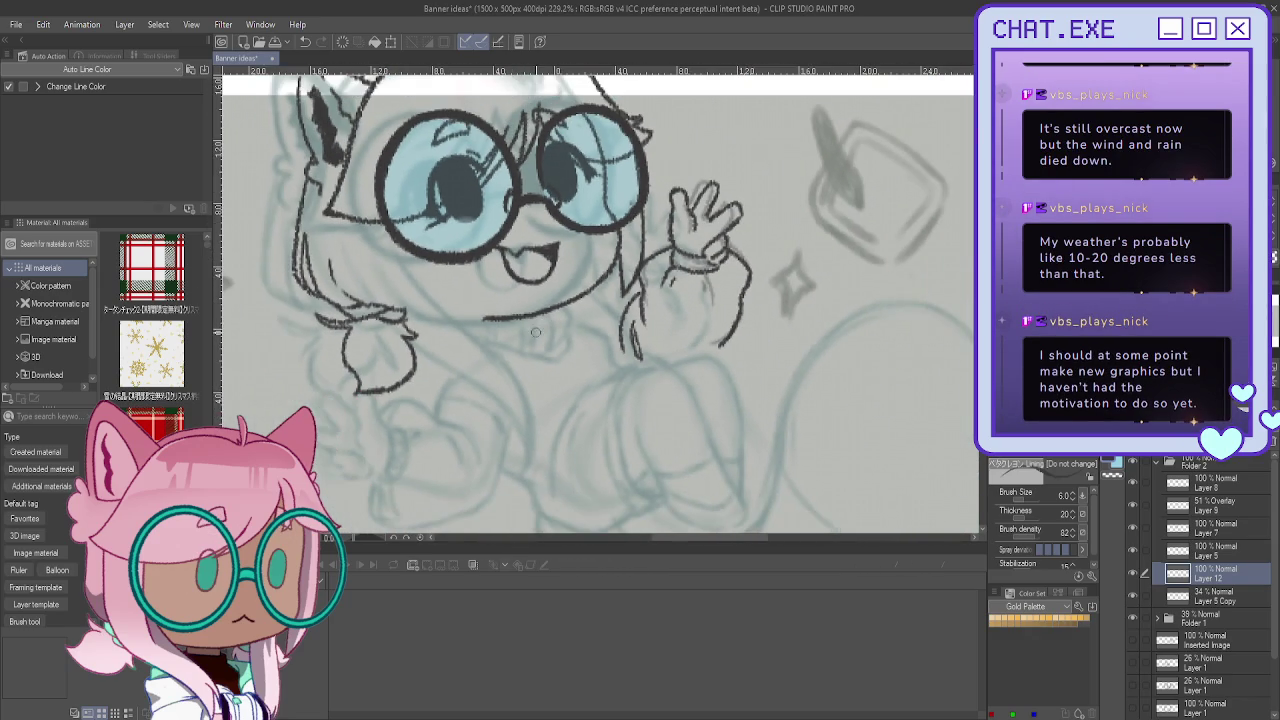
{"action": "scroll", "coordinate": [703, 290], "scroll_direction": "down", "scroll_amount": 2}
{"action": "scroll", "coordinate": [703, 290], "scroll_direction": "left", "scroll_amount": 2}
{"action": "scroll", "coordinate": [703, 290], "scroll_direction": "up", "scroll_amount": 1}
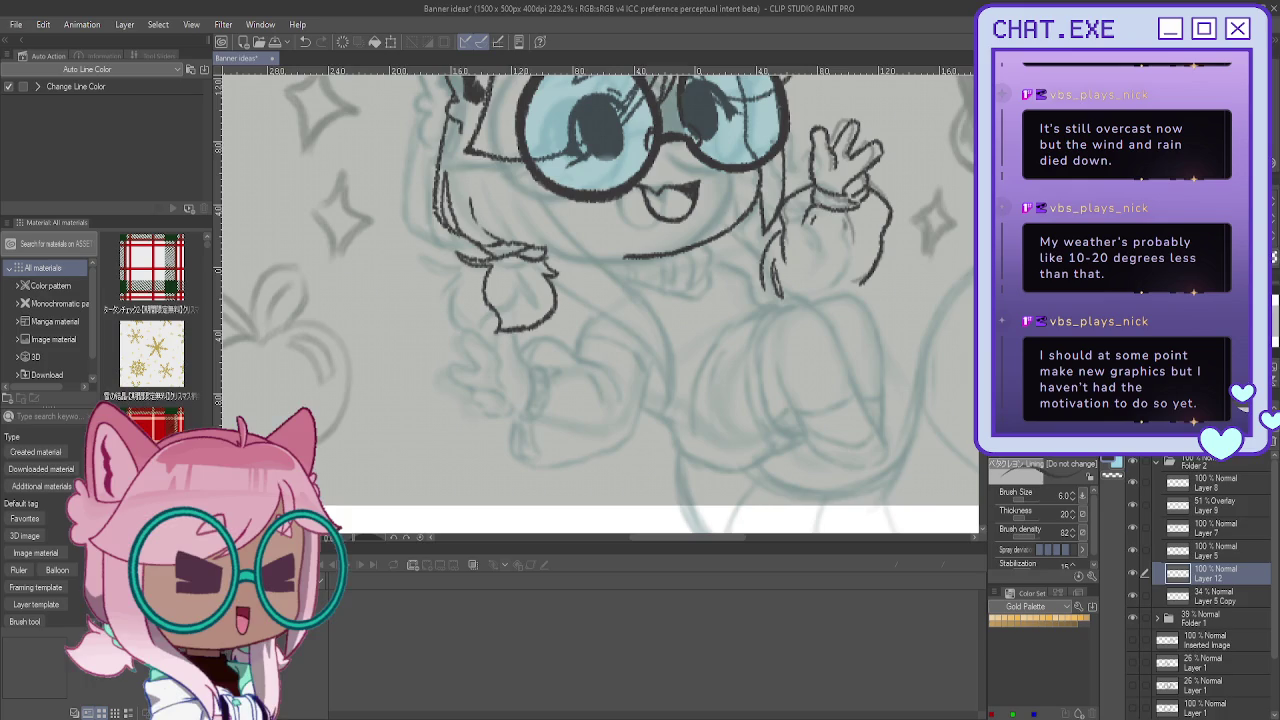
{"action": "scroll", "coordinate": [703, 290], "scroll_direction": "up", "scroll_amount": 1}
{"action": "scroll", "coordinate": [680, 180], "scroll_direction": "up", "scroll_amount": 1}
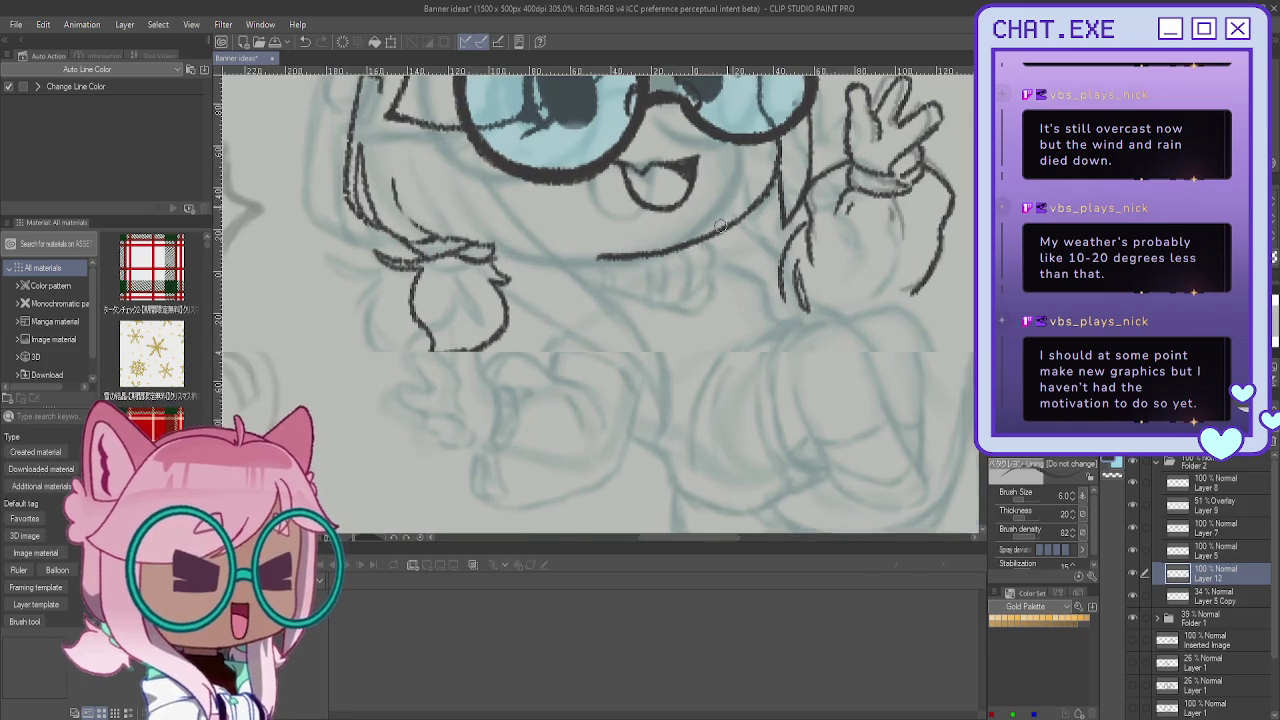
{"action": "scroll", "coordinate": [700, 240], "scroll_direction": "up", "scroll_amount": 1}
{"action": "scroll", "coordinate": [714, 284], "scroll_direction": "up", "scroll_amount": 1}
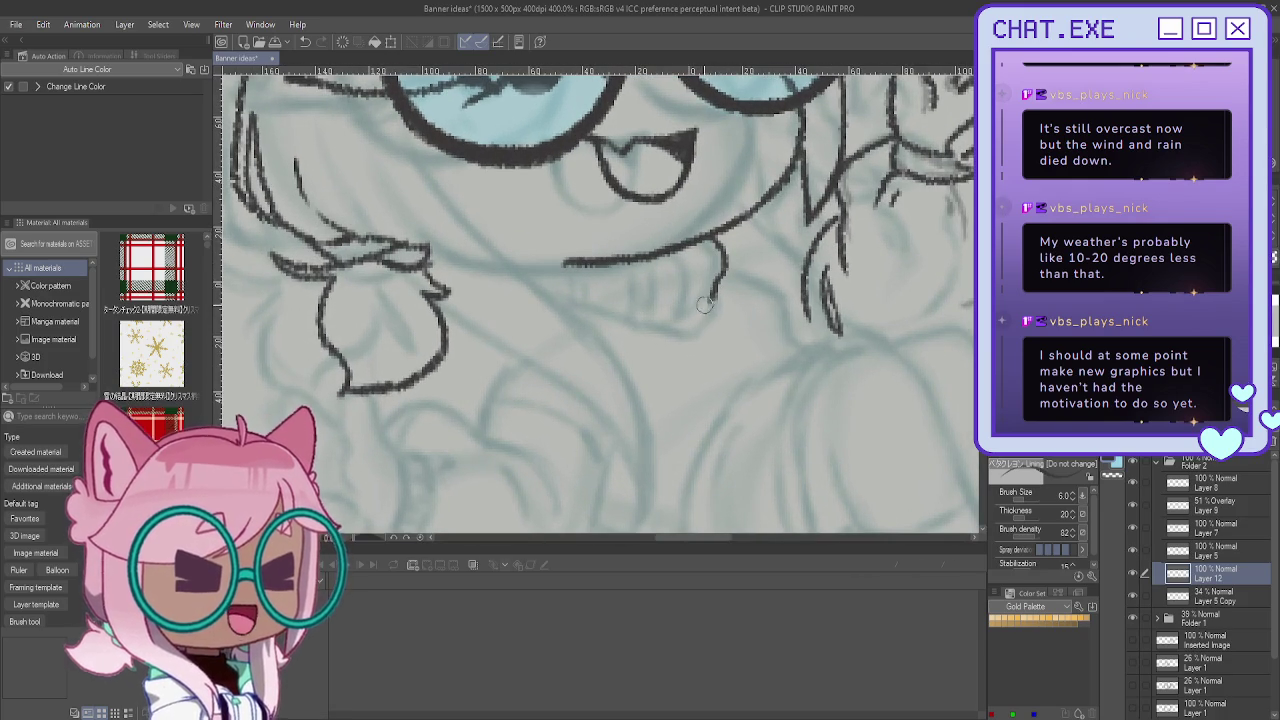
{"action": "mouse_move", "coordinate": [720, 262]}
{"action": "left_mouse_down"}
{"action": "mouse_move", "coordinate": [630, 320]}
{"action": "mouse_move", "coordinate": [555, 294]}
{"action": "mouse_move", "coordinate": [537, 263]}
{"action": "mouse_move", "coordinate": [515, 268]}
{"action": "left_mouse_up"}
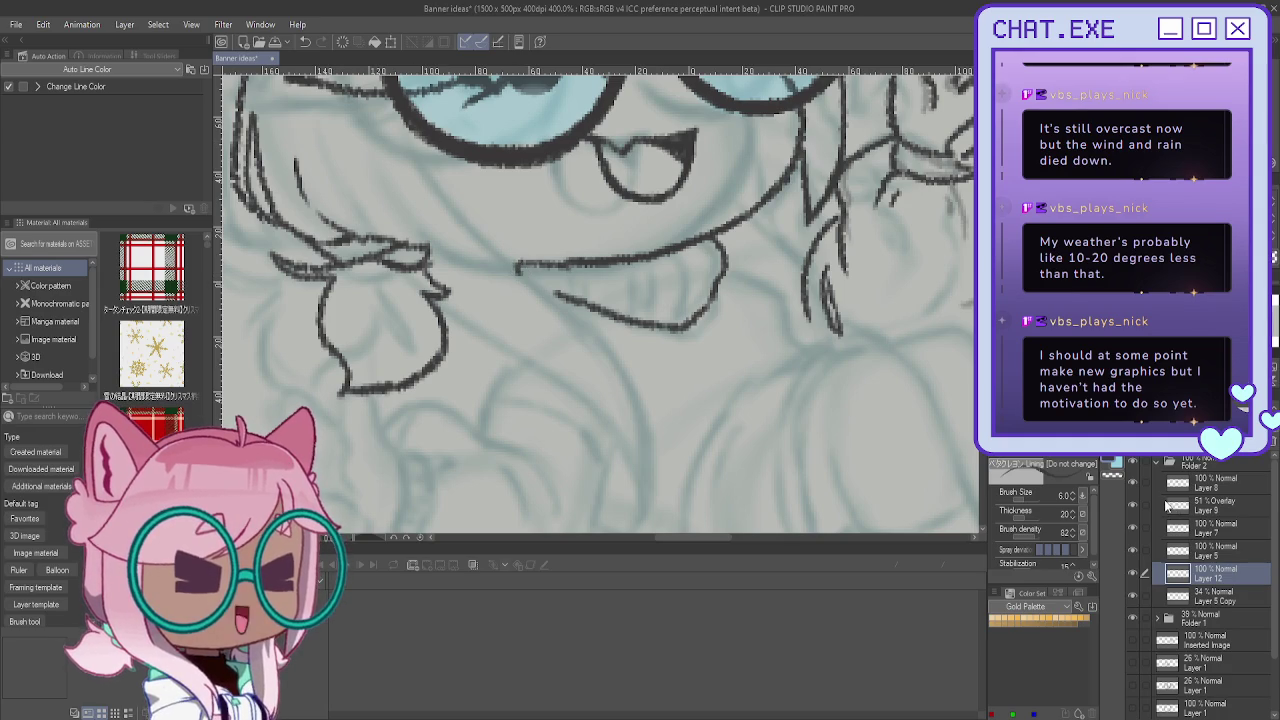
{"action": "left_click", "coordinate": [1135, 549]}
Step: Check the line layers' visibility and make Layer 7 the working layer
{"action": "left_click", "coordinate": [1137, 550]}
{"action": "left_click", "coordinate": [1133, 527]}
{"action": "left_click", "coordinate": [1134, 528]}
{"action": "left_click", "coordinate": [1203, 549]}
{"action": "left_click", "coordinate": [1133, 527]}
{"action": "left_click", "coordinate": [1133, 527]}
{"action": "left_click", "coordinate": [1200, 527]}
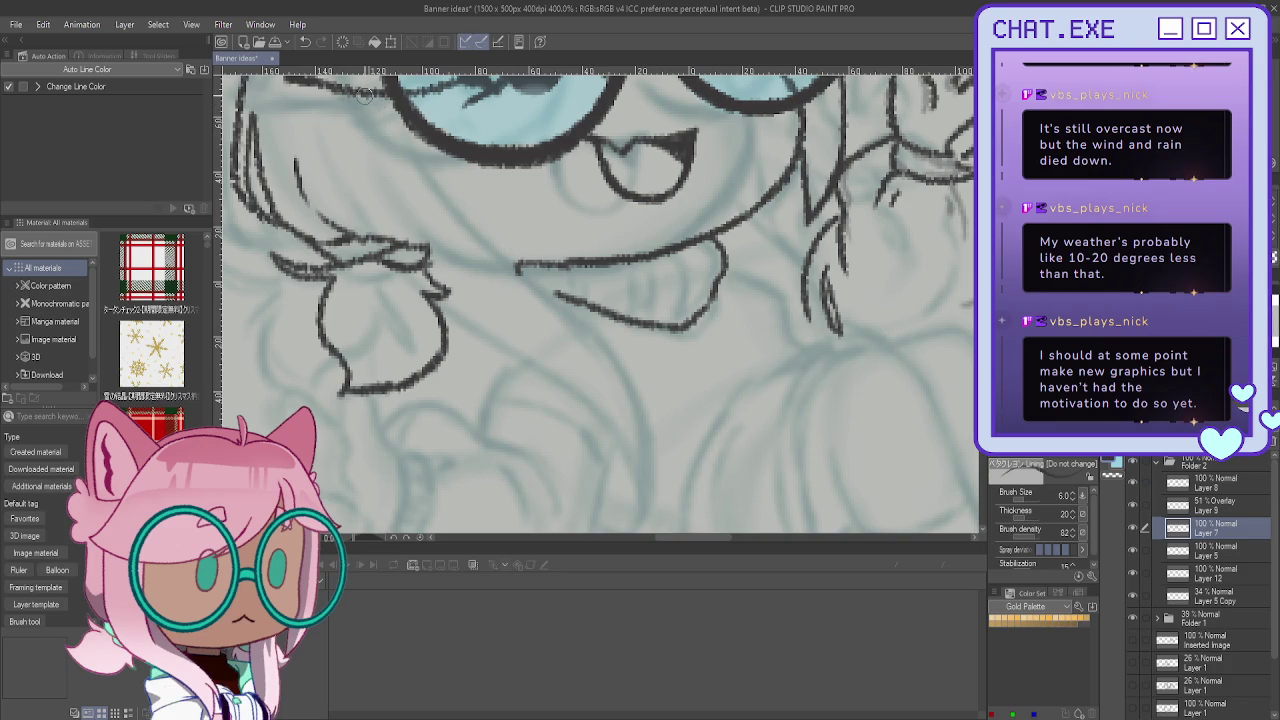
Step: Ink two long hair strands down past the chin, erasing the overlap and smoothing the second
{"action": "left_click_drag", "start_coordinate": [418, 170], "coordinate": [668, 478]}
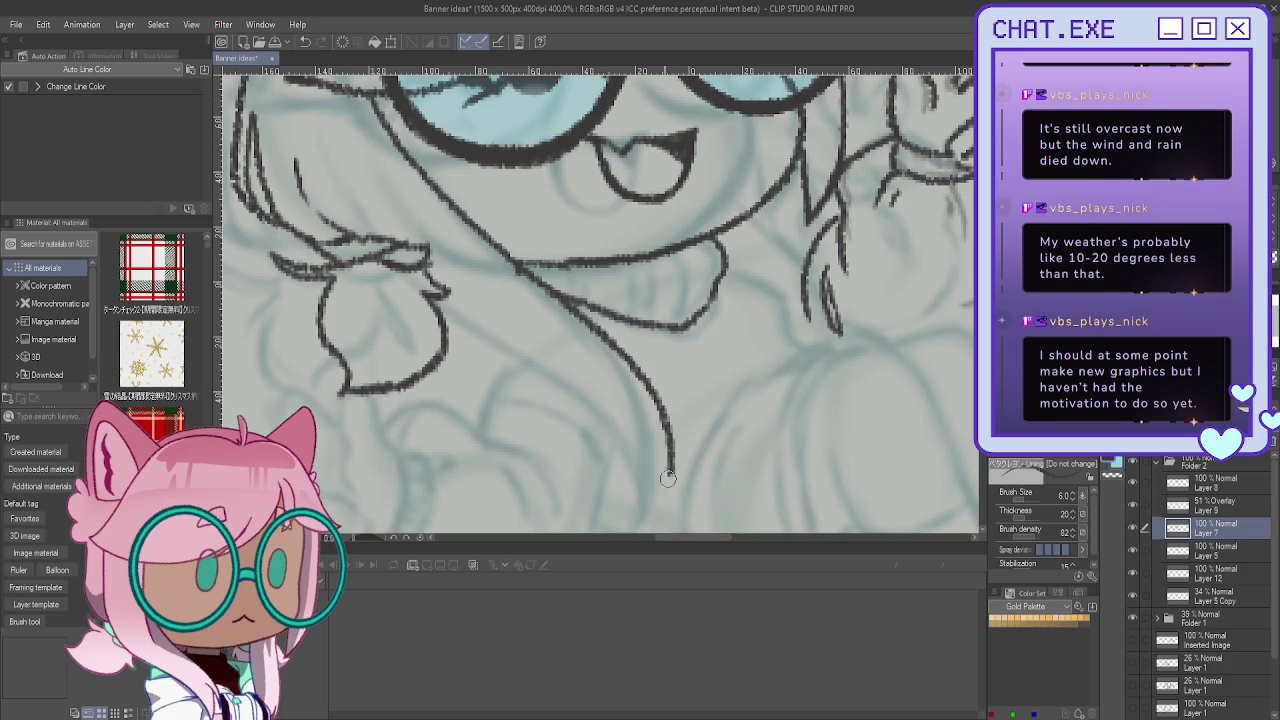
{"action": "key", "text": "e"}
{"action": "left_click_drag", "start_coordinate": [415, 258], "coordinate": [443, 282]}
{"action": "key", "text": "p"}
{"action": "left_click_drag", "start_coordinate": [318, 125], "coordinate": [503, 339]}
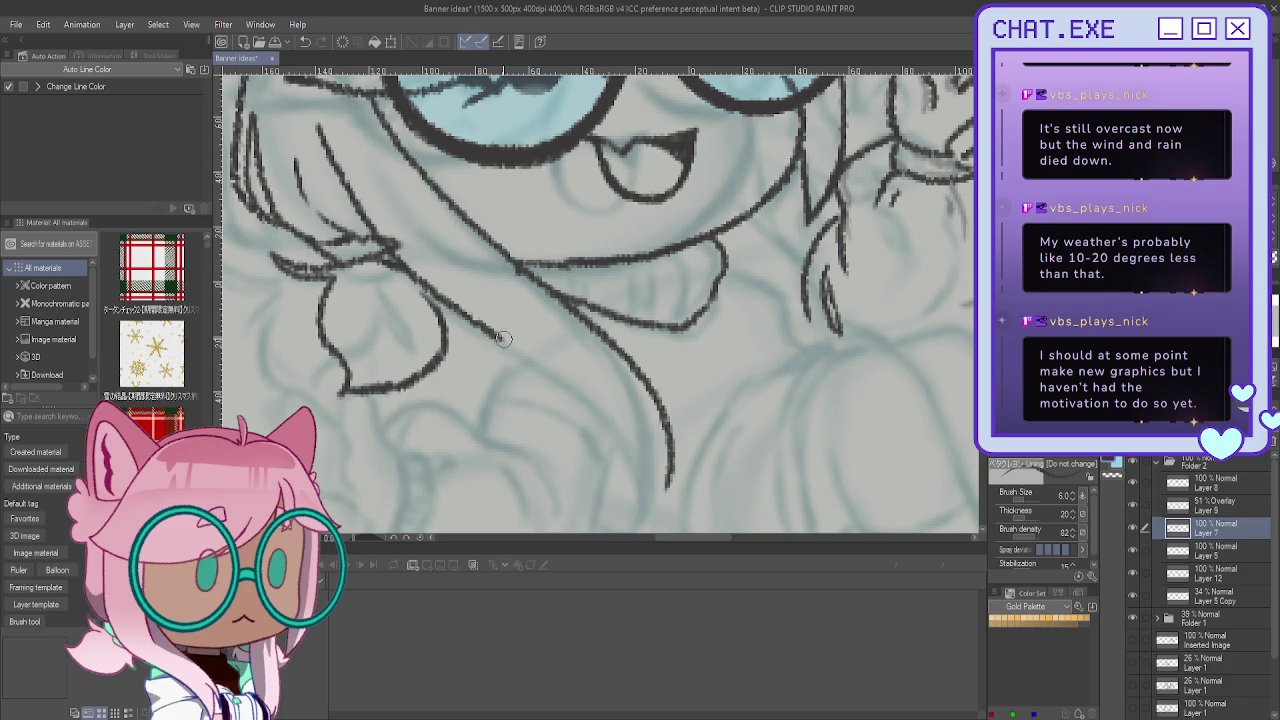
{"action": "key", "text": "ctrl+z"}
{"action": "key", "text": "e"}
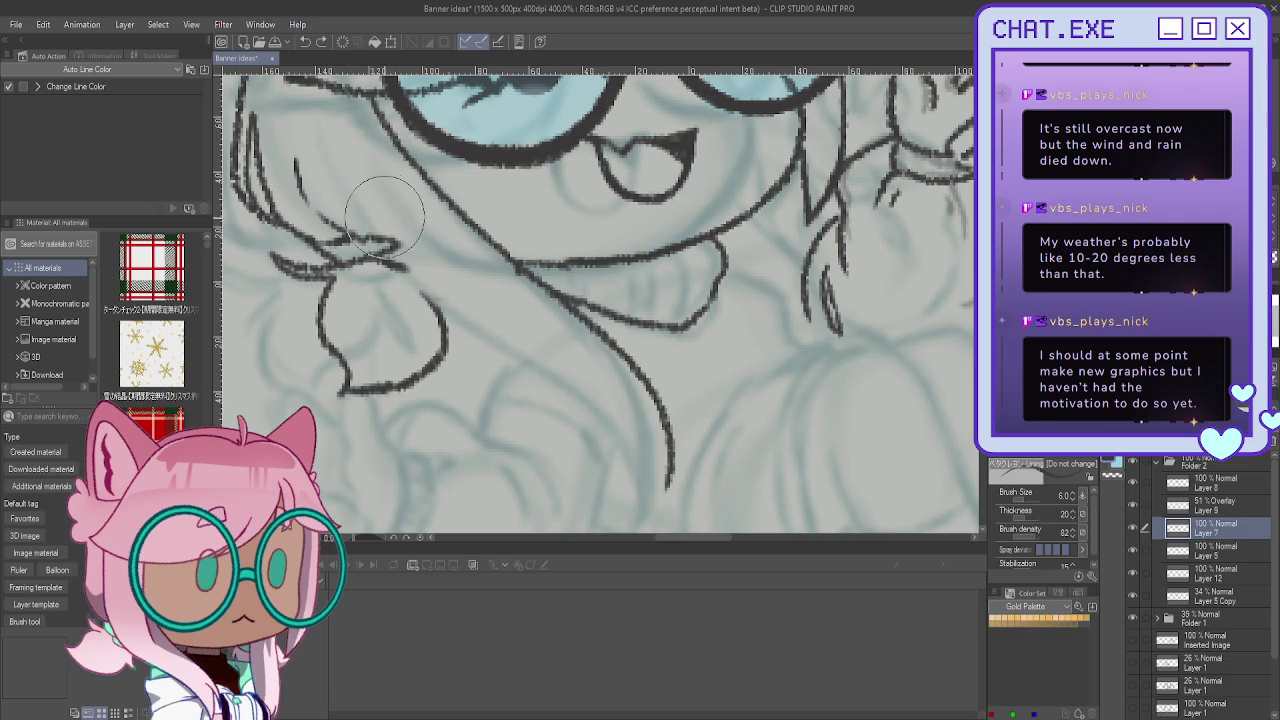
{"action": "key", "text": "p"}
{"action": "mouse_move", "coordinate": [318, 125]}
{"action": "left_mouse_down"}
{"action": "mouse_move", "coordinate": [493, 337]}
{"action": "mouse_move", "coordinate": [612, 414]}
{"action": "mouse_move", "coordinate": [646, 482]}
{"action": "mouse_move", "coordinate": [640, 514]}
{"action": "left_mouse_up"}
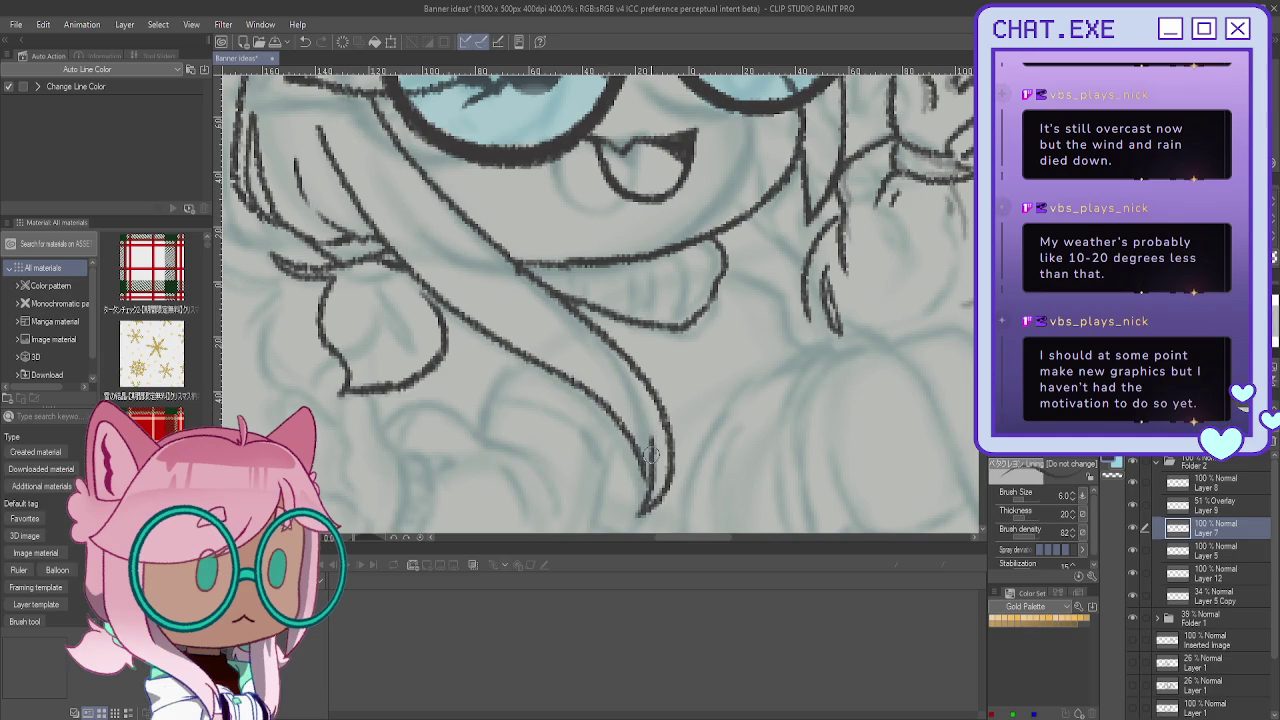
{"action": "scroll", "coordinate": [605, 395], "scroll_direction": "down", "scroll_amount": 3}
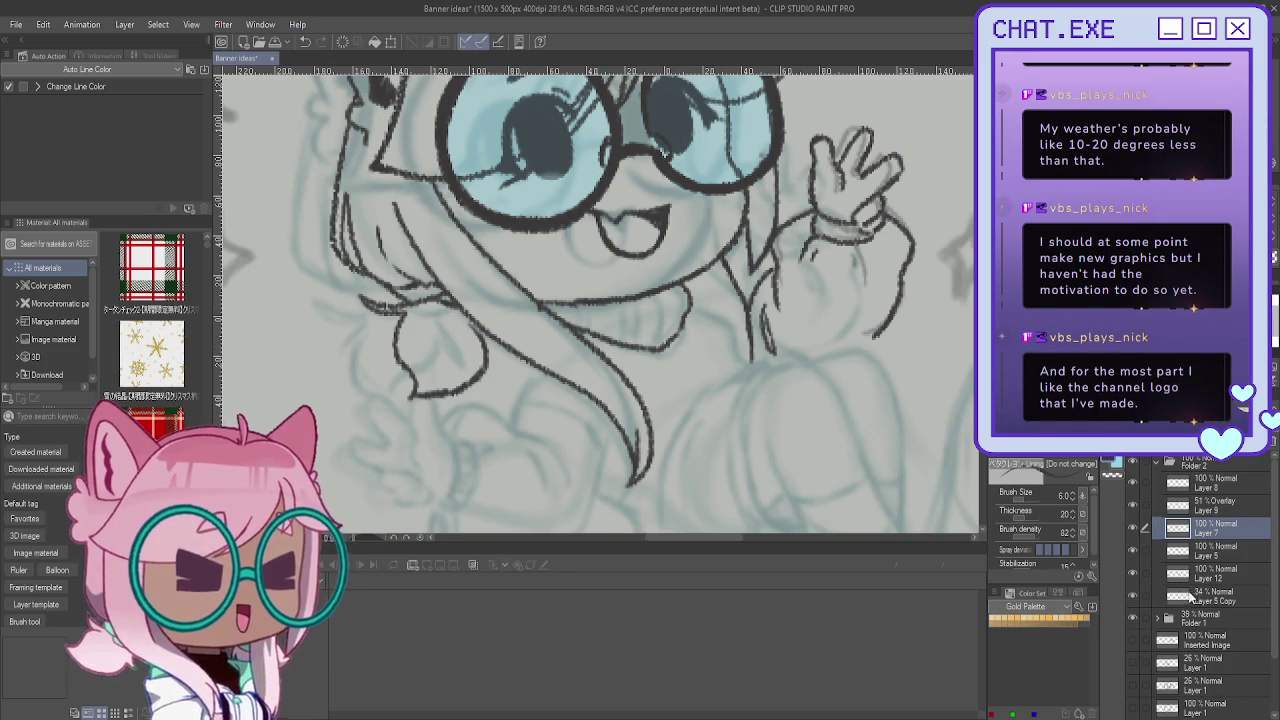
Step: Check a line layer's visibility and make Layer 12 the working layer
{"action": "left_click", "coordinate": [1133, 572]}
{"action": "left_click", "coordinate": [1135, 572]}
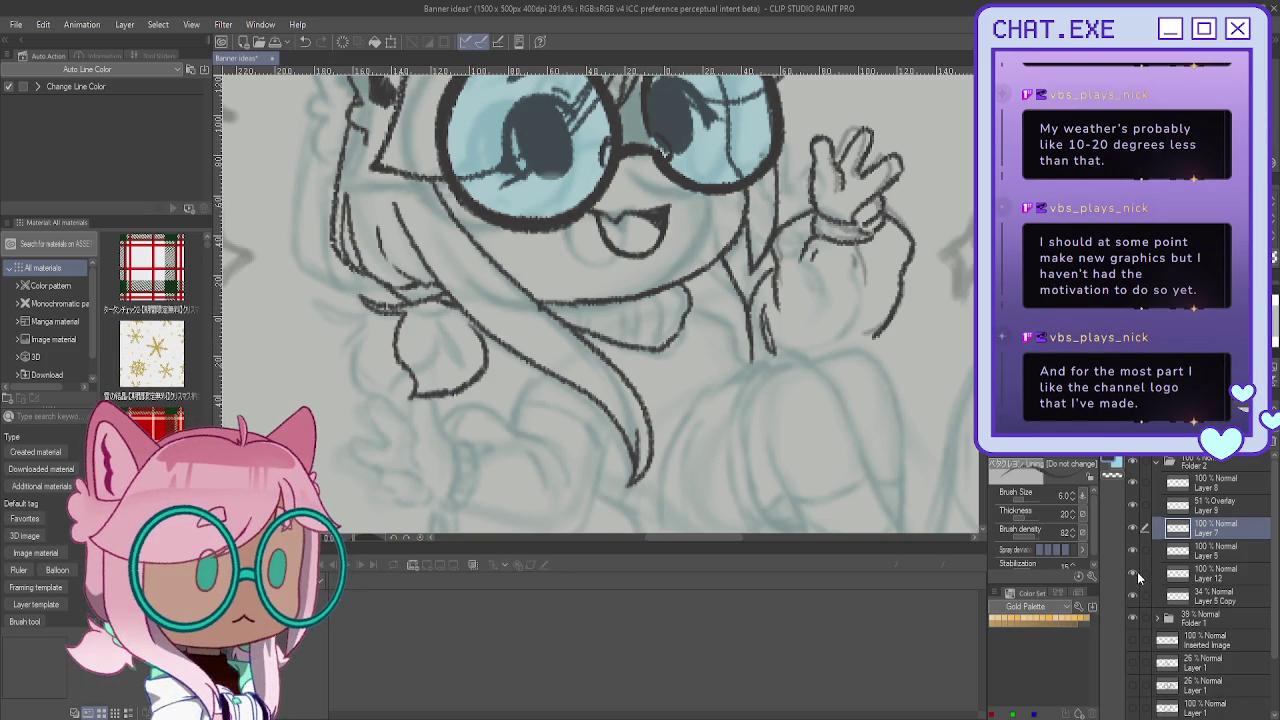
{"action": "left_click", "coordinate": [1190, 576]}
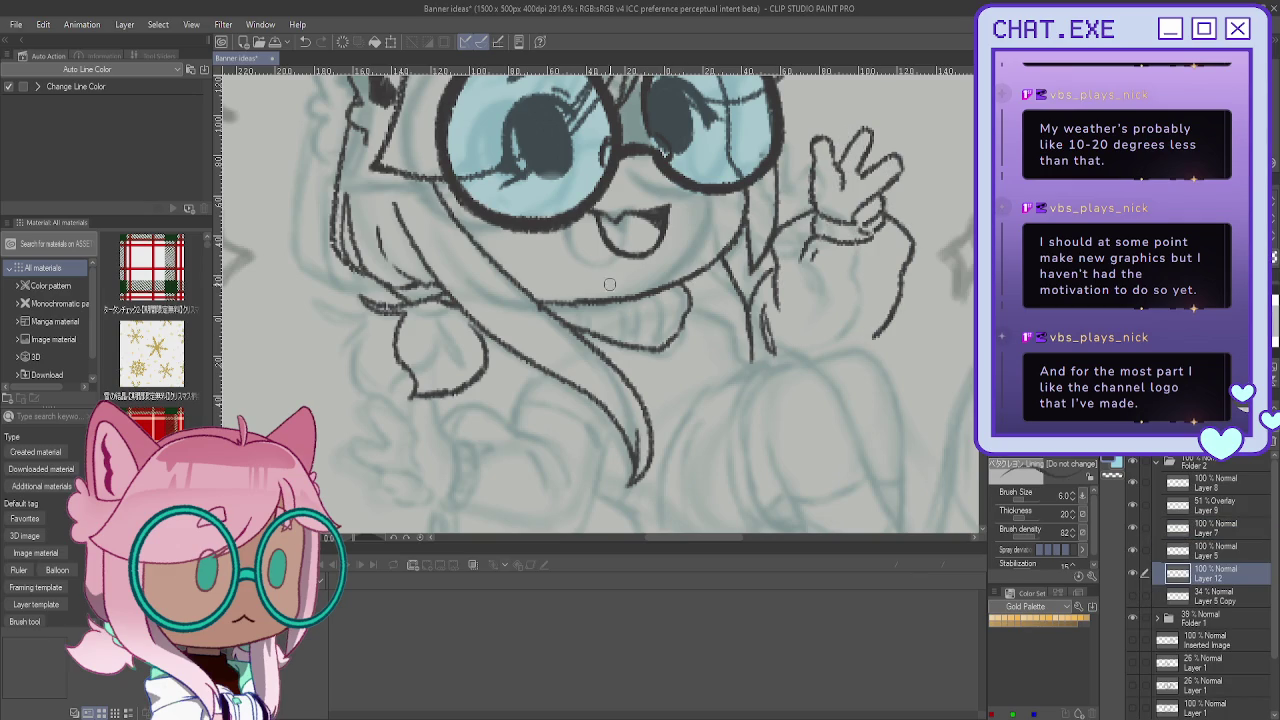
Step: Ink rib lines across the scarf, redoing the misplaced ones near its right end
{"action": "scroll", "coordinate": [569, 285], "scroll_direction": "up", "scroll_amount": 1}
{"action": "left_click_drag", "start_coordinate": [589, 304], "coordinate": [594, 330]}
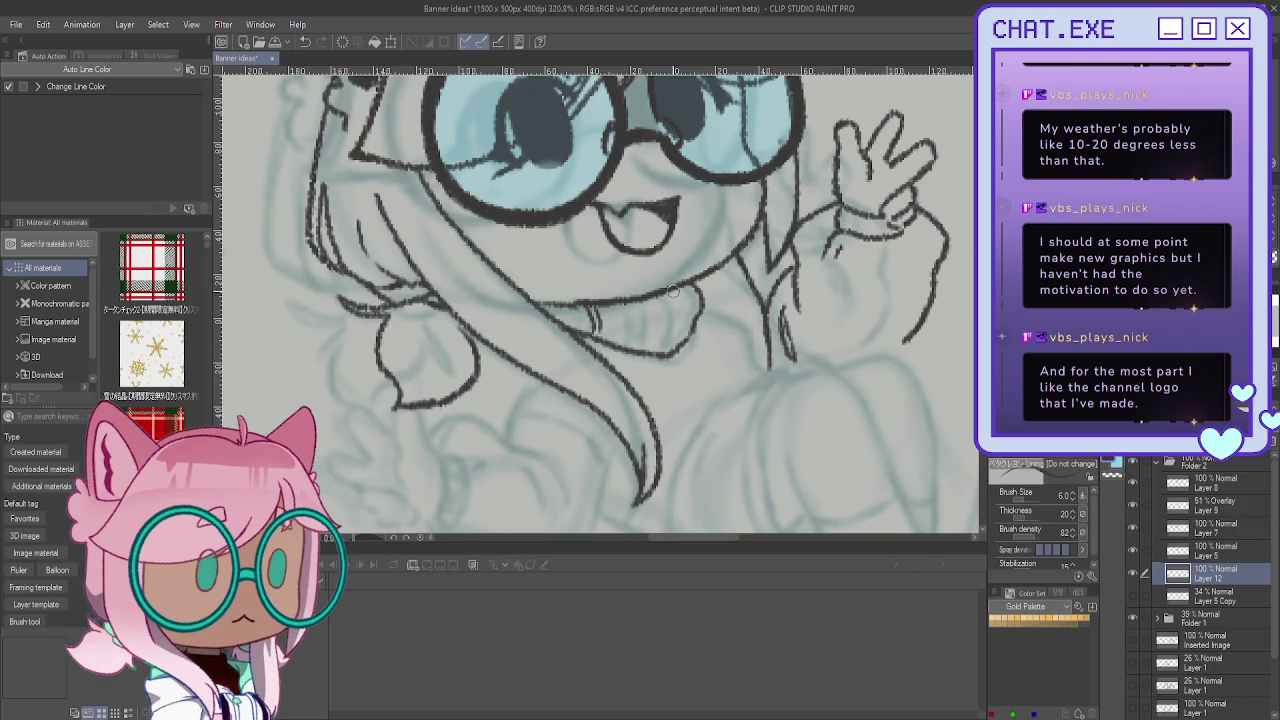
{"action": "left_click_drag", "start_coordinate": [686, 300], "coordinate": [678, 348]}
{"action": "mouse_move", "coordinate": [650, 292]}
{"action": "left_mouse_down"}
{"action": "mouse_move", "coordinate": [654, 350]}
{"action": "mouse_move", "coordinate": [646, 334]}
{"action": "left_mouse_up"}
{"action": "key", "text": "ctrl+z"}
{"action": "key", "text": "ctrl+z"}
{"action": "key", "text": "ctrl+z"}
{"action": "key", "text": "ctrl+z"}
{"action": "key", "text": "ctrl+z"}
{"action": "mouse_move", "coordinate": [623, 303]}
{"action": "left_mouse_down"}
{"action": "mouse_move", "coordinate": [631, 344]}
{"action": "mouse_move", "coordinate": [678, 322]}
{"action": "mouse_move", "coordinate": [648, 343]}
{"action": "mouse_move", "coordinate": [682, 340]}
{"action": "left_mouse_up"}
{"action": "left_click_drag", "start_coordinate": [678, 284], "coordinate": [690, 344]}
{"action": "scroll", "coordinate": [613, 259], "scroll_direction": "down", "scroll_amount": 1}
{"action": "scroll", "coordinate": [581, 316], "scroll_direction": "down", "scroll_amount": 1}
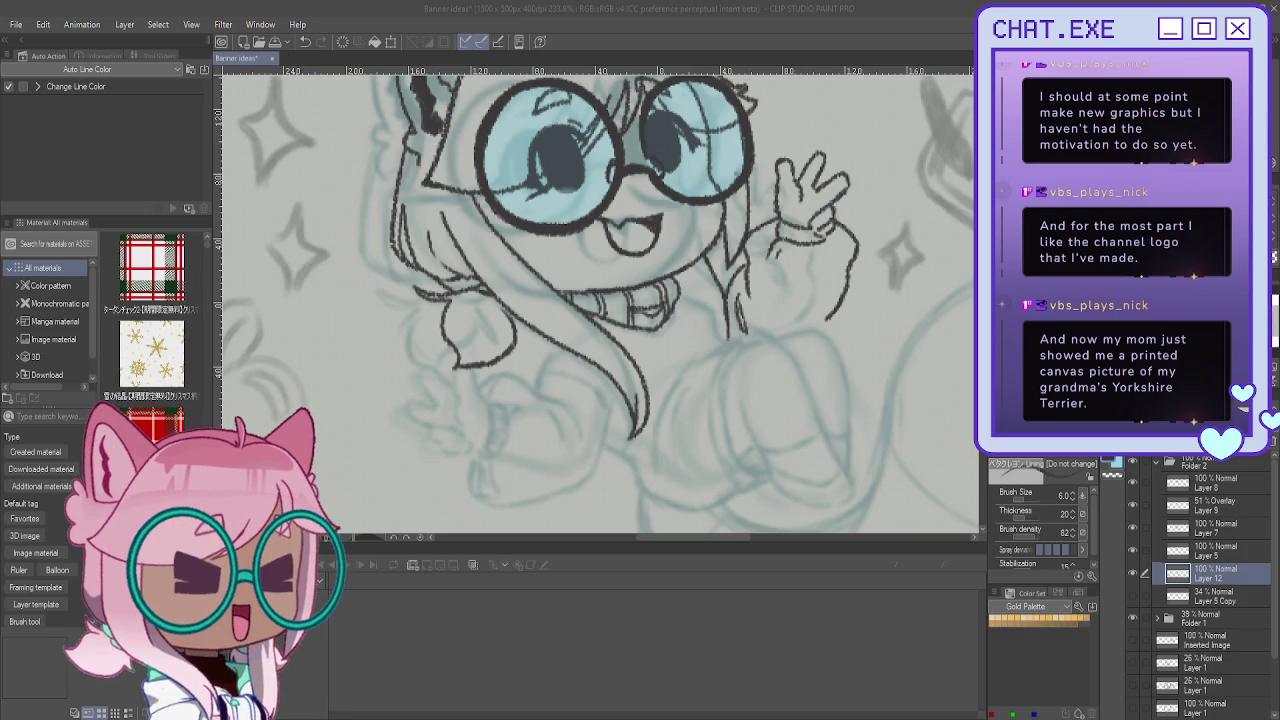
Step: Ink a line beside the collar and mirror the canvas to check proportions
{"action": "scroll", "coordinate": [666, 255], "scroll_direction": "up", "scroll_amount": 2}
{"action": "scroll", "coordinate": [666, 255], "scroll_direction": "up", "scroll_amount": 2}
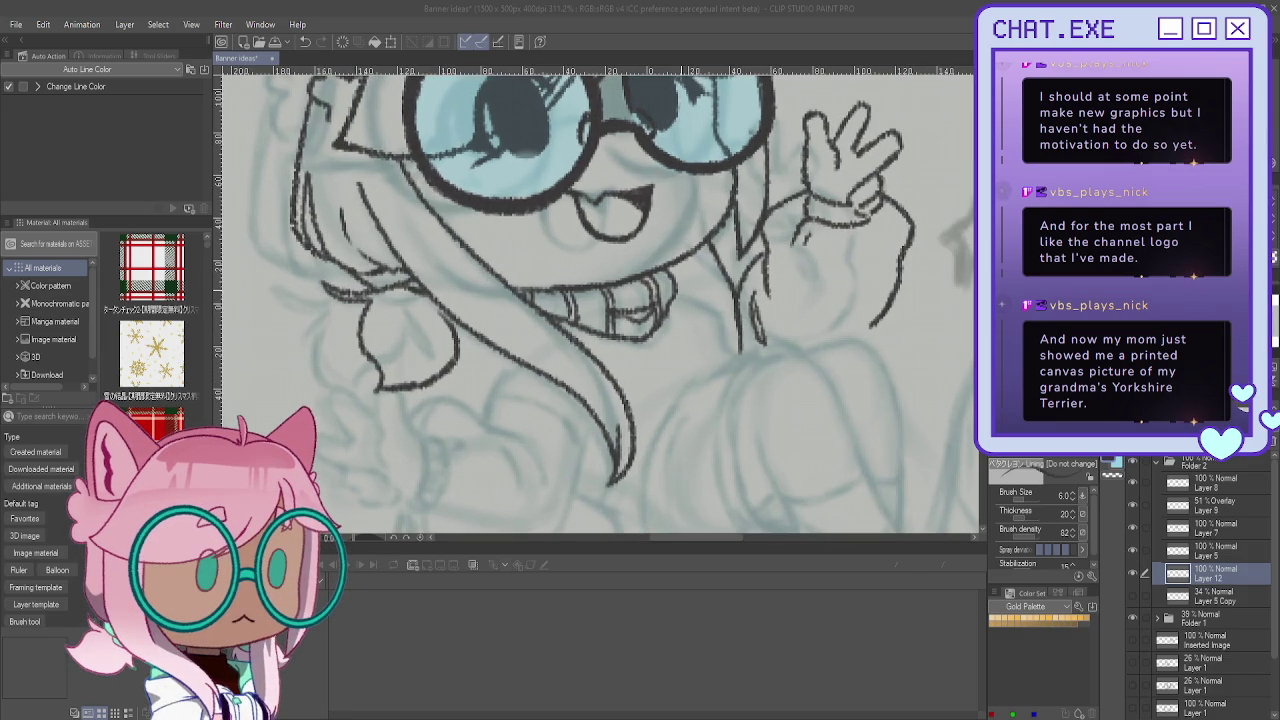
{"action": "left_click_drag", "start_coordinate": [697, 305], "coordinate": [736, 358]}
{"action": "scroll", "coordinate": [690, 330], "scroll_direction": "down", "scroll_amount": 1}
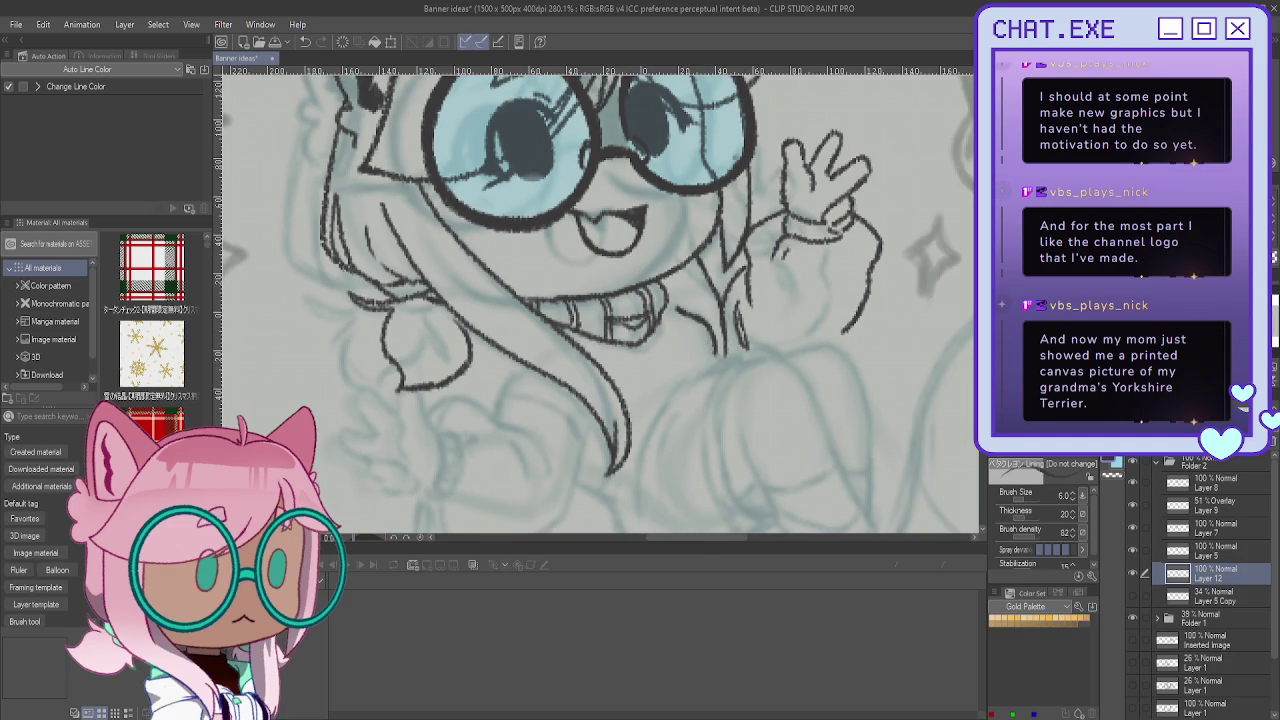
{"action": "key", "text": "h"}
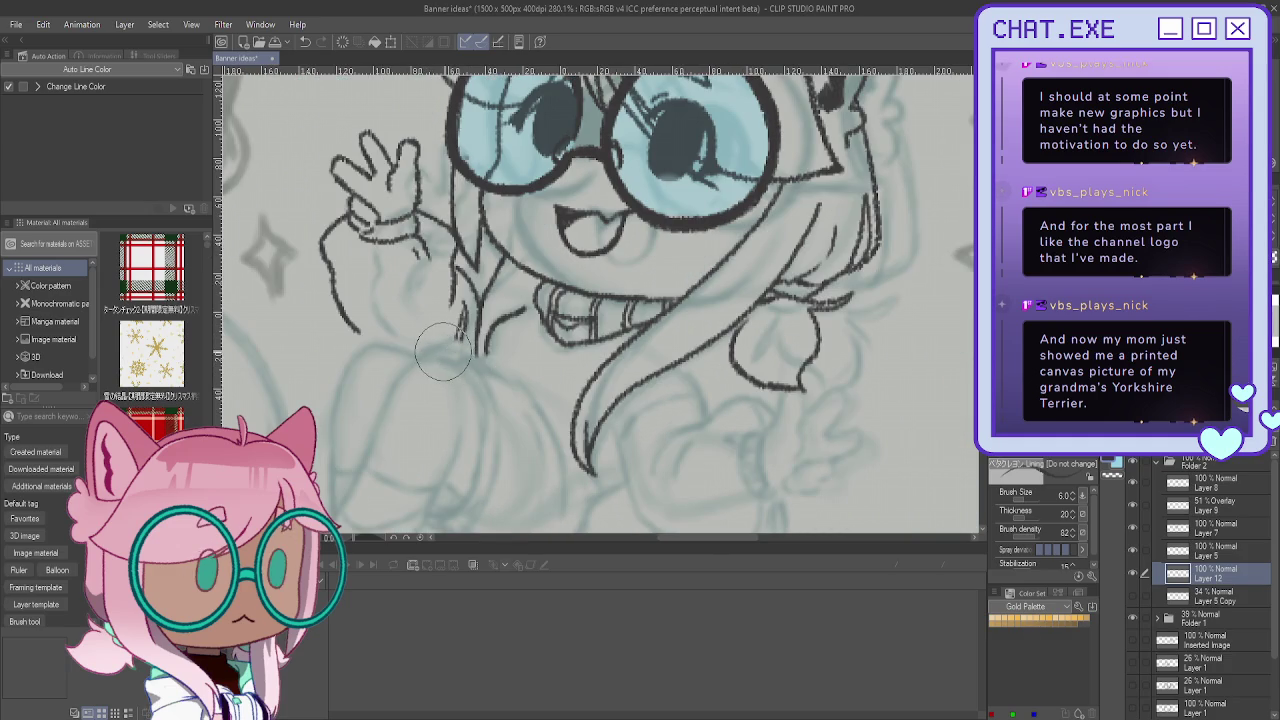
{"action": "scroll", "coordinate": [359, 372], "scroll_direction": "down", "scroll_amount": 3}
{"action": "scroll", "coordinate": [359, 372], "scroll_direction": "up", "scroll_amount": 2}
{"action": "scroll", "coordinate": [359, 372], "scroll_direction": "up", "scroll_amount": 1}
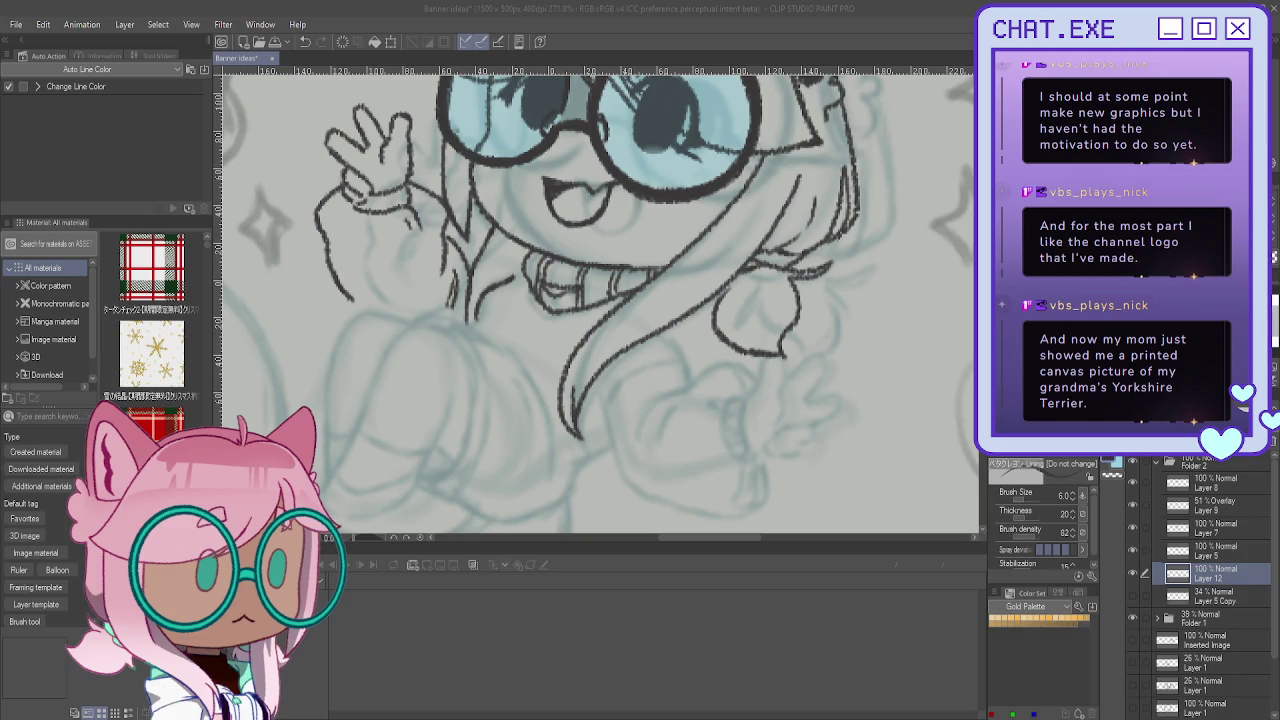
{"action": "key", "text": "alt+Tab"}
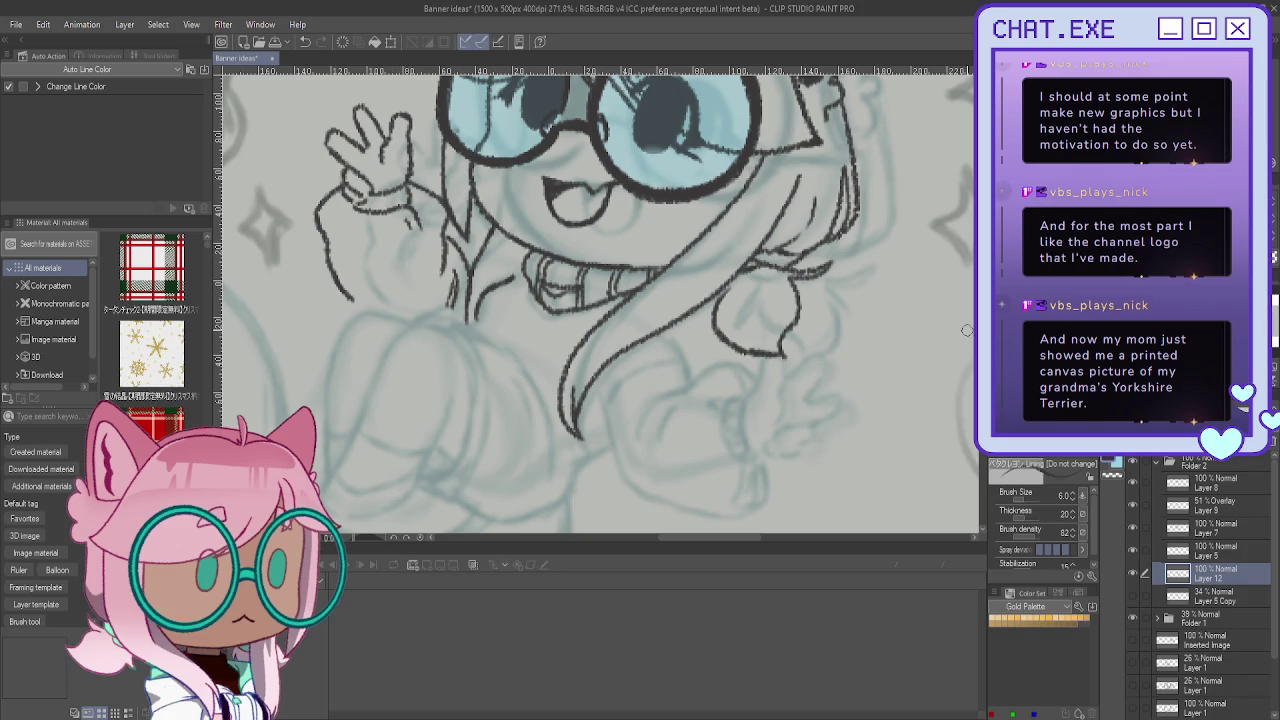
Step: Rough in the second hand below the hair, then undo the last strokes
{"action": "key", "text": "h"}
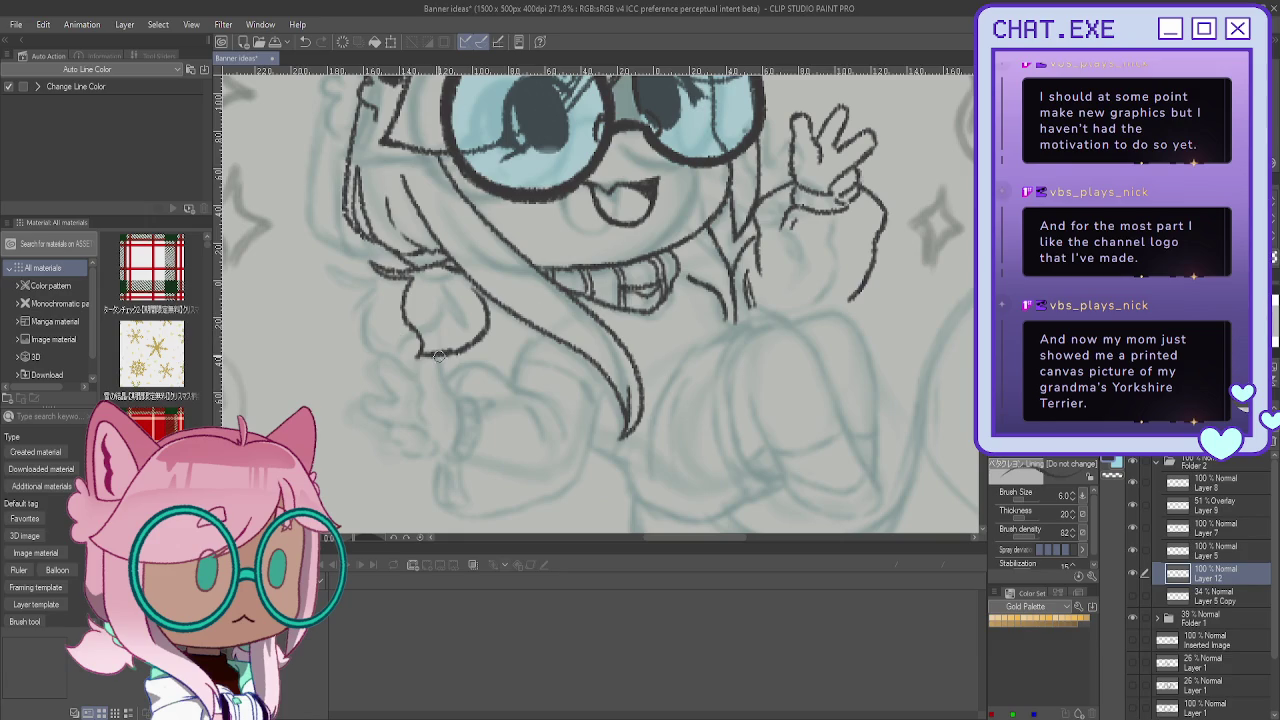
{"action": "mouse_move", "coordinate": [458, 406]}
{"action": "left_mouse_down"}
{"action": "mouse_move", "coordinate": [434, 350]}
{"action": "mouse_move", "coordinate": [420, 398]}
{"action": "left_mouse_up"}
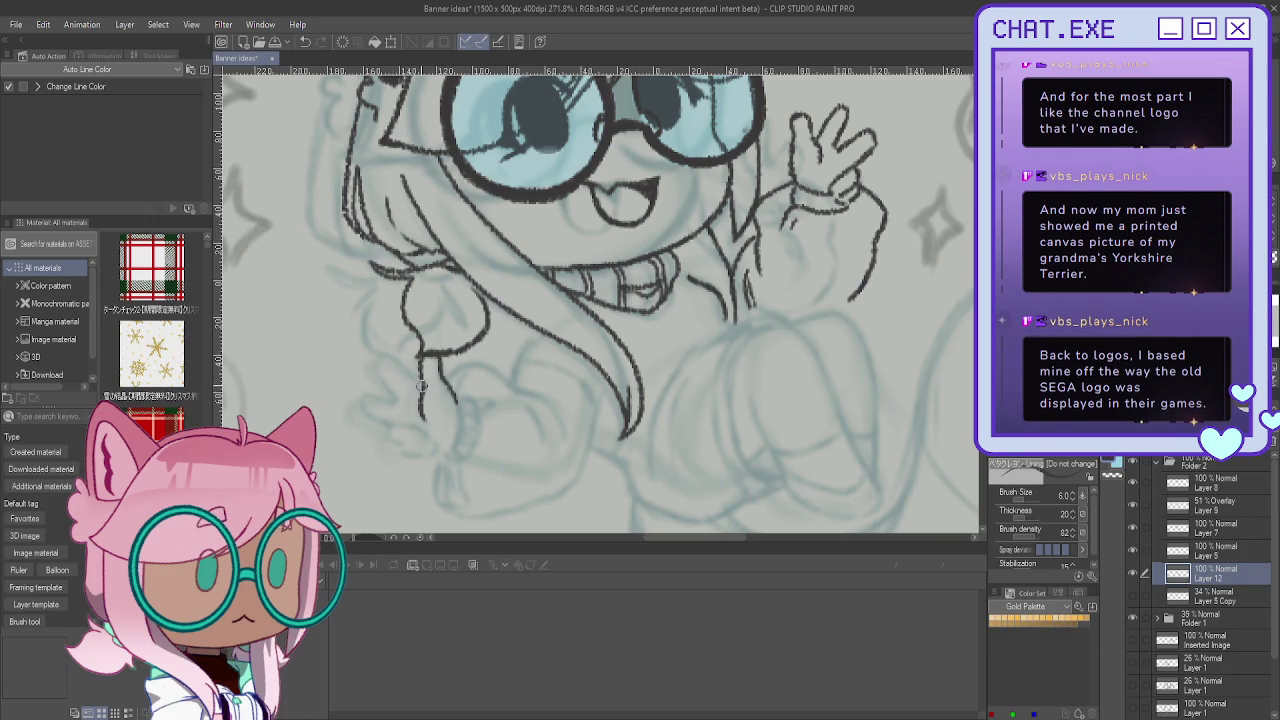
{"action": "left_click_drag", "start_coordinate": [389, 364], "coordinate": [401, 393]}
{"action": "left_click_drag", "start_coordinate": [375, 411], "coordinate": [391, 418]}
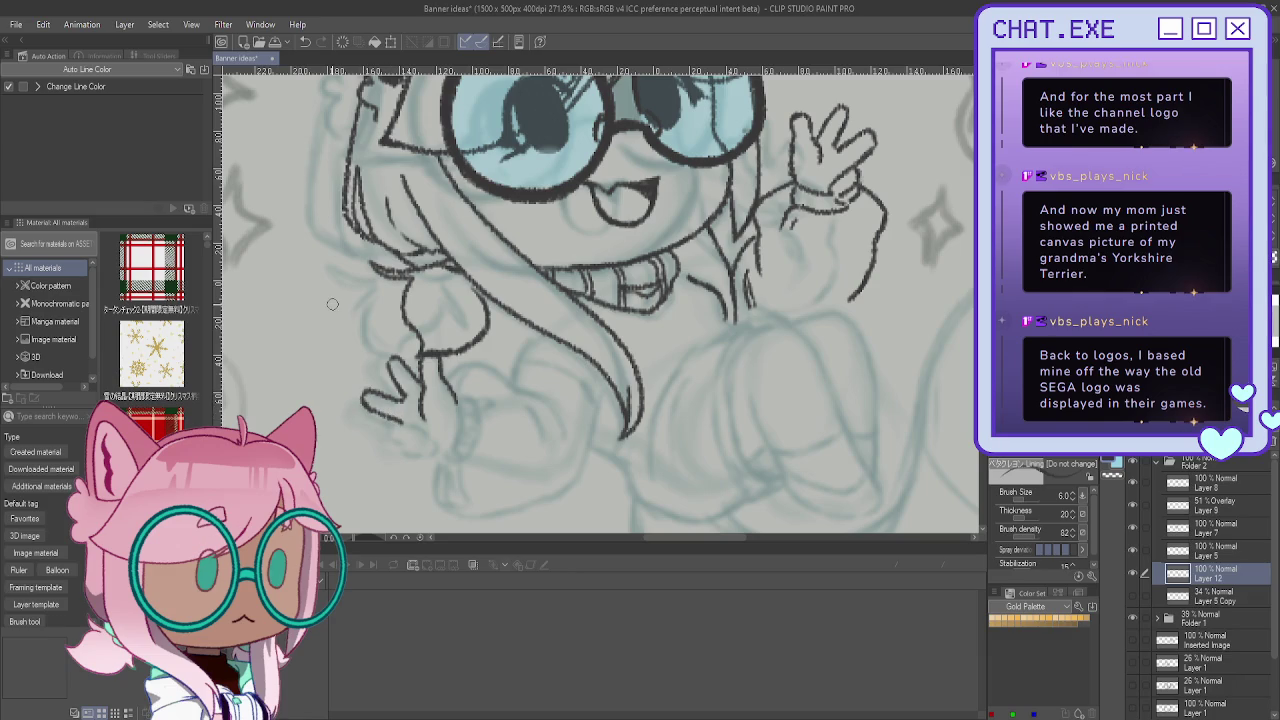
{"action": "mouse_move", "coordinate": [392, 433]}
{"action": "left_mouse_down"}
{"action": "mouse_move", "coordinate": [430, 450]}
{"action": "mouse_move", "coordinate": [432, 367]}
{"action": "mouse_move", "coordinate": [445, 385]}
{"action": "mouse_move", "coordinate": [420, 390]}
{"action": "mouse_move", "coordinate": [450, 398]}
{"action": "mouse_move", "coordinate": [446, 368]}
{"action": "left_mouse_up"}
{"action": "key", "text": "ctrl+z"}
{"action": "key", "text": "ctrl+z"}
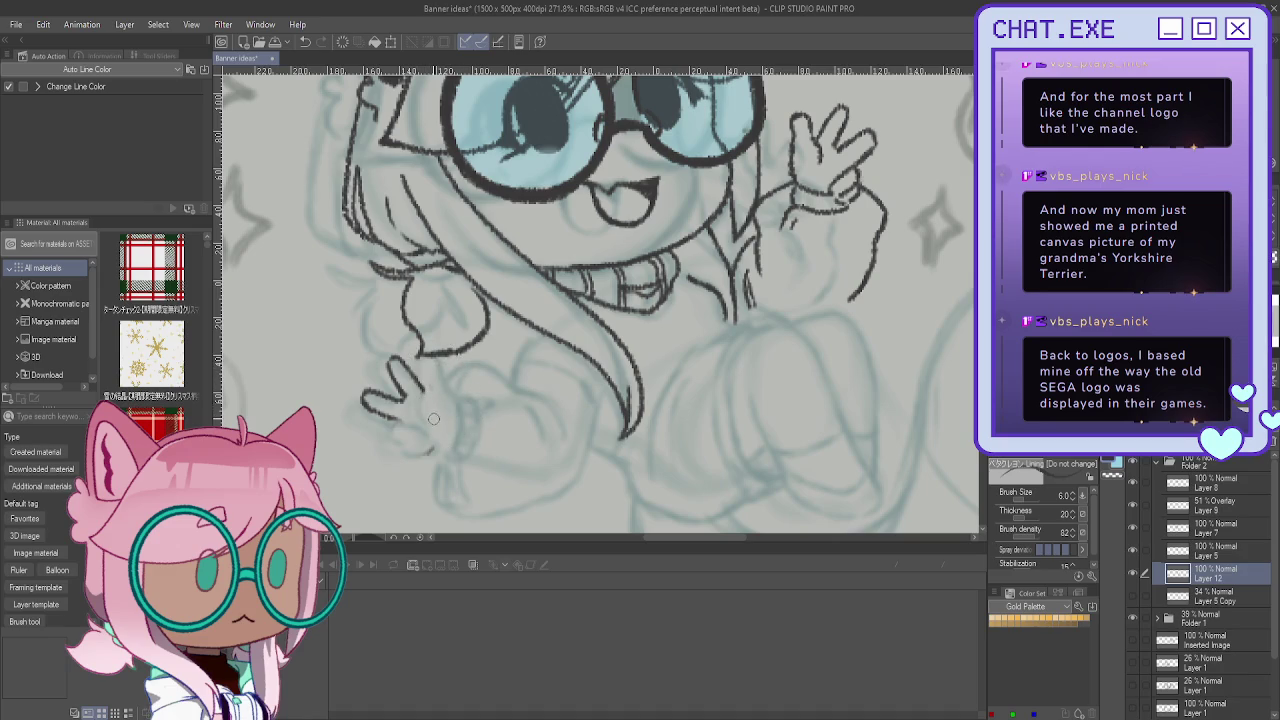
Step: Ink the peace-sign fingers, sleeve lines, curved cuff and a line below the hair tip
{"action": "key", "text": "h"}
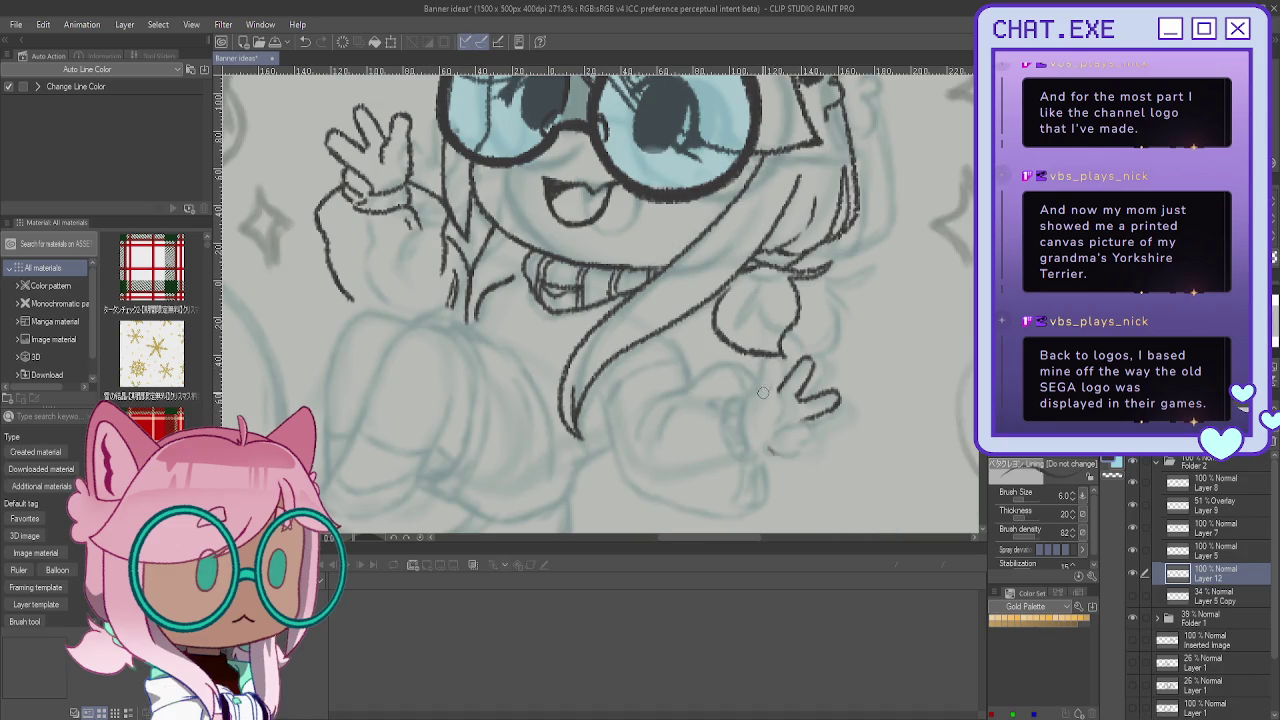
{"action": "mouse_move", "coordinate": [771, 414]}
{"action": "left_mouse_down"}
{"action": "mouse_move", "coordinate": [757, 375]}
{"action": "mouse_move", "coordinate": [742, 418]}
{"action": "mouse_move", "coordinate": [773, 395]}
{"action": "mouse_move", "coordinate": [799, 449]}
{"action": "mouse_move", "coordinate": [770, 440]}
{"action": "mouse_move", "coordinate": [785, 430]}
{"action": "mouse_move", "coordinate": [800, 448]}
{"action": "mouse_move", "coordinate": [745, 437]}
{"action": "mouse_move", "coordinate": [780, 456]}
{"action": "mouse_move", "coordinate": [731, 451]}
{"action": "left_mouse_up"}
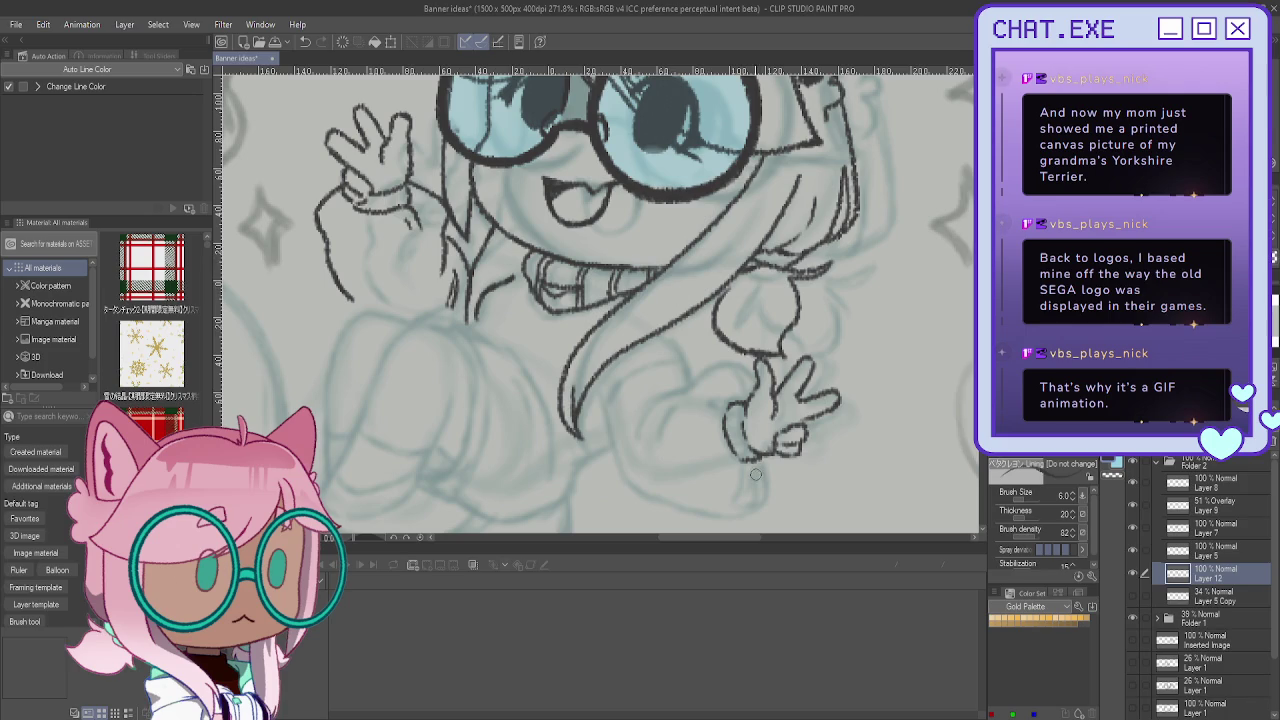
{"action": "left_click_drag", "start_coordinate": [743, 468], "coordinate": [735, 496]}
{"action": "left_click_drag", "start_coordinate": [723, 395], "coordinate": [730, 403]}
{"action": "left_click_drag", "start_coordinate": [778, 464], "coordinate": [764, 502]}
{"action": "mouse_move", "coordinate": [751, 375]}
{"action": "left_mouse_down"}
{"action": "mouse_move", "coordinate": [722, 356]}
{"action": "mouse_move", "coordinate": [682, 390]}
{"action": "mouse_move", "coordinate": [632, 440]}
{"action": "mouse_move", "coordinate": [645, 470]}
{"action": "left_mouse_up"}
{"action": "mouse_move", "coordinate": [662, 328]}
{"action": "left_mouse_down"}
{"action": "mouse_move", "coordinate": [689, 384]}
{"action": "mouse_move", "coordinate": [618, 410]}
{"action": "mouse_move", "coordinate": [606, 446]}
{"action": "mouse_move", "coordinate": [625, 494]}
{"action": "mouse_move", "coordinate": [668, 510]}
{"action": "left_mouse_up"}
{"action": "scroll", "coordinate": [668, 510], "scroll_direction": "down", "scroll_amount": 2}
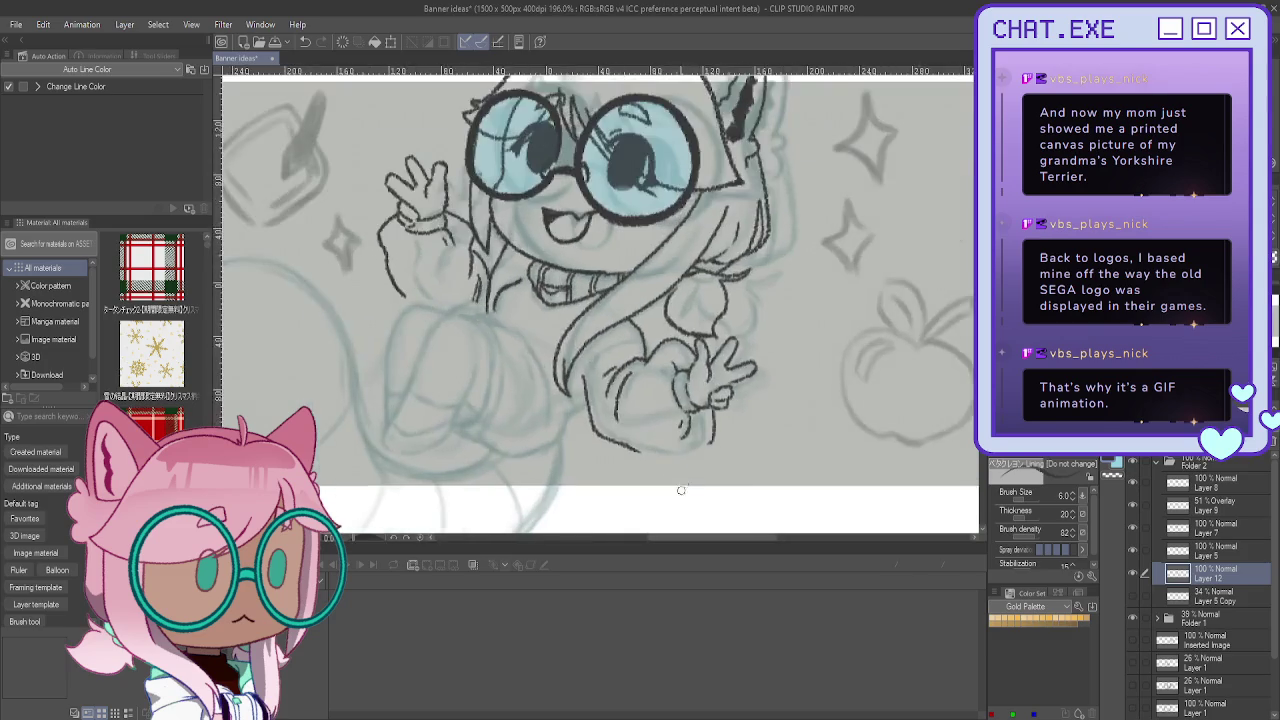
Step: Redraw the bottom outline of the body below the hand
{"action": "mouse_move", "coordinate": [728, 400]}
{"action": "left_mouse_down"}
{"action": "mouse_move", "coordinate": [688, 459]}
{"action": "mouse_move", "coordinate": [636, 450]}
{"action": "mouse_move", "coordinate": [660, 460]}
{"action": "left_mouse_up"}
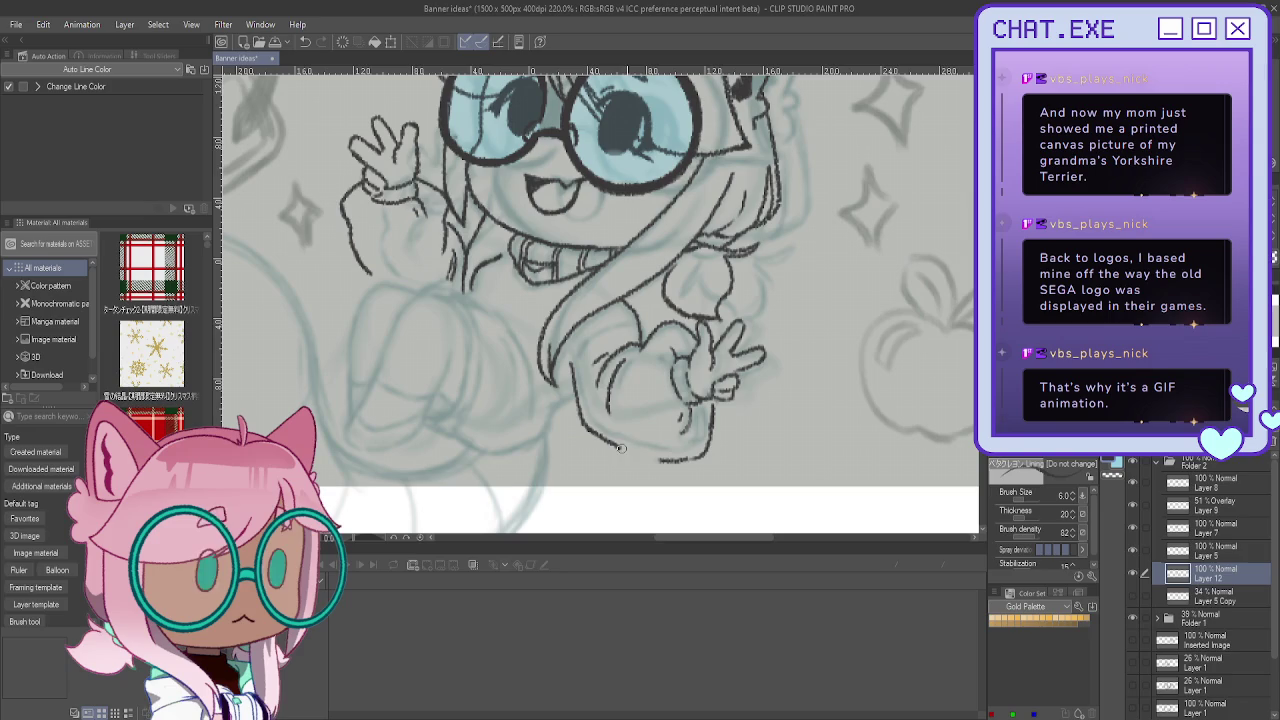
{"action": "key", "text": "ctrl+z"}
{"action": "left_click_drag", "start_coordinate": [588, 429], "coordinate": [658, 459]}
Step: Ink a curved outline arc on the body with a short detail stroke
{"action": "key", "text": "h"}
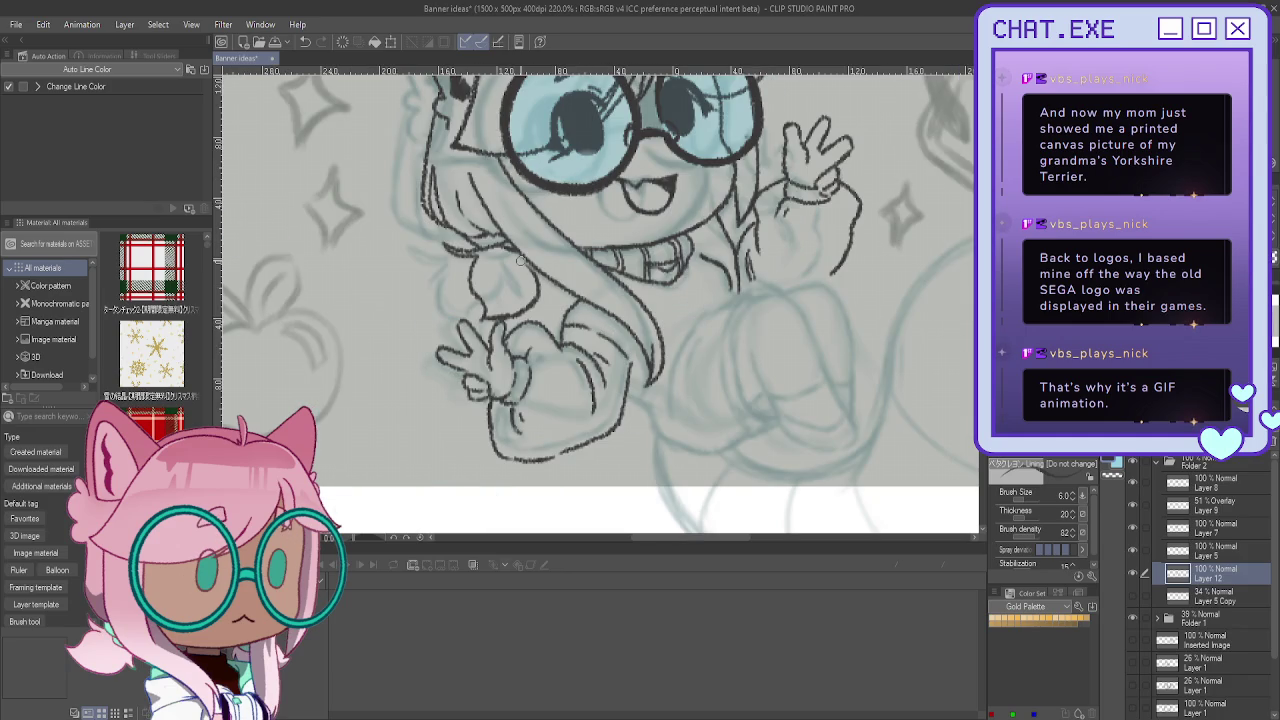
{"action": "mouse_move", "coordinate": [765, 296]}
{"action": "left_mouse_down"}
{"action": "mouse_move", "coordinate": [820, 345]}
{"action": "mouse_move", "coordinate": [856, 448]}
{"action": "mouse_move", "coordinate": [824, 456]}
{"action": "left_mouse_up"}
{"action": "mouse_move", "coordinate": [752, 348]}
{"action": "left_mouse_down"}
{"action": "mouse_move", "coordinate": [774, 406]}
{"action": "mouse_move", "coordinate": [818, 430]}
{"action": "mouse_move", "coordinate": [784, 428]}
{"action": "mouse_move", "coordinate": [793, 439]}
{"action": "mouse_move", "coordinate": [833, 432]}
{"action": "left_mouse_up"}
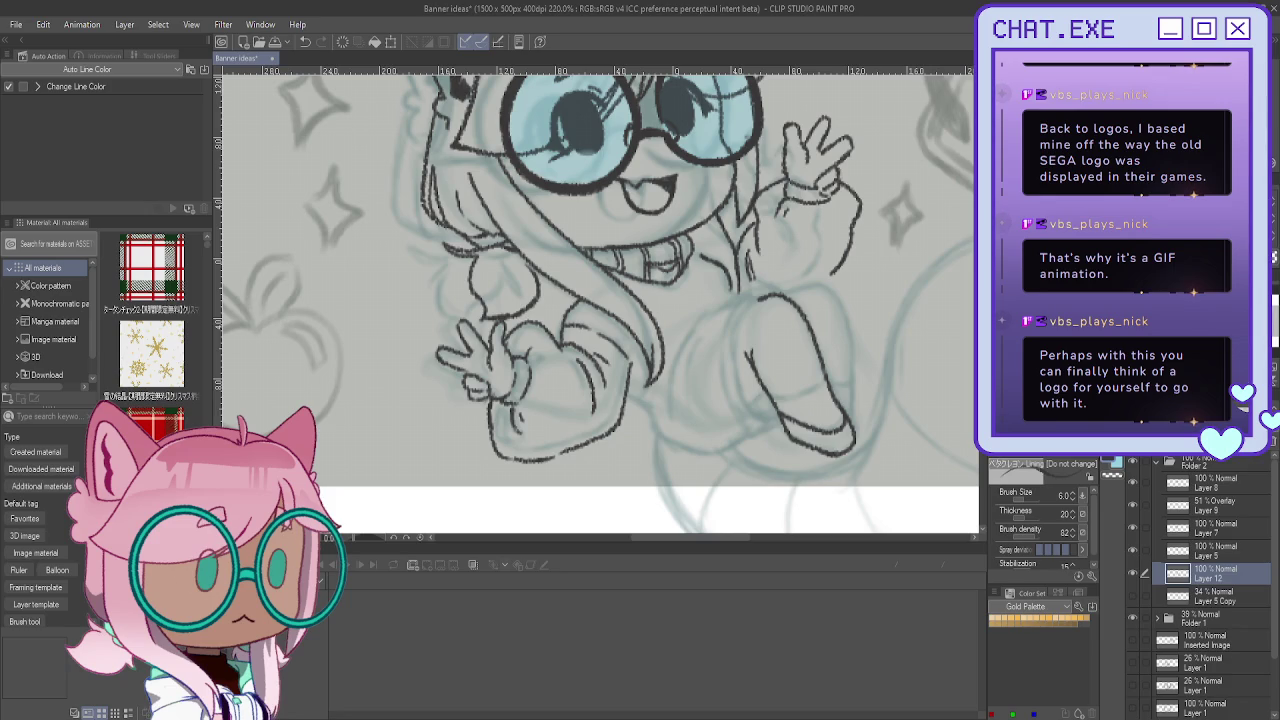
{"action": "scroll", "coordinate": [630, 380], "scroll_direction": "up", "scroll_amount": 2}
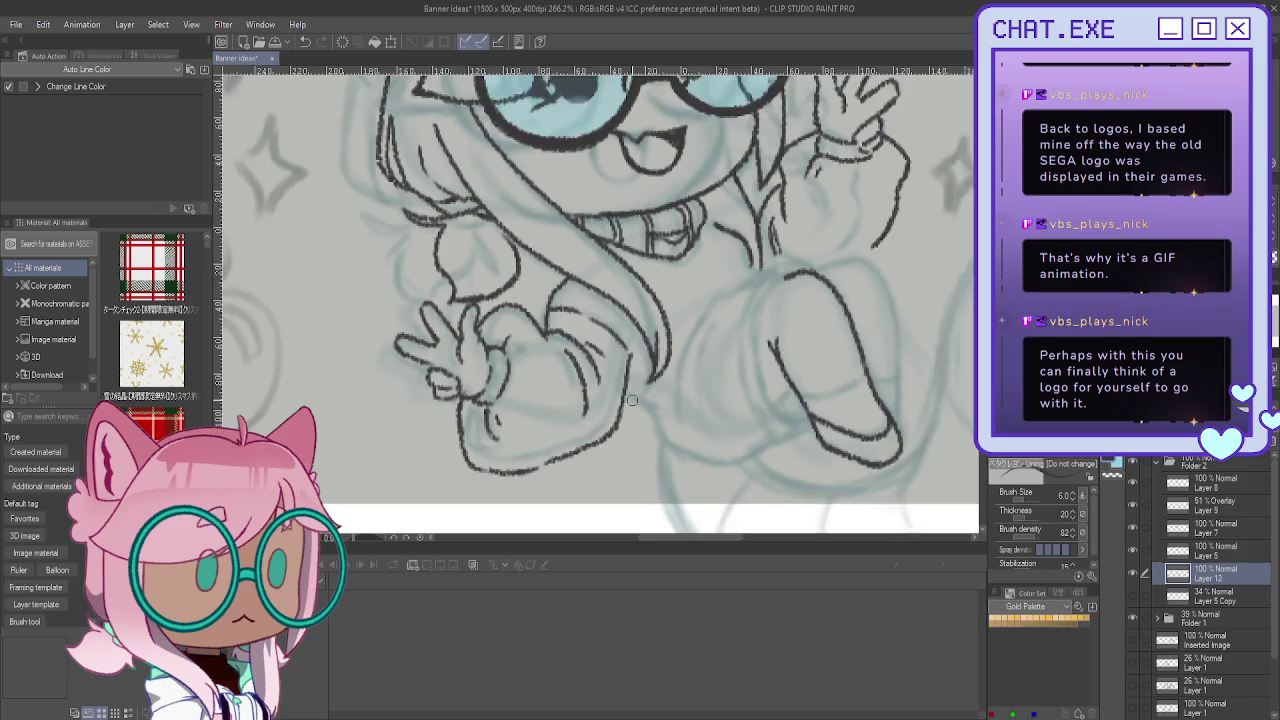
Step: Ink the raised leg's outline, the boot's lower-left edge and the foot's underside
{"action": "scroll", "coordinate": [630, 390], "scroll_direction": "up", "scroll_amount": 1}
{"action": "mouse_move", "coordinate": [646, 408]}
{"action": "left_mouse_down"}
{"action": "mouse_move", "coordinate": [676, 452]}
{"action": "mouse_move", "coordinate": [778, 462]}
{"action": "left_mouse_up"}
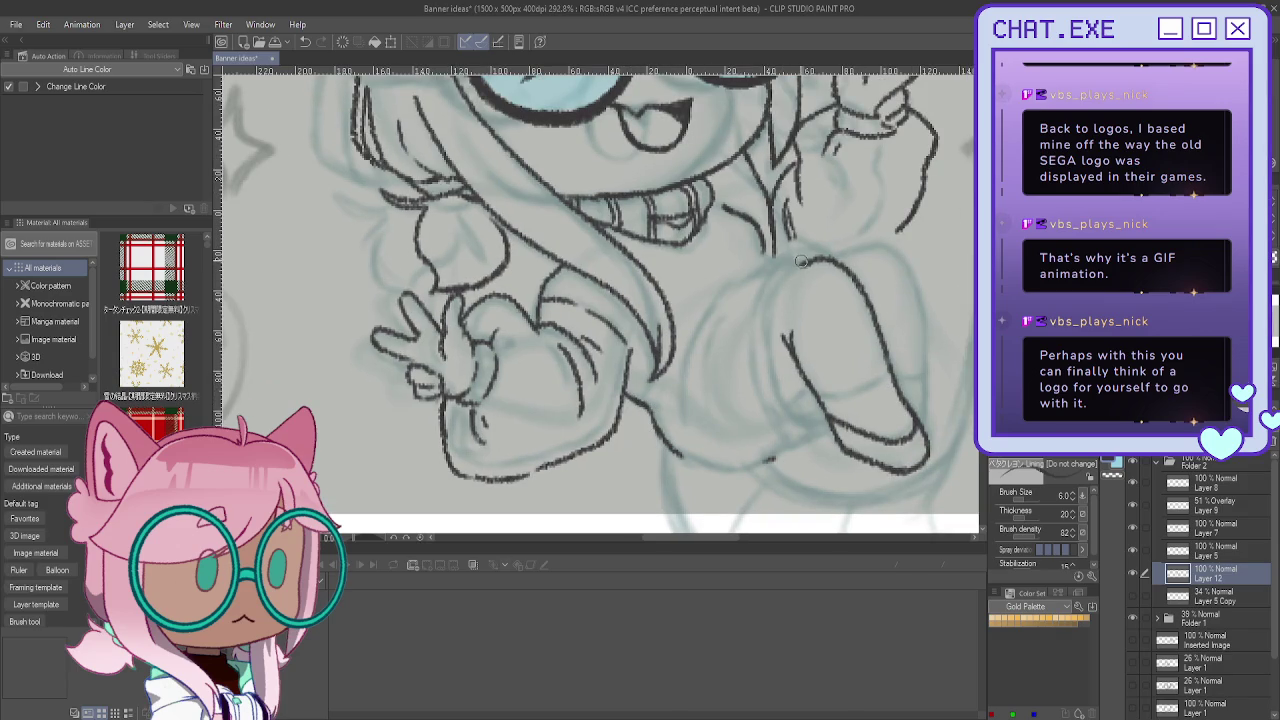
{"action": "left_click_drag", "start_coordinate": [803, 262], "coordinate": [776, 345]}
{"action": "left_click_drag", "start_coordinate": [784, 394], "coordinate": [832, 440]}
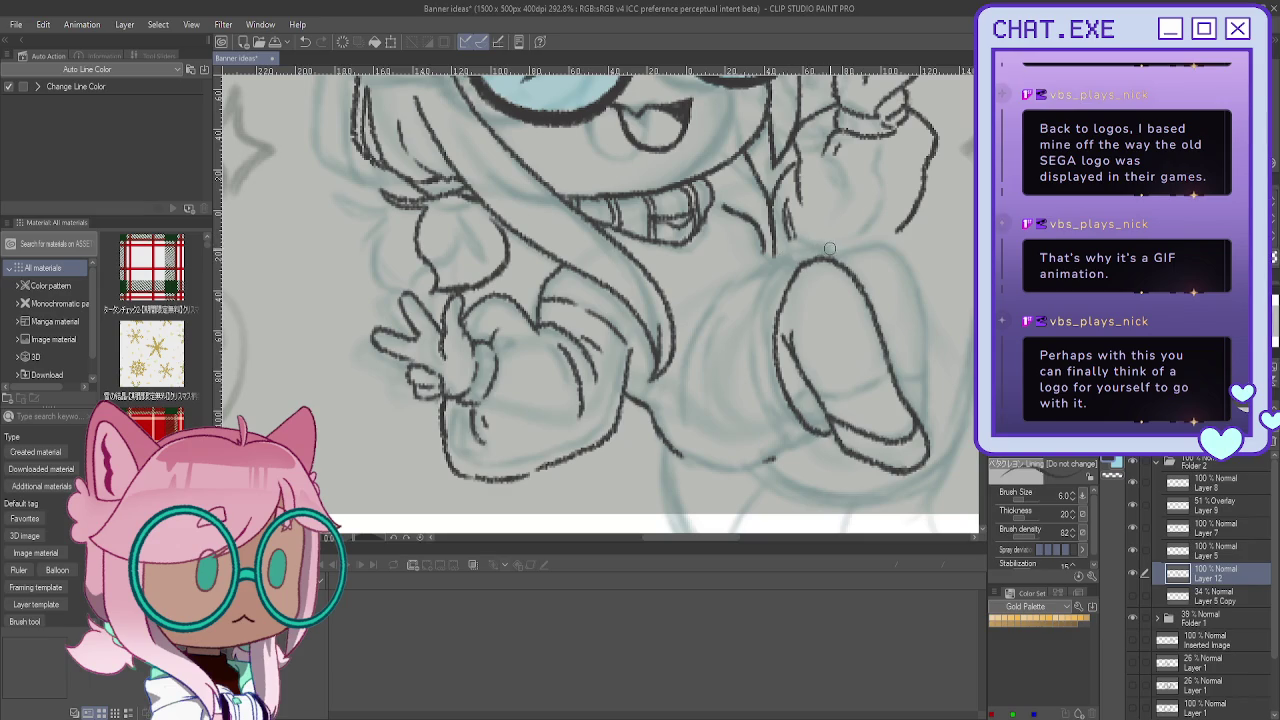
{"action": "mouse_move", "coordinate": [826, 248]}
{"action": "left_mouse_down"}
{"action": "mouse_move", "coordinate": [776, 259]}
{"action": "mouse_move", "coordinate": [756, 302]}
{"action": "mouse_move", "coordinate": [751, 392]}
{"action": "left_mouse_up"}
{"action": "mouse_move", "coordinate": [834, 439]}
{"action": "left_mouse_down"}
{"action": "mouse_move", "coordinate": [792, 450]}
{"action": "mouse_move", "coordinate": [768, 425]}
{"action": "mouse_move", "coordinate": [754, 347]}
{"action": "left_mouse_up"}
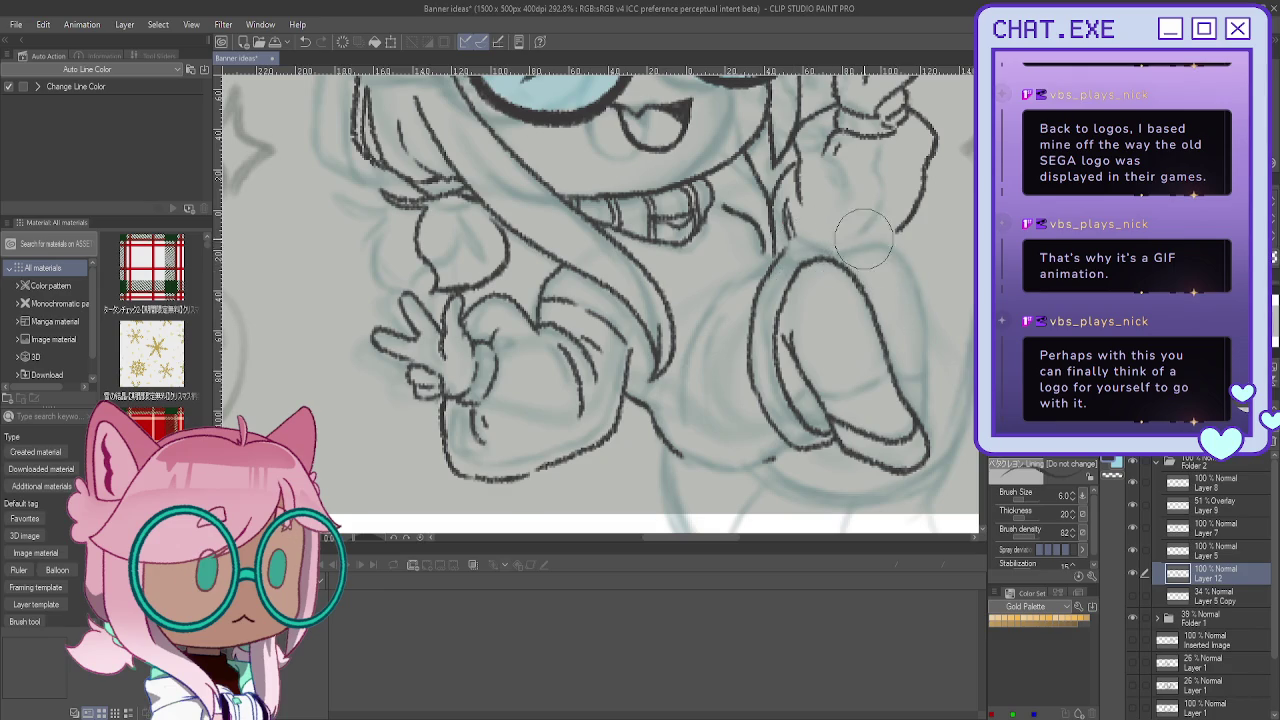
{"action": "scroll", "coordinate": [778, 196], "scroll_direction": "down", "scroll_amount": 2}
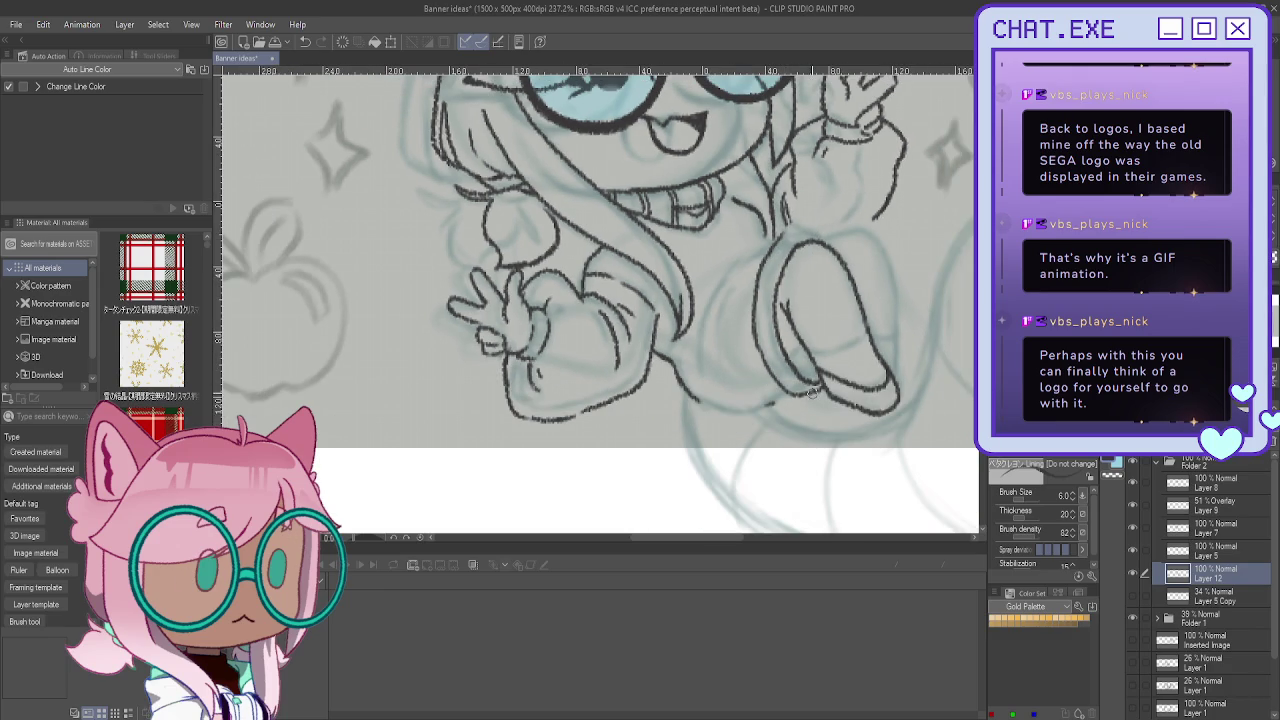
{"action": "left_click_drag", "start_coordinate": [828, 397], "coordinate": [765, 424]}
{"action": "left_click_drag", "start_coordinate": [697, 391], "coordinate": [785, 405]}
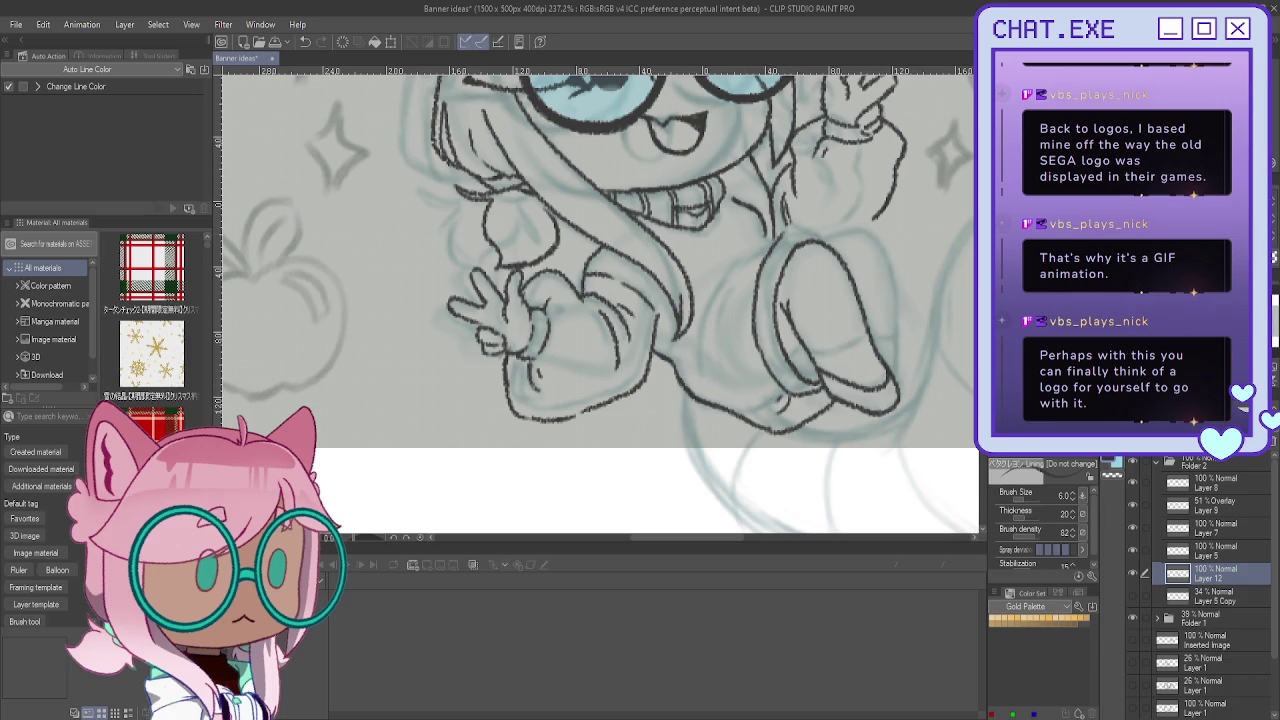
Step: Ink the arm's top outline and the sleeve's top and right edges
{"action": "scroll", "coordinate": [1200, 590], "scroll_direction": "down", "scroll_amount": 1}
{"action": "scroll", "coordinate": [518, 368], "scroll_direction": "up", "scroll_amount": 1}
{"action": "scroll", "coordinate": [518, 368], "scroll_direction": "up", "scroll_amount": 1}
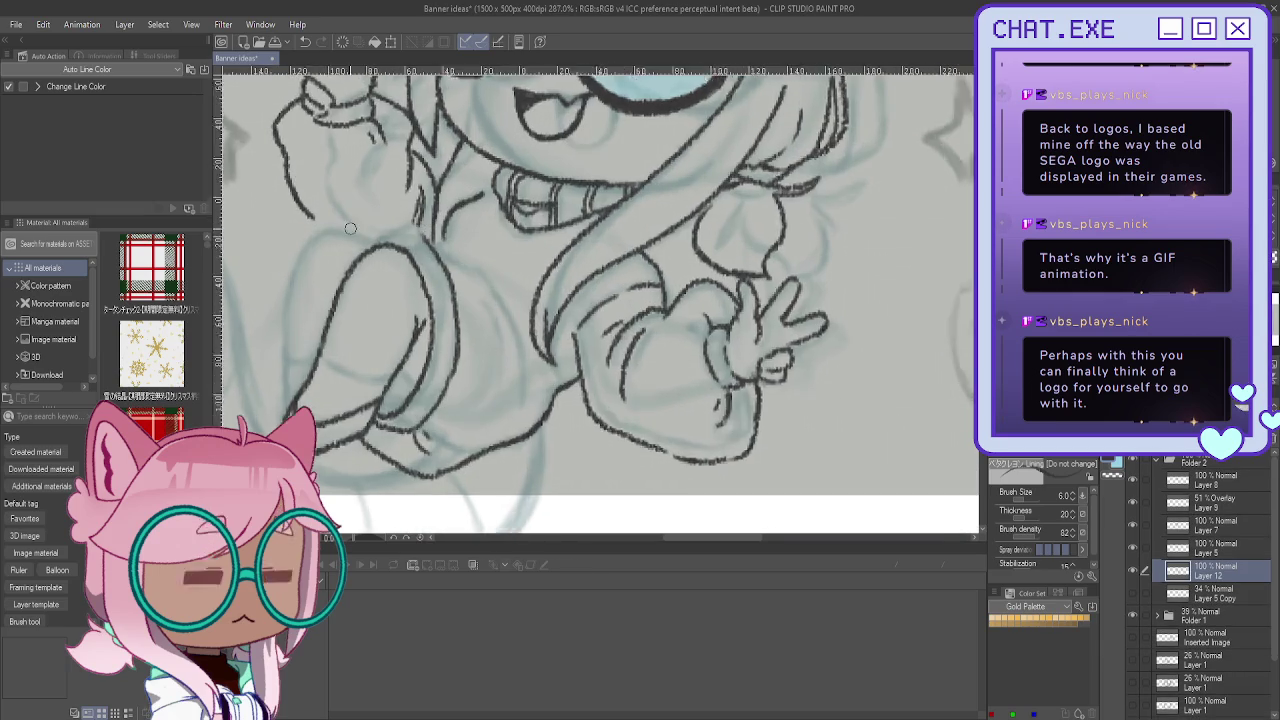
{"action": "scroll", "coordinate": [518, 368], "scroll_direction": "up", "scroll_amount": 2}
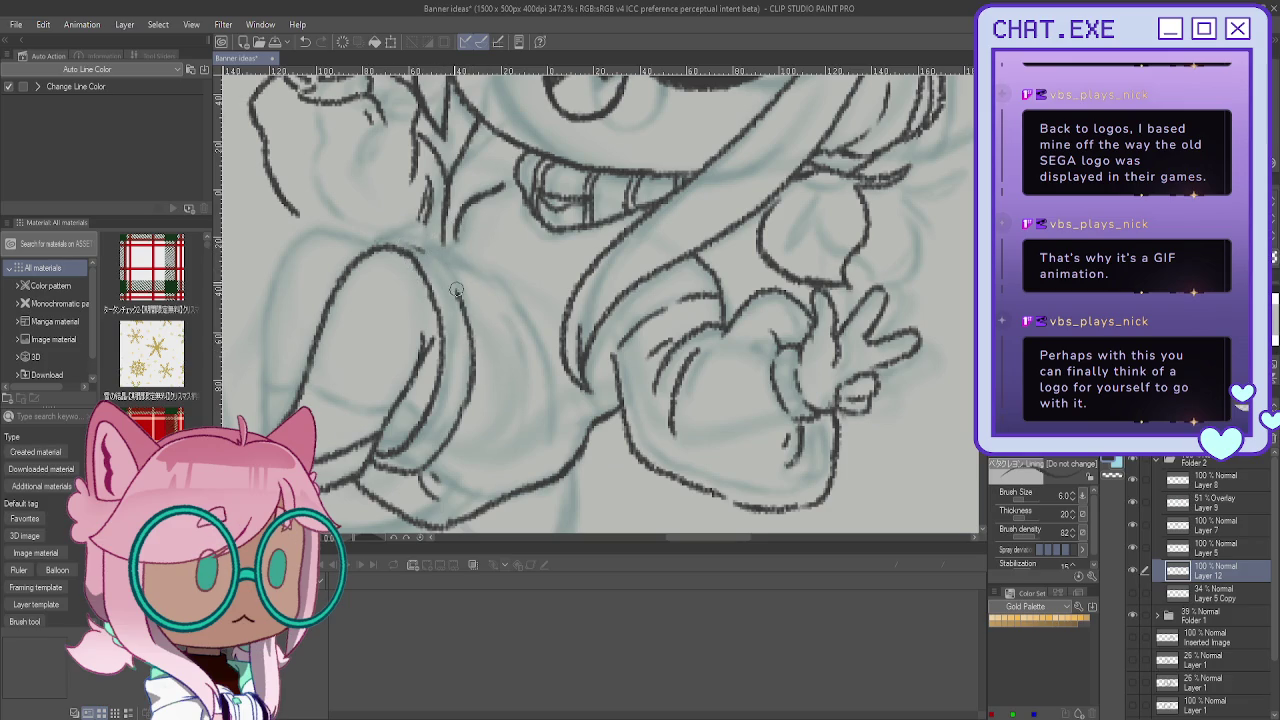
{"action": "mouse_move", "coordinate": [391, 240]}
{"action": "left_mouse_down"}
{"action": "mouse_move", "coordinate": [298, 238]}
{"action": "mouse_move", "coordinate": [336, 237]}
{"action": "left_mouse_up"}
{"action": "scroll", "coordinate": [280, 245], "scroll_direction": "down", "scroll_amount": 1}
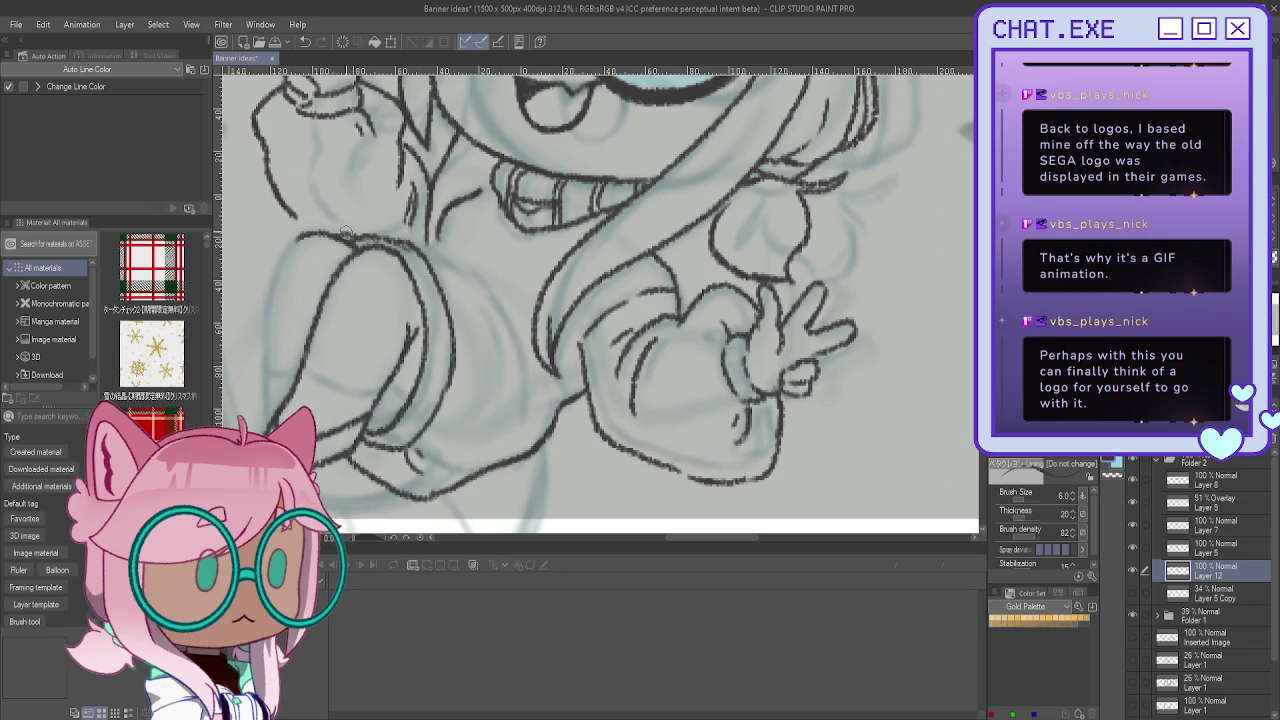
{"action": "scroll", "coordinate": [395, 225], "scroll_direction": "down", "scroll_amount": 1}
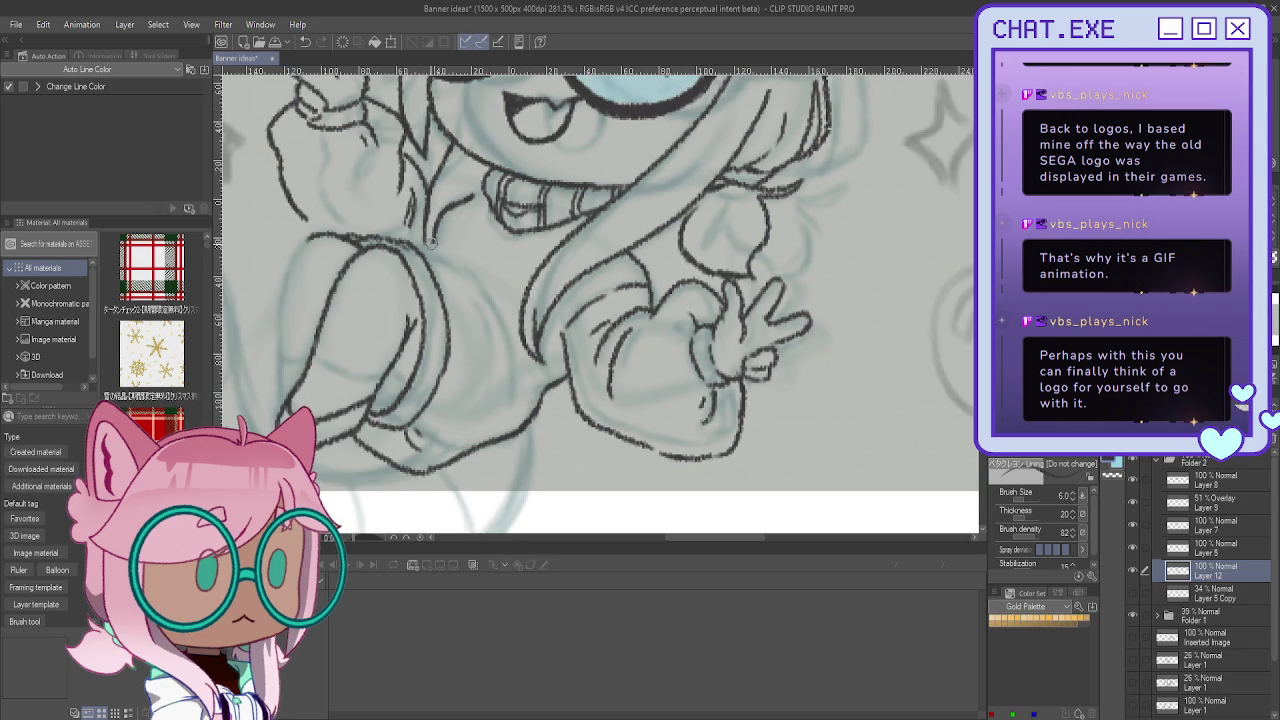
{"action": "mouse_move", "coordinate": [396, 236]}
{"action": "left_mouse_down"}
{"action": "mouse_move", "coordinate": [470, 270]}
{"action": "mouse_move", "coordinate": [497, 317]}
{"action": "mouse_move", "coordinate": [500, 378]}
{"action": "left_mouse_up"}
{"action": "mouse_move", "coordinate": [468, 272]}
{"action": "left_mouse_down"}
{"action": "mouse_move", "coordinate": [526, 356]}
{"action": "mouse_move", "coordinate": [504, 414]}
{"action": "left_mouse_up"}
Step: Mirror the canvas back and ink the leg's right side and the shoe's sole
{"action": "key", "text": "h"}
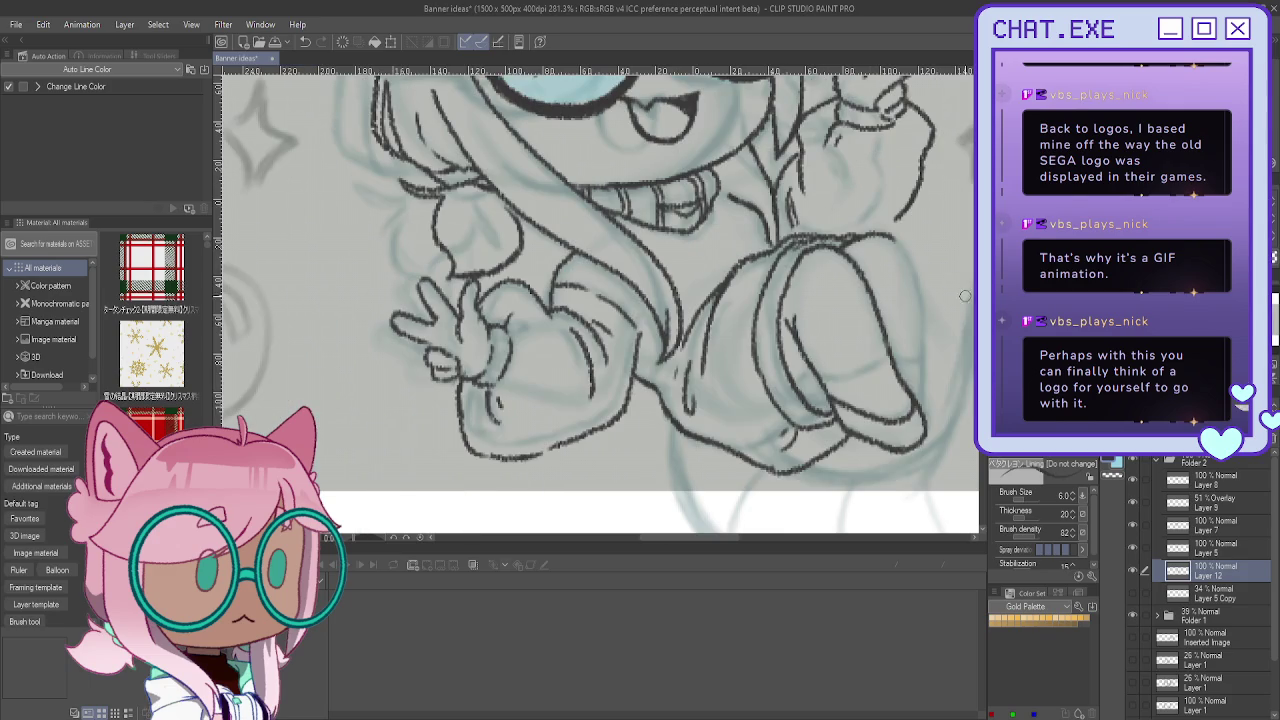
{"action": "scroll", "coordinate": [636, 266], "scroll_direction": "down", "scroll_amount": 2}
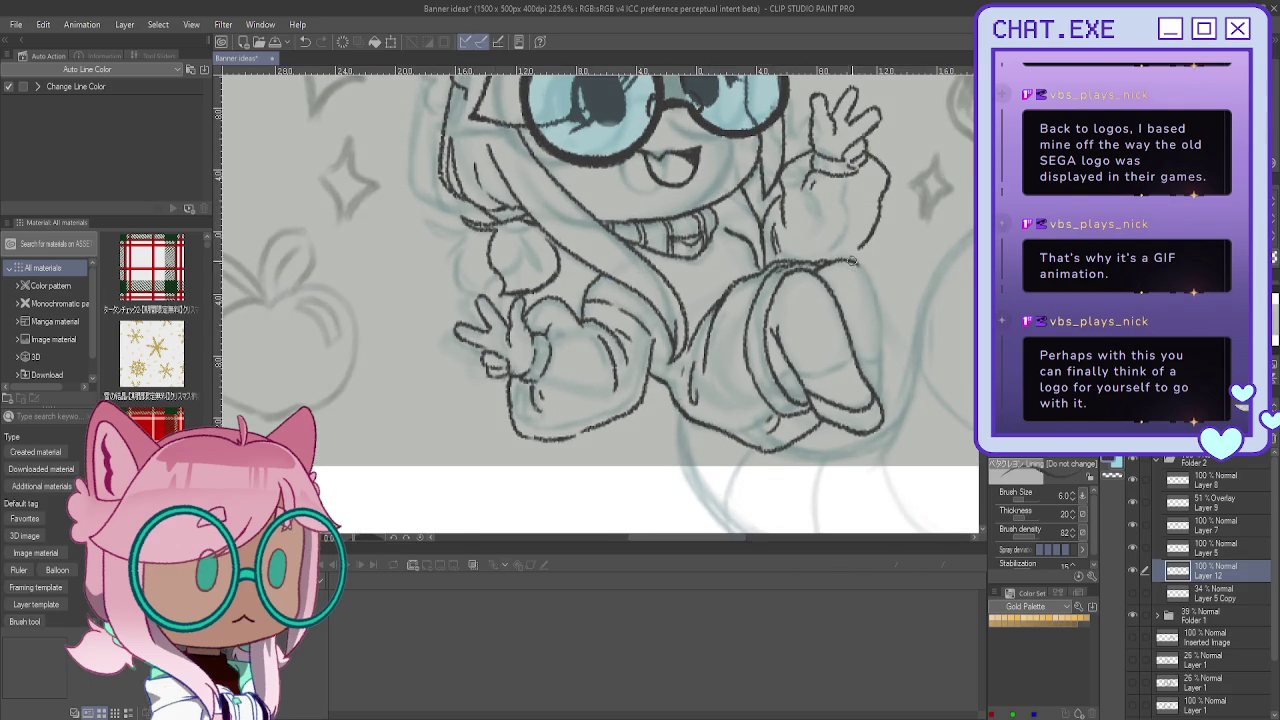
{"action": "left_click_drag", "start_coordinate": [851, 261], "coordinate": [879, 361]}
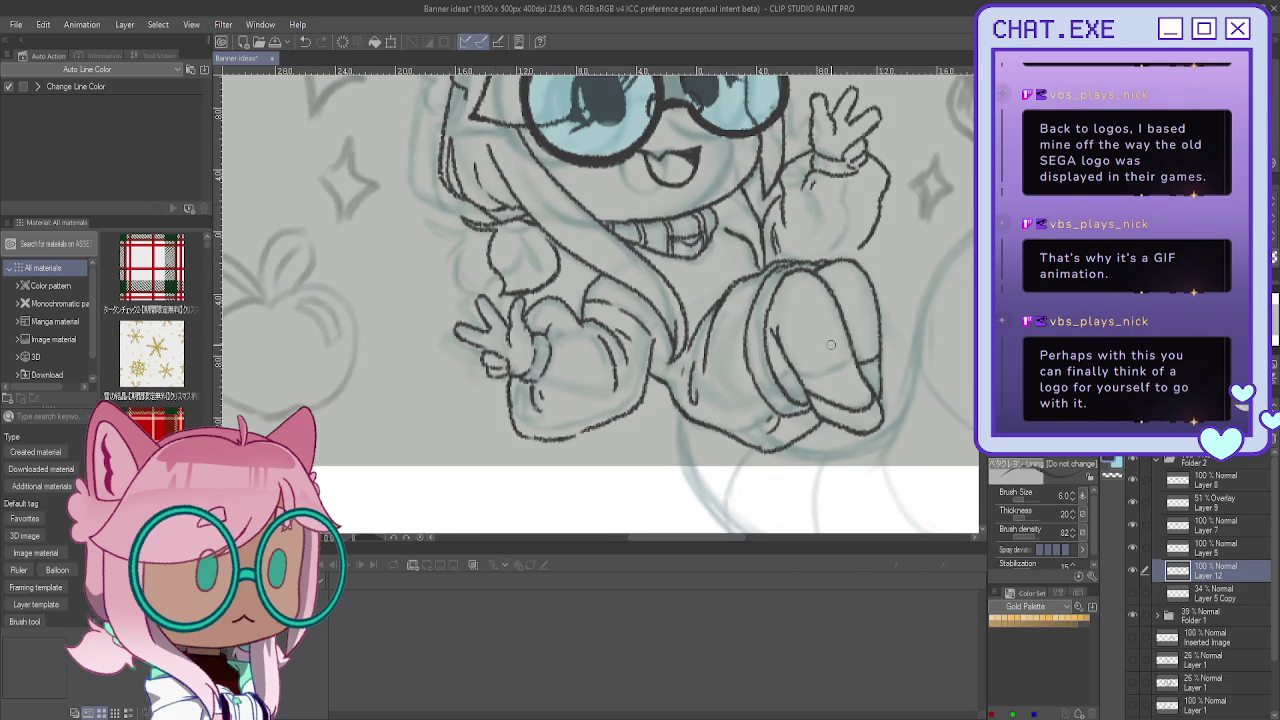
{"action": "left_click_drag", "start_coordinate": [850, 354], "coordinate": [814, 376]}
{"action": "scroll", "coordinate": [681, 296], "scroll_direction": "down", "scroll_amount": 2}
{"action": "scroll", "coordinate": [690, 292], "scroll_direction": "down", "scroll_amount": 1}
{"action": "scroll", "coordinate": [695, 290], "scroll_direction": "down", "scroll_amount": 1}
{"action": "scroll", "coordinate": [703, 285], "scroll_direction": "down", "scroll_amount": 1}
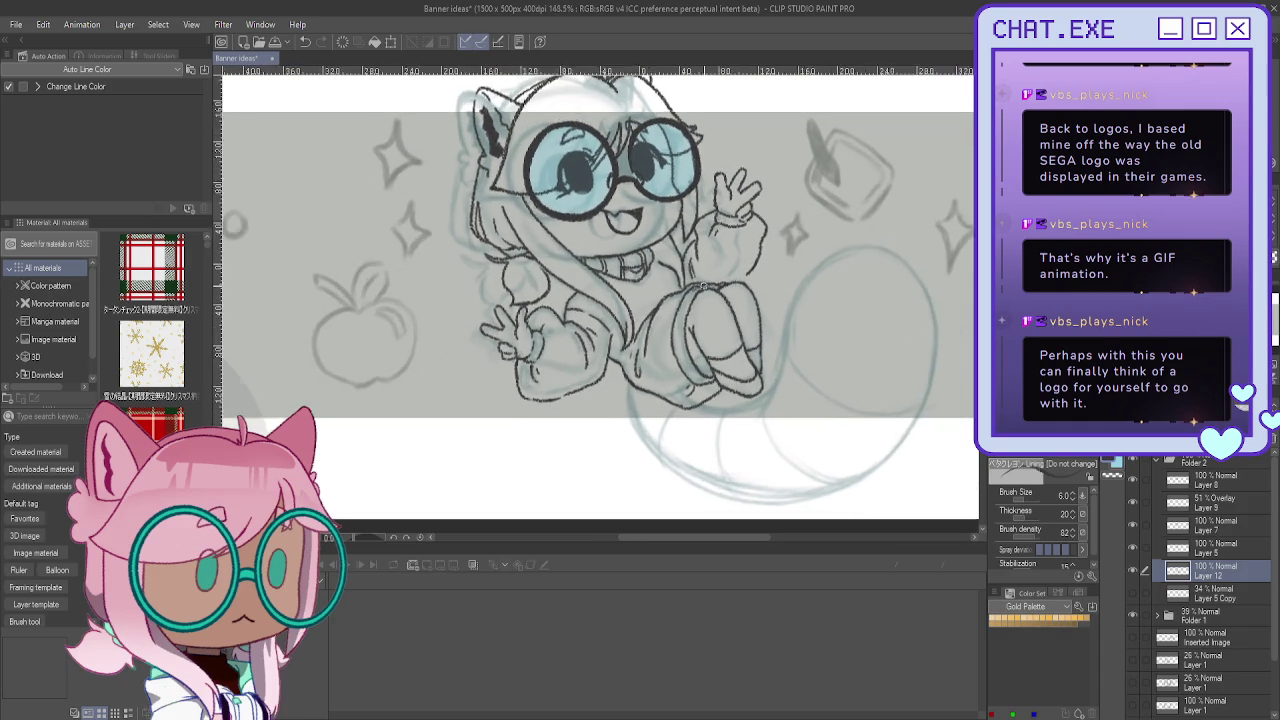
Step: Ink the arm outline running down below the waving hand
{"action": "scroll", "coordinate": [703, 286], "scroll_direction": "up", "scroll_amount": 2}
{"action": "scroll", "coordinate": [767, 247], "scroll_direction": "up", "scroll_amount": 1}
{"action": "left_click_drag", "start_coordinate": [767, 247], "coordinate": [748, 302]}
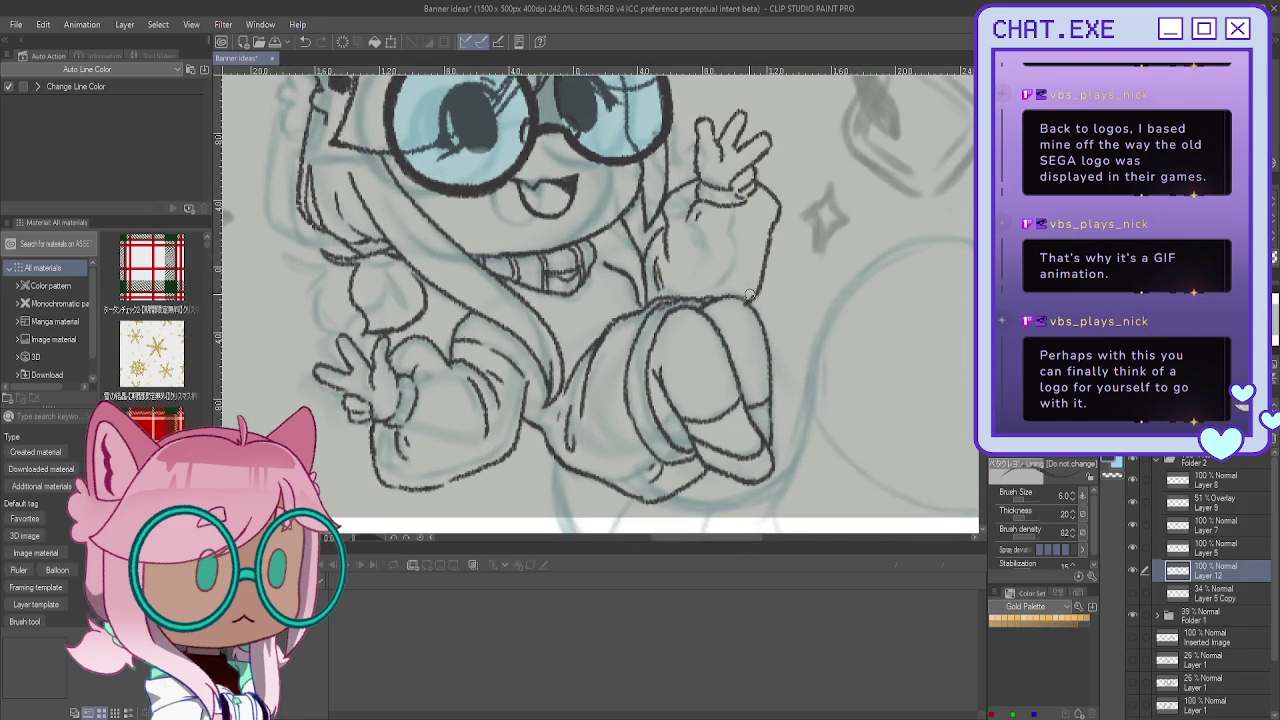
{"action": "scroll", "coordinate": [748, 310], "scroll_direction": "down", "scroll_amount": 1}
{"action": "scroll", "coordinate": [745, 358], "scroll_direction": "down", "scroll_amount": 1}
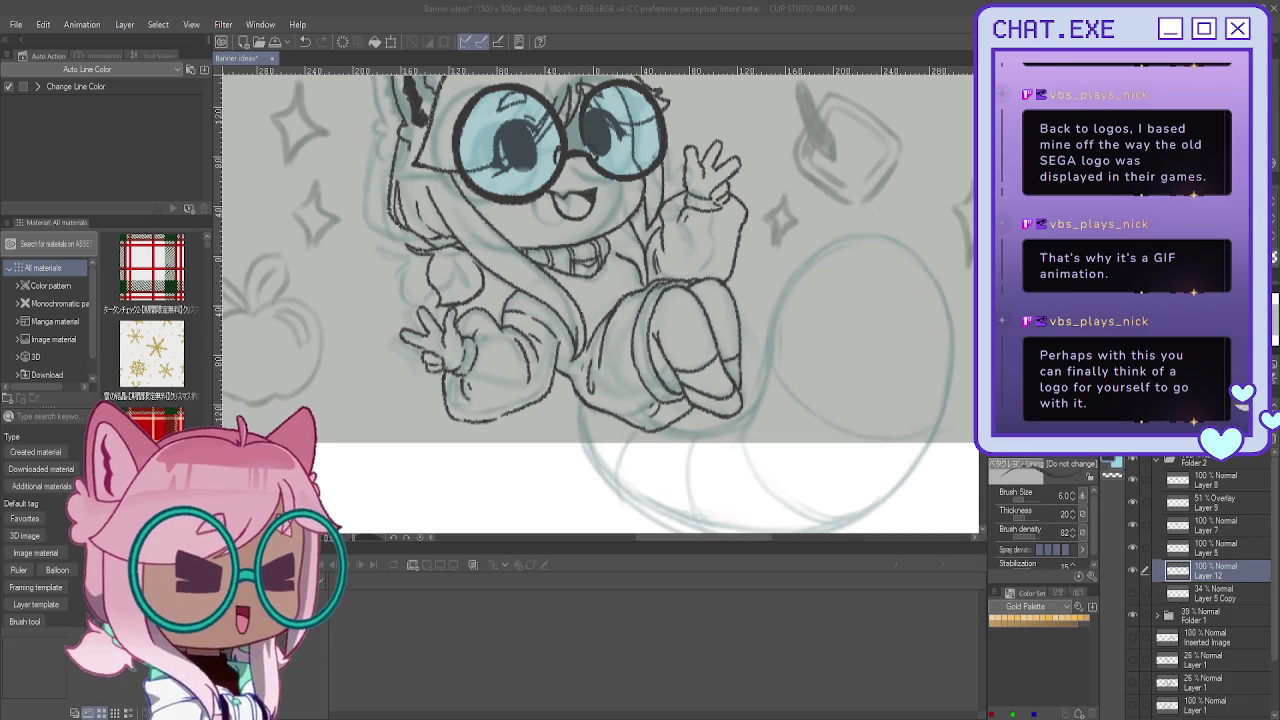
{"action": "scroll", "coordinate": [495, 245], "scroll_direction": "up", "scroll_amount": 2}
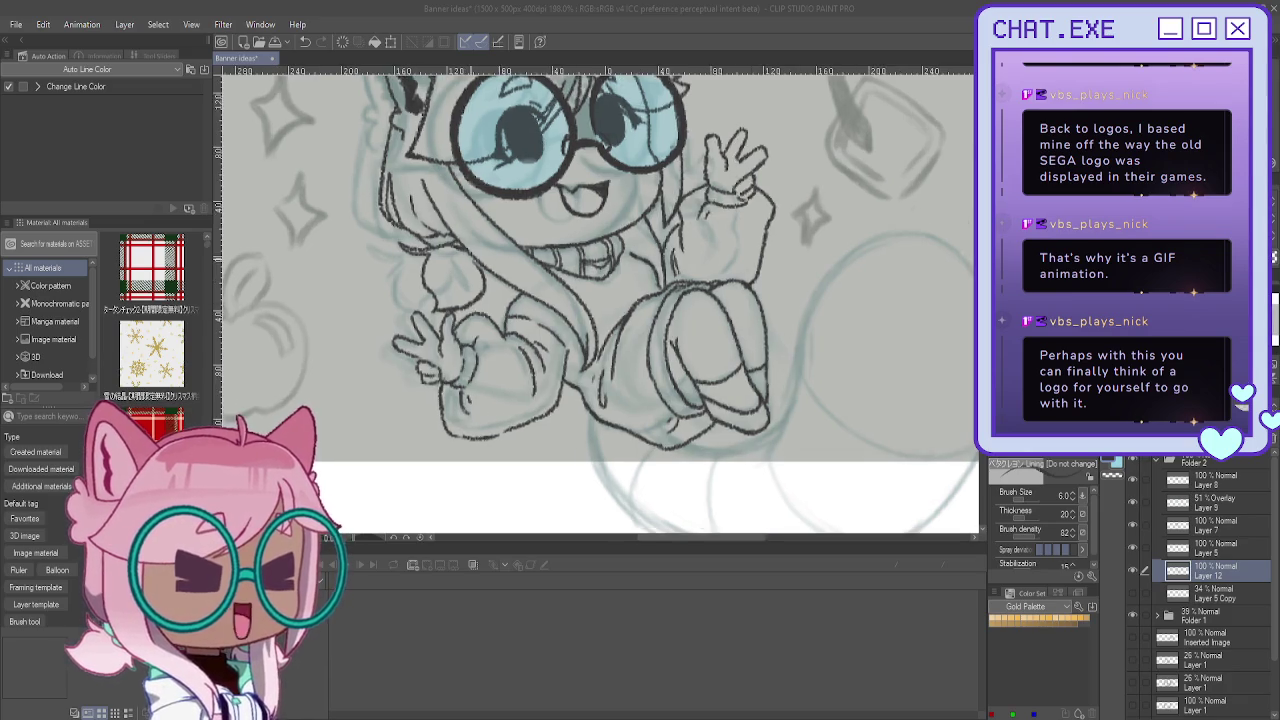
{"action": "scroll", "coordinate": [495, 245], "scroll_direction": "up", "scroll_amount": 1}
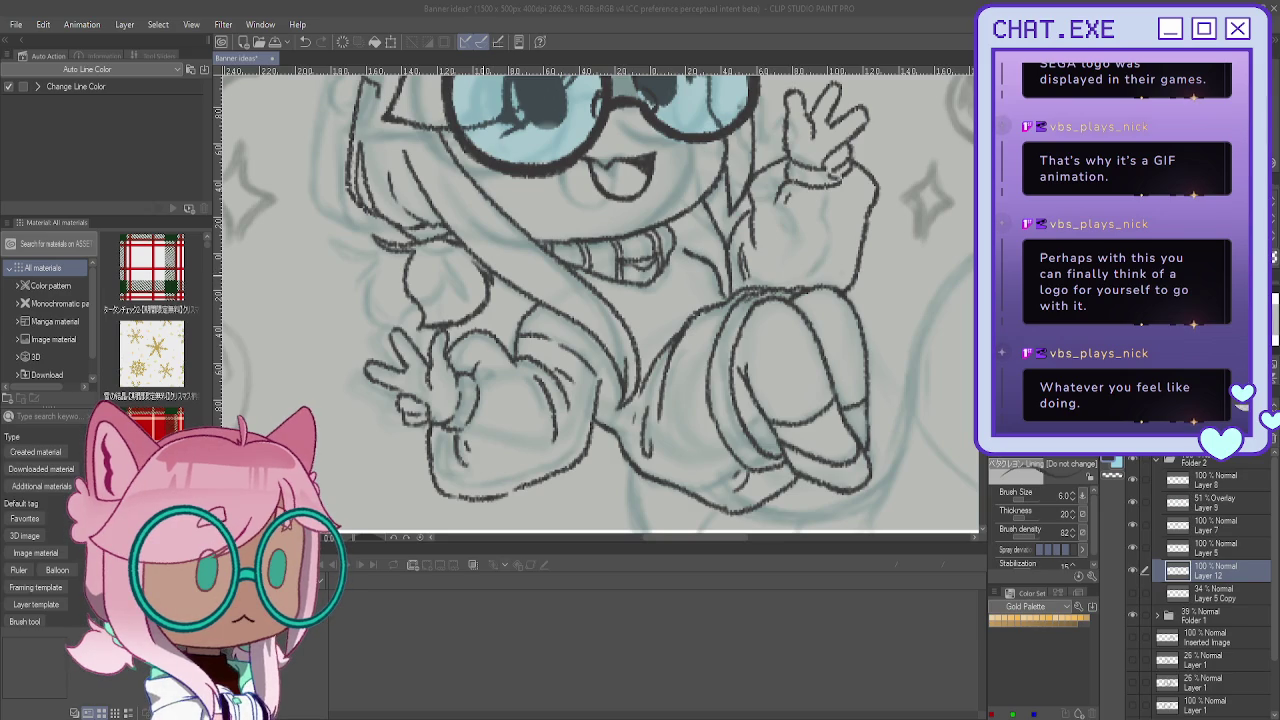
Step: Zoom out, pan the banner and rotate the canvas view about 90 degrees
{"action": "scroll", "coordinate": [450, 290], "scroll_direction": "down", "scroll_amount": 1}
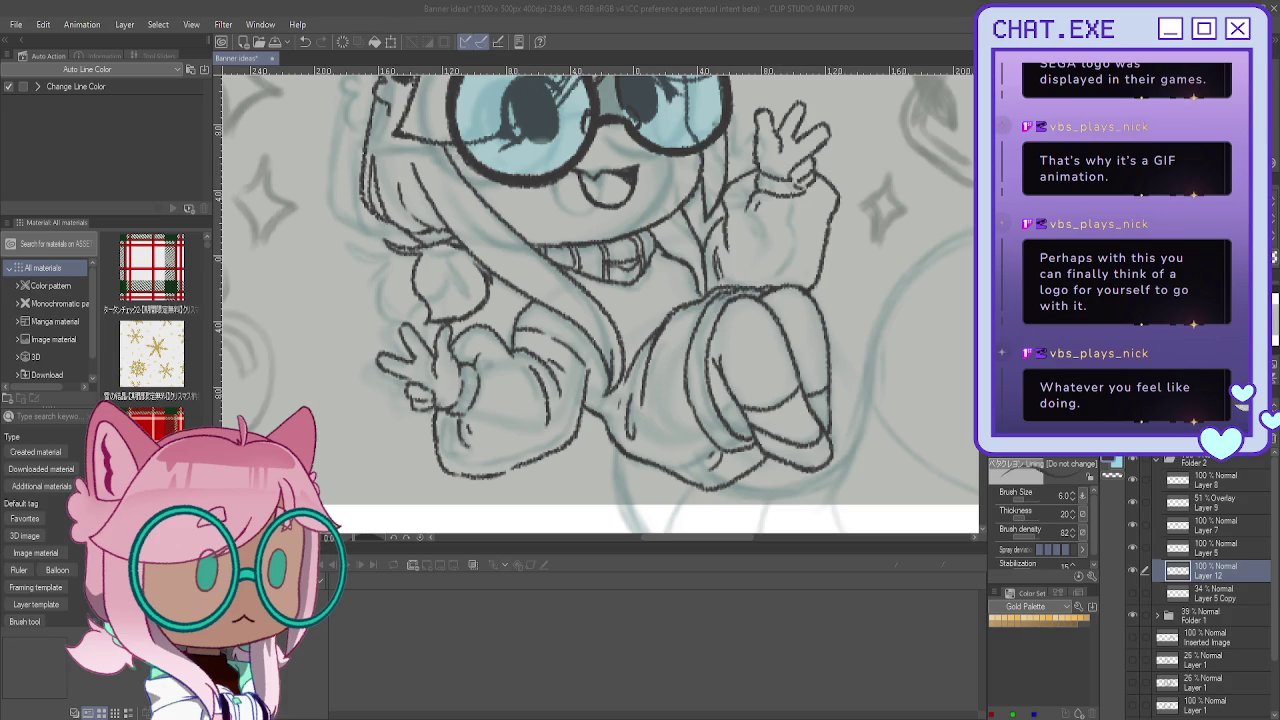
{"action": "scroll", "coordinate": [570, 404], "scroll_direction": "down", "scroll_amount": 2}
{"action": "scroll", "coordinate": [570, 404], "scroll_direction": "down", "scroll_amount": 2}
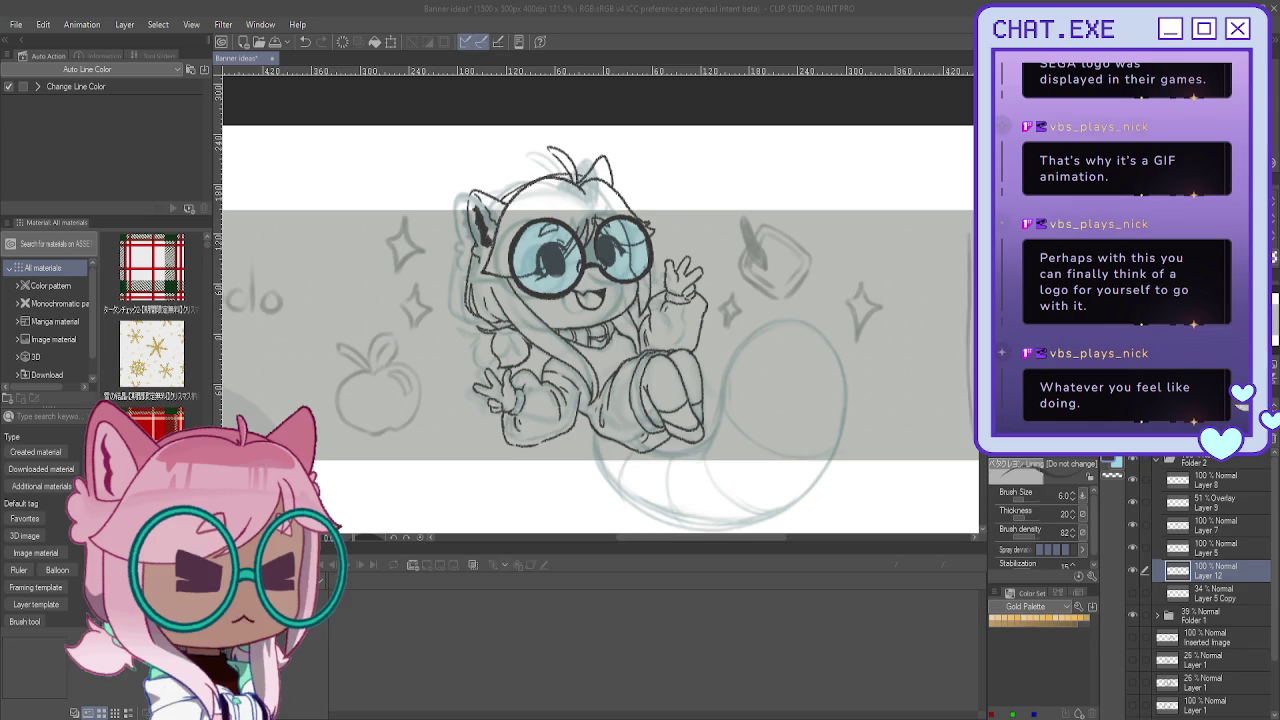
{"action": "mouse_move", "coordinate": [600, 350]}
{"action": "left_mouse_down"}
{"action": "mouse_move", "coordinate": [545, 262]}
{"action": "mouse_move", "coordinate": [577, 290]}
{"action": "left_mouse_up"}
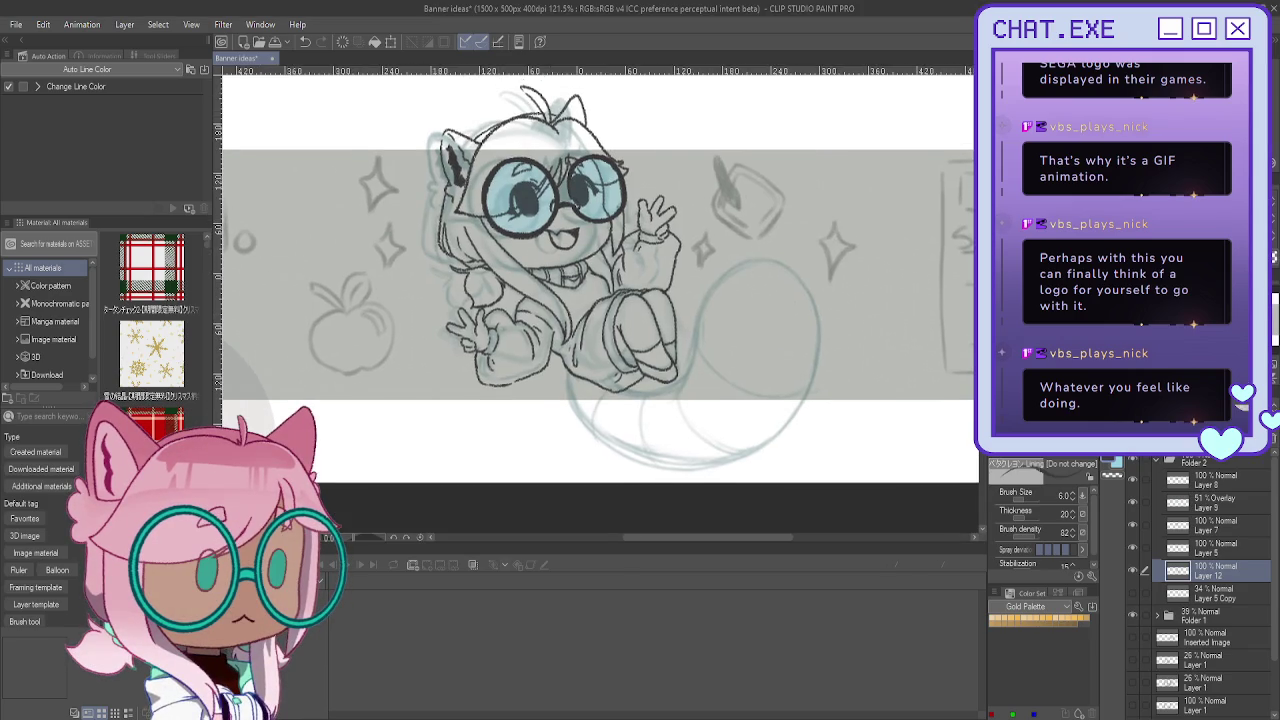
{"action": "mouse_move", "coordinate": [700, 300]}
{"action": "left_mouse_down"}
{"action": "mouse_move", "coordinate": [680, 200]}
{"action": "mouse_move", "coordinate": [600, 170]}
{"action": "mouse_move", "coordinate": [560, 180]}
{"action": "left_mouse_up"}
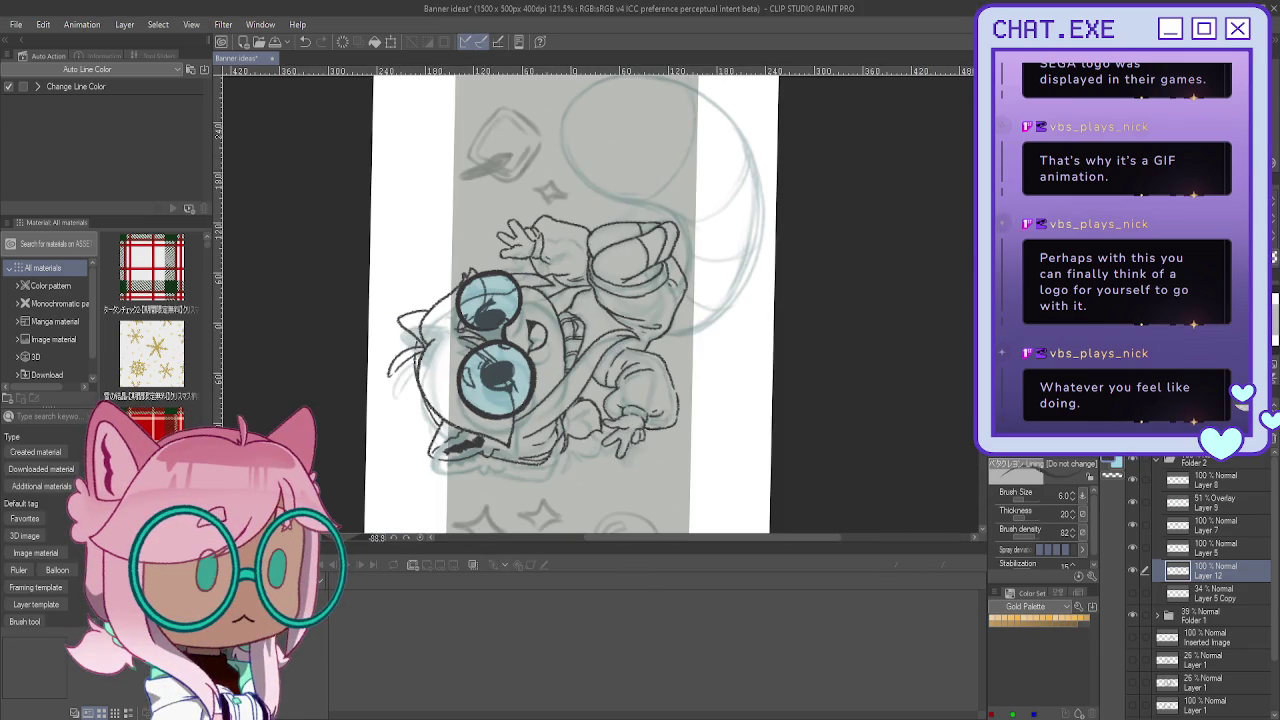
{"action": "scroll", "coordinate": [731, 122], "scroll_direction": "up", "scroll_amount": 1}
Step: Ink the tail's outer curve and its right edge down to the bottom
{"action": "mouse_move", "coordinate": [695, 86]}
{"action": "left_mouse_down"}
{"action": "mouse_move", "coordinate": [759, 178]}
{"action": "mouse_move", "coordinate": [764, 292]}
{"action": "mouse_move", "coordinate": [727, 352]}
{"action": "mouse_move", "coordinate": [686, 384]}
{"action": "mouse_move", "coordinate": [652, 388]}
{"action": "left_mouse_up"}
{"action": "mouse_move", "coordinate": [560, 300]}
{"action": "left_mouse_down"}
{"action": "mouse_move", "coordinate": [584, 304]}
{"action": "mouse_move", "coordinate": [641, 420]}
{"action": "left_mouse_up"}
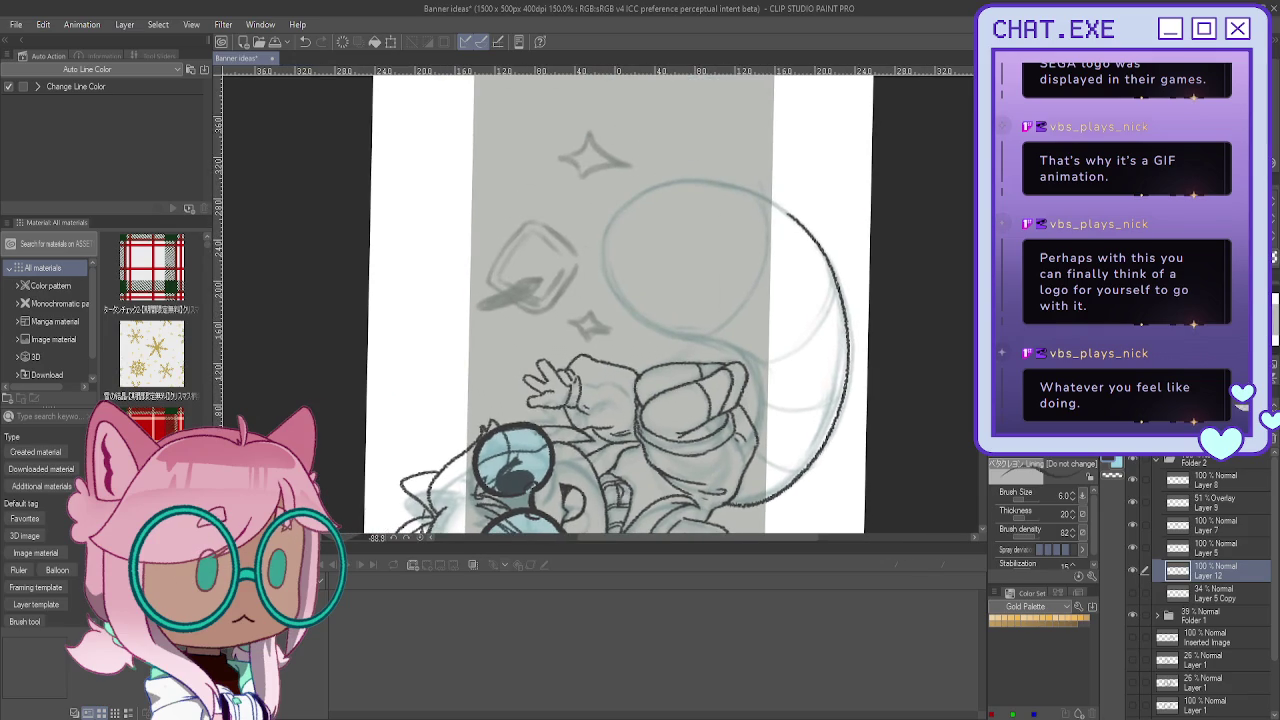
{"action": "key", "text": "h"}
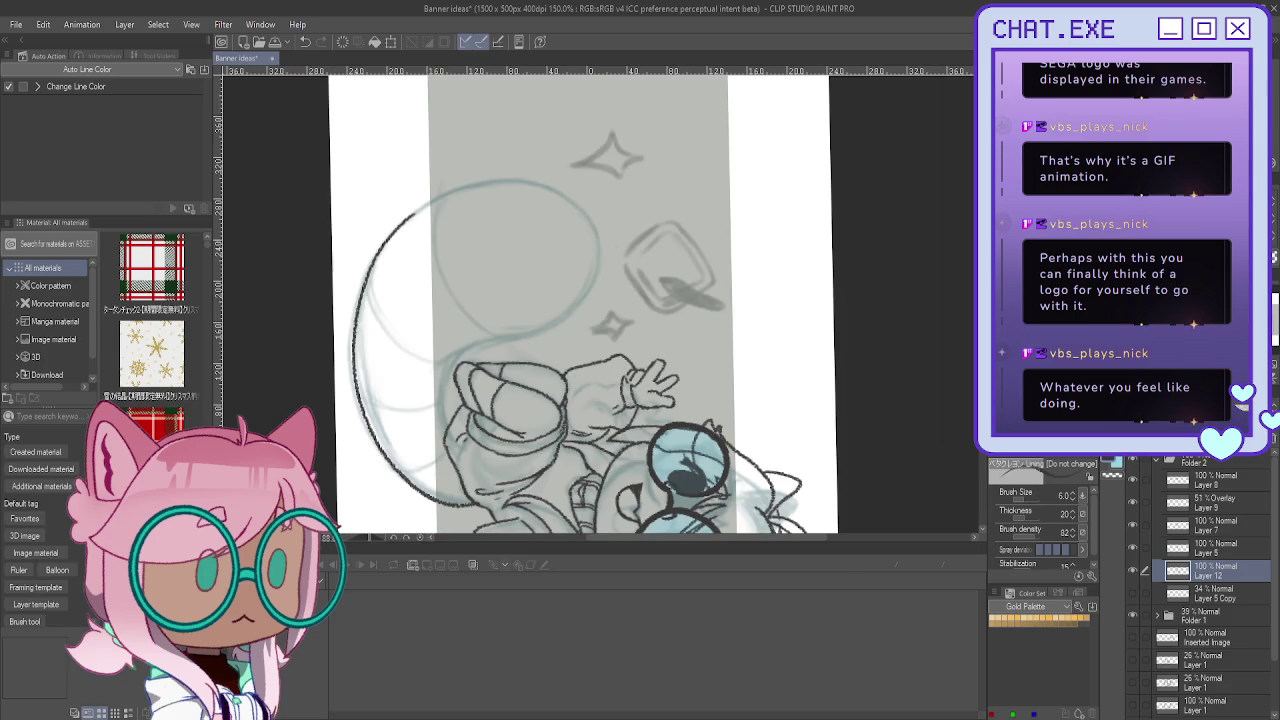
{"action": "mouse_move", "coordinate": [518, 180]}
{"action": "left_mouse_down"}
{"action": "mouse_move", "coordinate": [591, 275]}
{"action": "mouse_move", "coordinate": [562, 322]}
{"action": "left_mouse_up"}
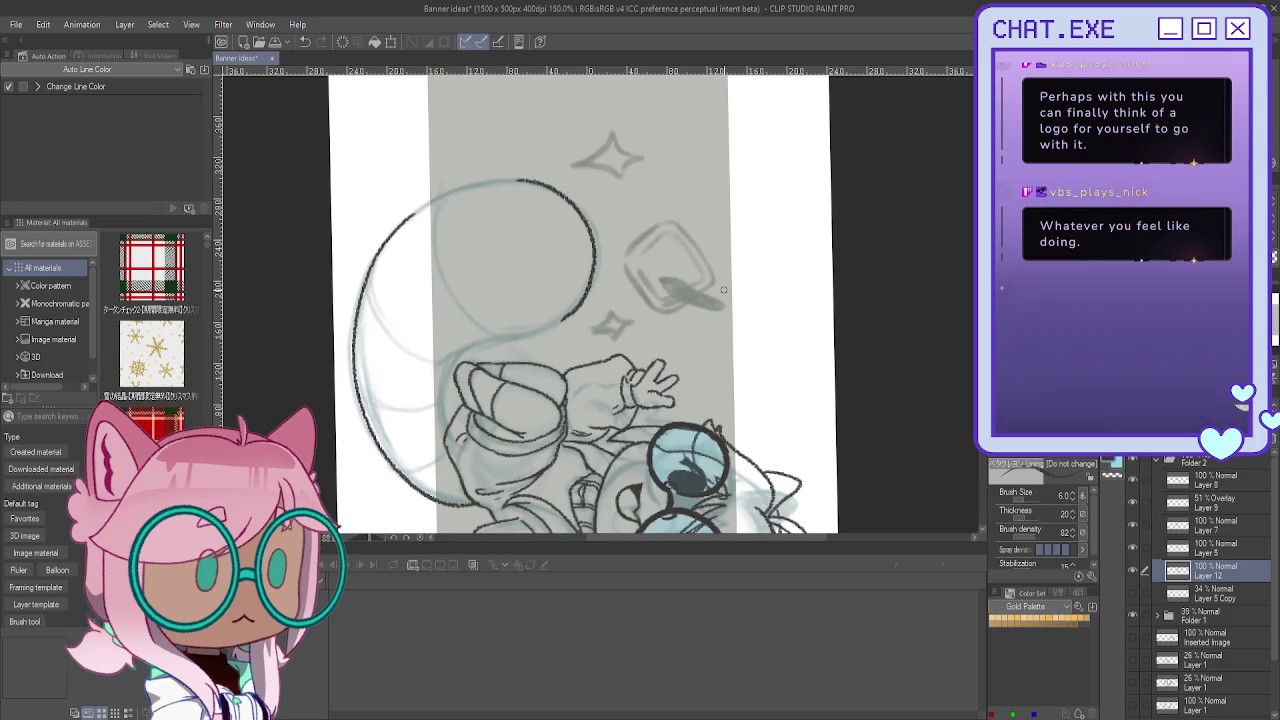
{"action": "key", "text": "ctrl+@"}
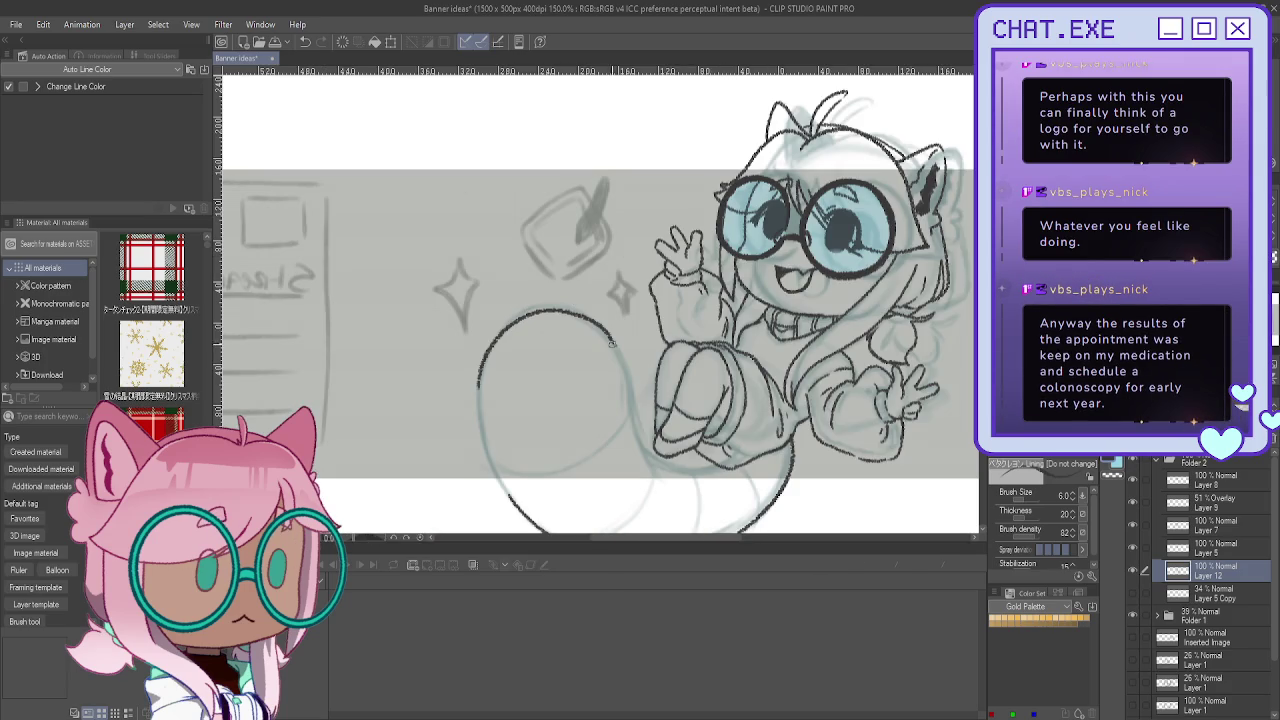
{"action": "left_click_drag", "start_coordinate": [612, 337], "coordinate": [667, 480]}
{"action": "key", "text": "ctrl+z"}
{"action": "left_click_drag", "start_coordinate": [600, 314], "coordinate": [684, 502]}
{"action": "key", "text": "ctrl+z"}
{"action": "left_click_drag", "start_coordinate": [603, 326], "coordinate": [676, 500]}
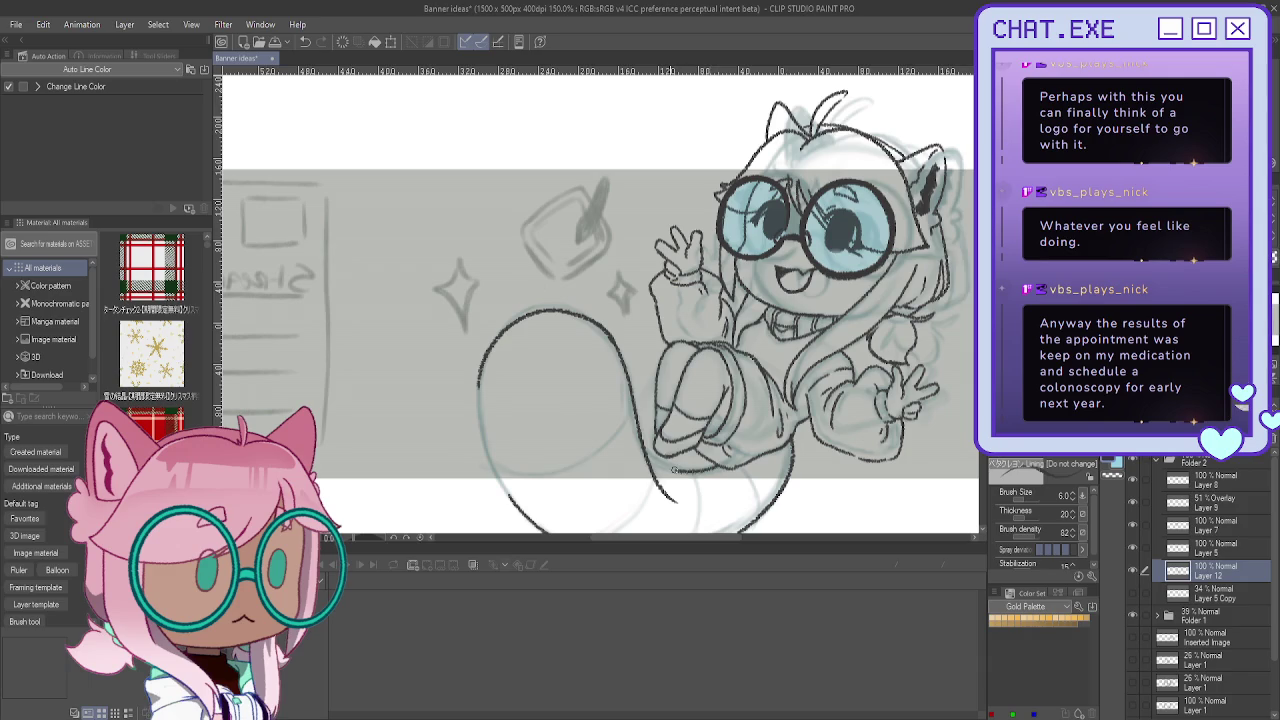
Step: Ink the tail's left outline and its inner right outline
{"action": "scroll", "coordinate": [441, 228], "scroll_direction": "down", "scroll_amount": 3}
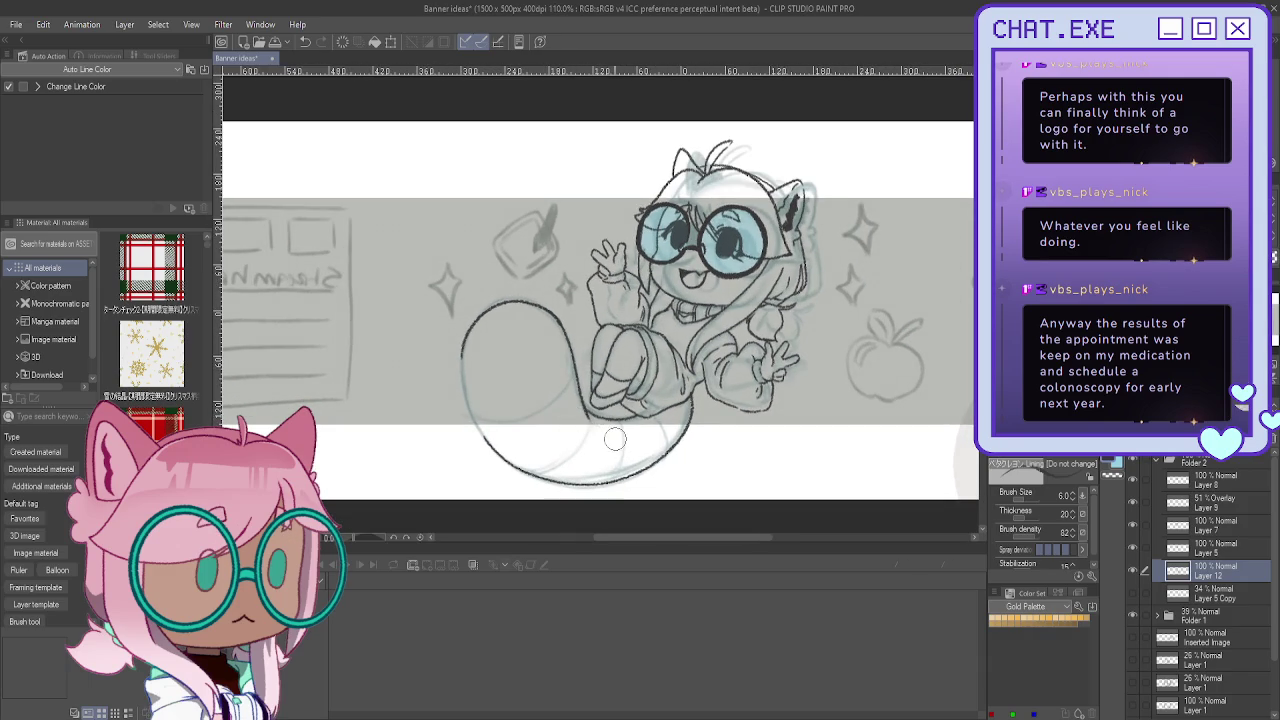
{"action": "scroll", "coordinate": [584, 406], "scroll_direction": "up", "scroll_amount": 2}
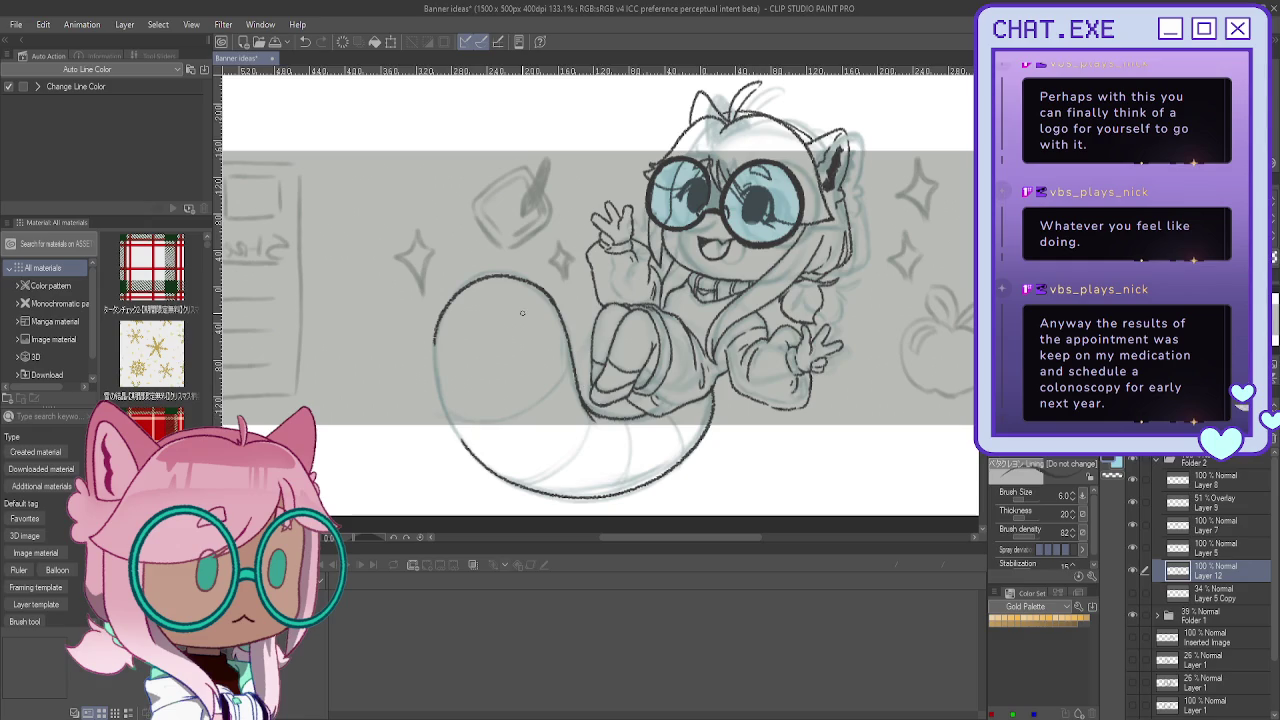
{"action": "left_click_drag", "start_coordinate": [432, 343], "coordinate": [455, 436]}
{"action": "key", "text": "ctrl+z"}
{"action": "key", "text": "ctrl+z"}
{"action": "scroll", "coordinate": [478, 458], "scroll_direction": "up", "scroll_amount": 4}
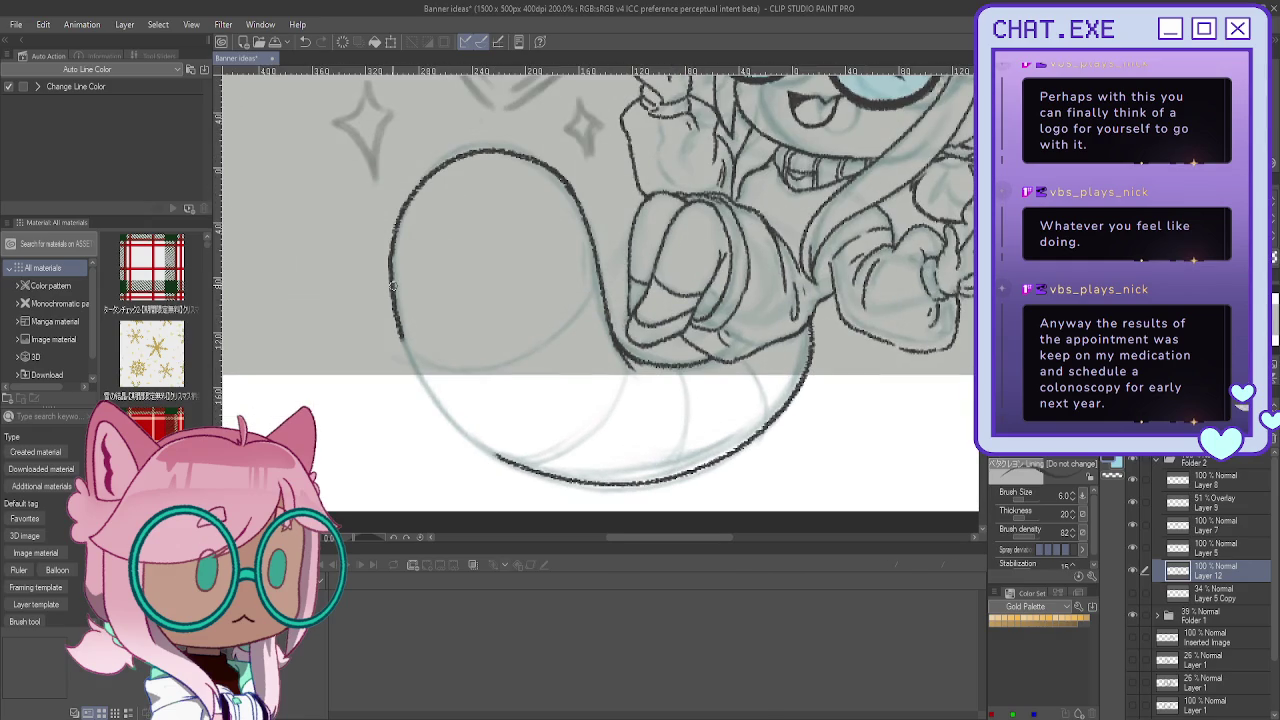
{"action": "mouse_move", "coordinate": [398, 328]}
{"action": "left_mouse_down"}
{"action": "mouse_move", "coordinate": [442, 414]}
{"action": "mouse_move", "coordinate": [502, 461]}
{"action": "left_mouse_up"}
{"action": "left_click_drag", "start_coordinate": [748, 365], "coordinate": [768, 425]}
Step: Draw the ring stripes inside the tail, mirroring the canvas to check proportions
{"action": "mouse_move", "coordinate": [668, 362]}
{"action": "left_mouse_down"}
{"action": "mouse_move", "coordinate": [688, 436]}
{"action": "mouse_move", "coordinate": [672, 482]}
{"action": "left_mouse_up"}
{"action": "mouse_move", "coordinate": [626, 358]}
{"action": "left_mouse_down"}
{"action": "mouse_move", "coordinate": [582, 442]}
{"action": "mouse_move", "coordinate": [514, 464]}
{"action": "left_mouse_up"}
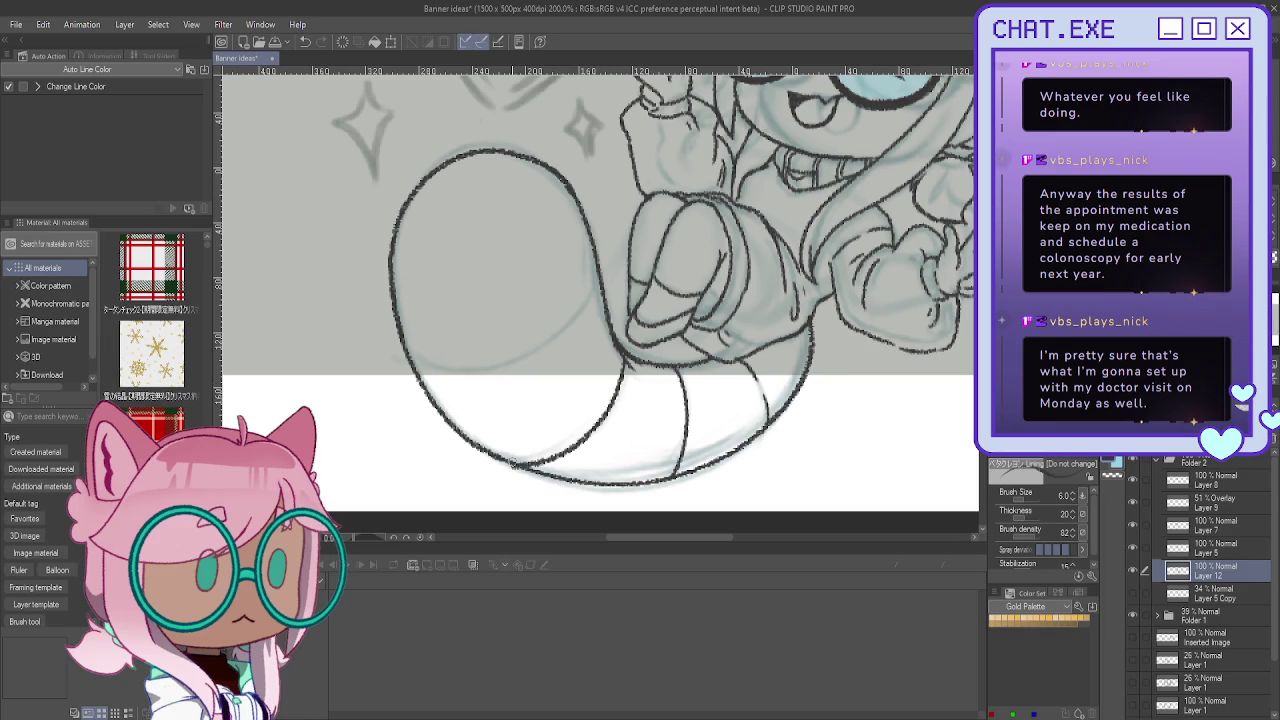
{"action": "key", "text": "h"}
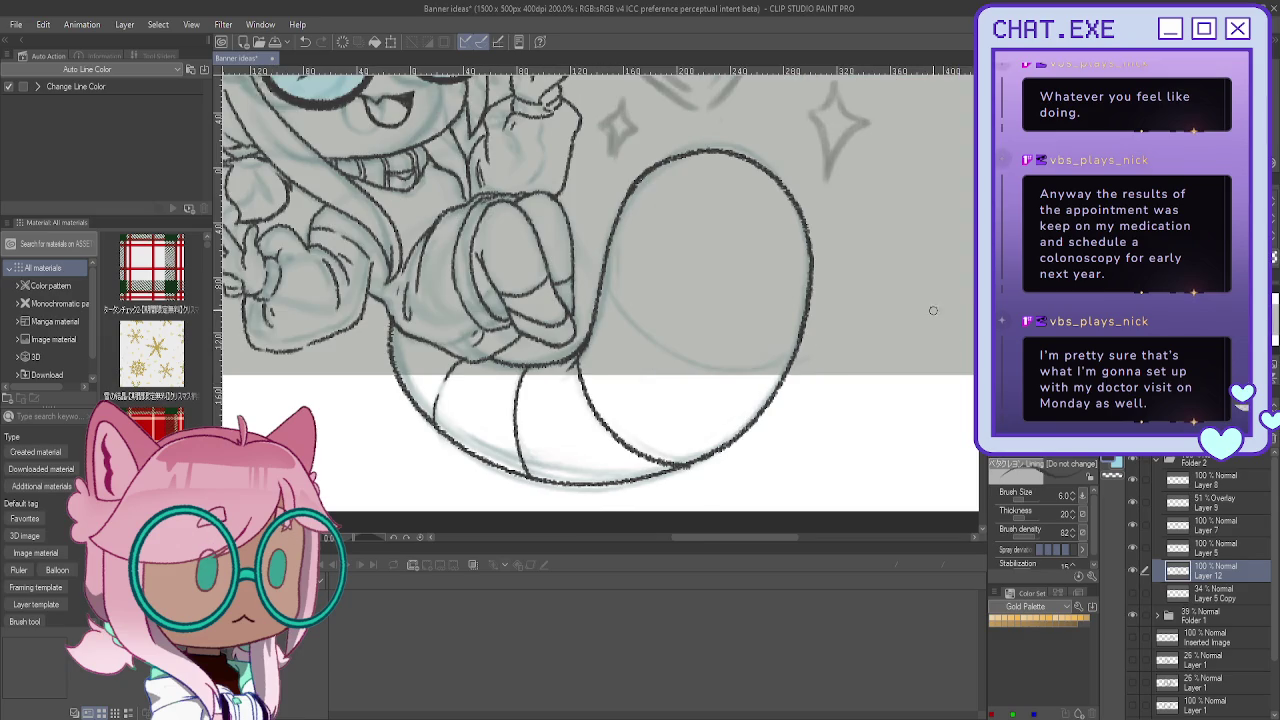
{"action": "key", "text": "h"}
{"action": "mouse_move", "coordinate": [622, 376]}
{"action": "left_mouse_down"}
{"action": "mouse_move", "coordinate": [567, 451]}
{"action": "mouse_move", "coordinate": [510, 466]}
{"action": "left_mouse_up"}
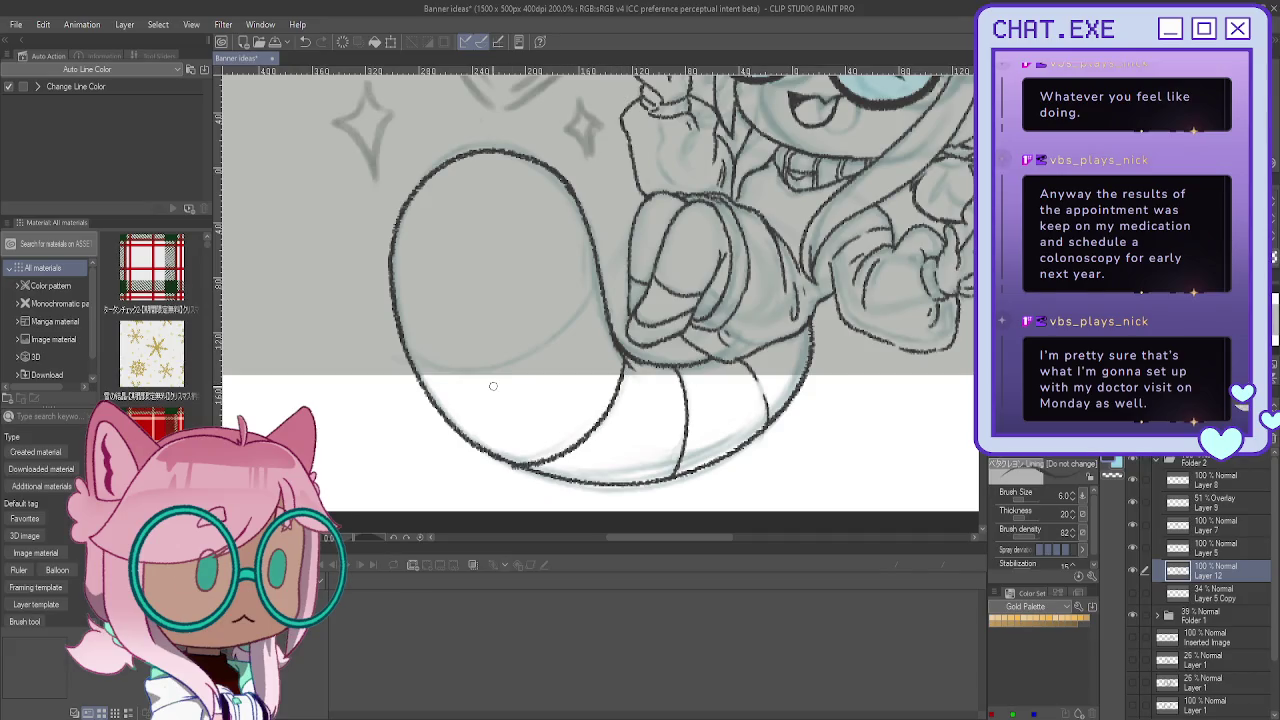
{"action": "key", "text": "h"}
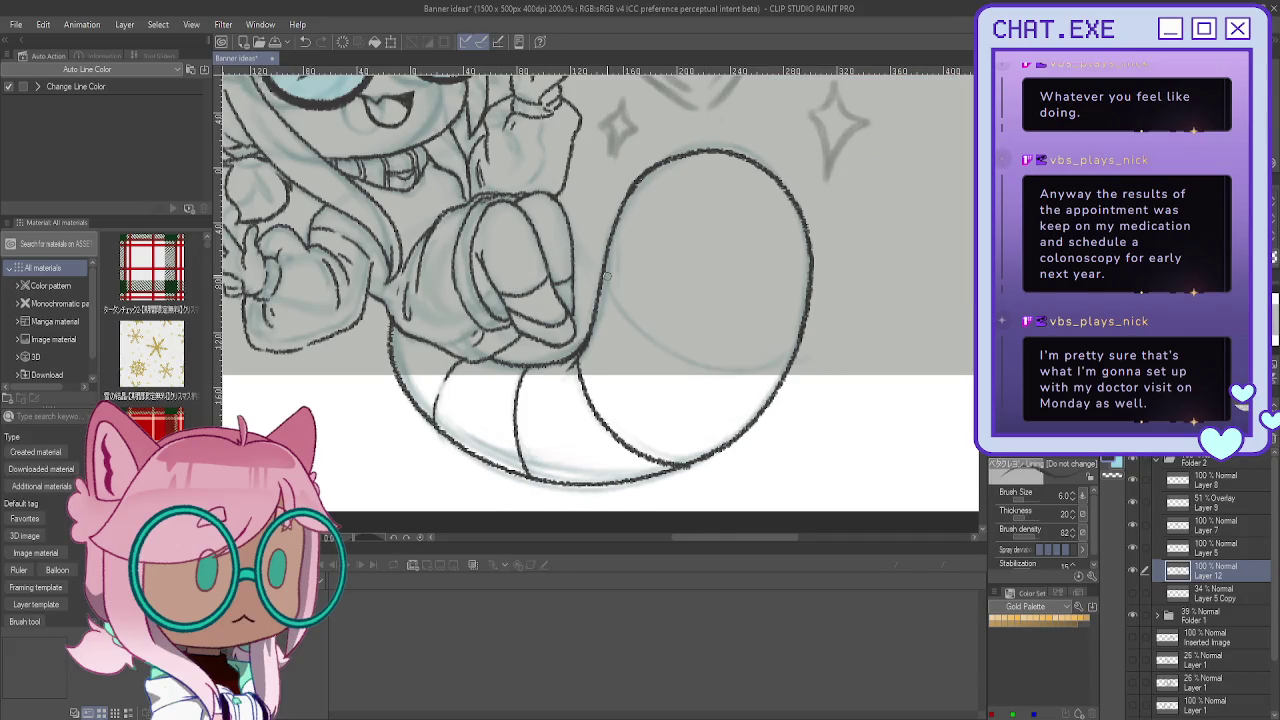
{"action": "mouse_move", "coordinate": [606, 276]}
{"action": "left_mouse_down"}
{"action": "mouse_move", "coordinate": [640, 322]}
{"action": "mouse_move", "coordinate": [700, 354]}
{"action": "mouse_move", "coordinate": [790, 352]}
{"action": "left_mouse_up"}
Step: Zoom out and reposition the whole banner in view
{"action": "scroll", "coordinate": [718, 310], "scroll_direction": "down", "scroll_amount": 1}
{"action": "scroll", "coordinate": [718, 310], "scroll_direction": "down", "scroll_amount": 1}
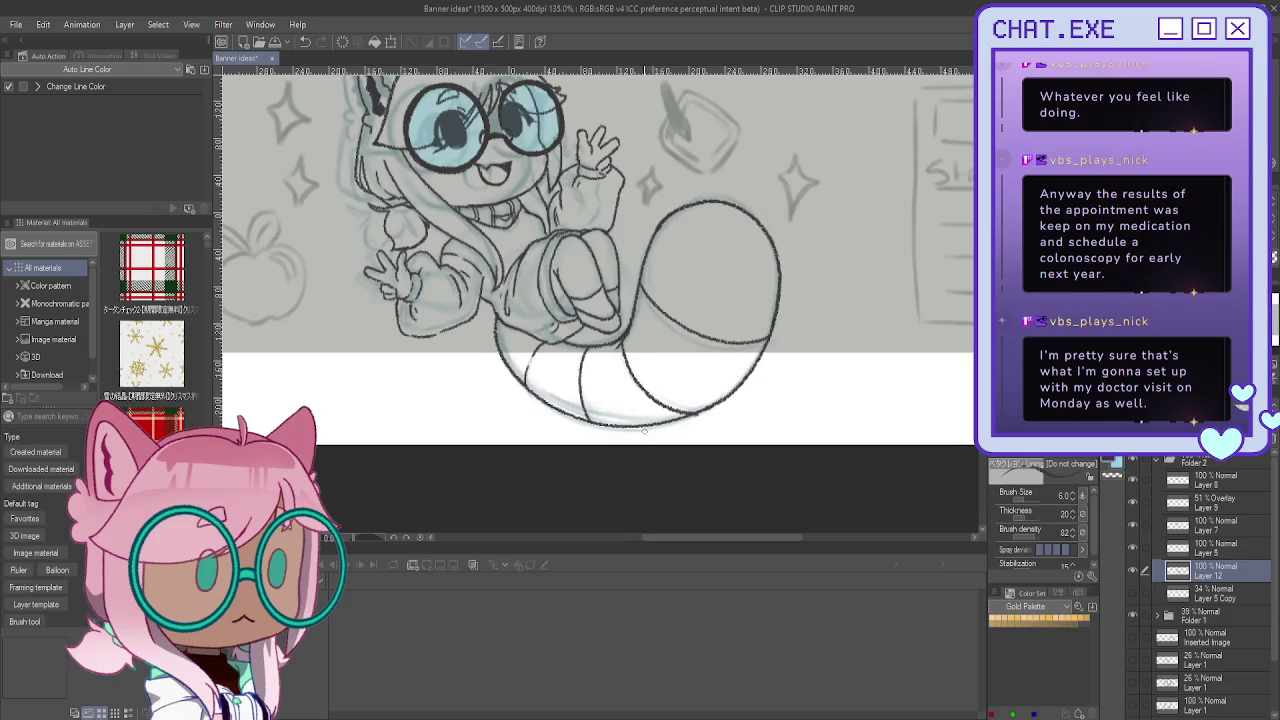
{"action": "scroll", "coordinate": [644, 430], "scroll_direction": "down", "scroll_amount": 1}
{"action": "left_click_drag", "start_coordinate": [644, 430], "coordinate": [702, 467]}
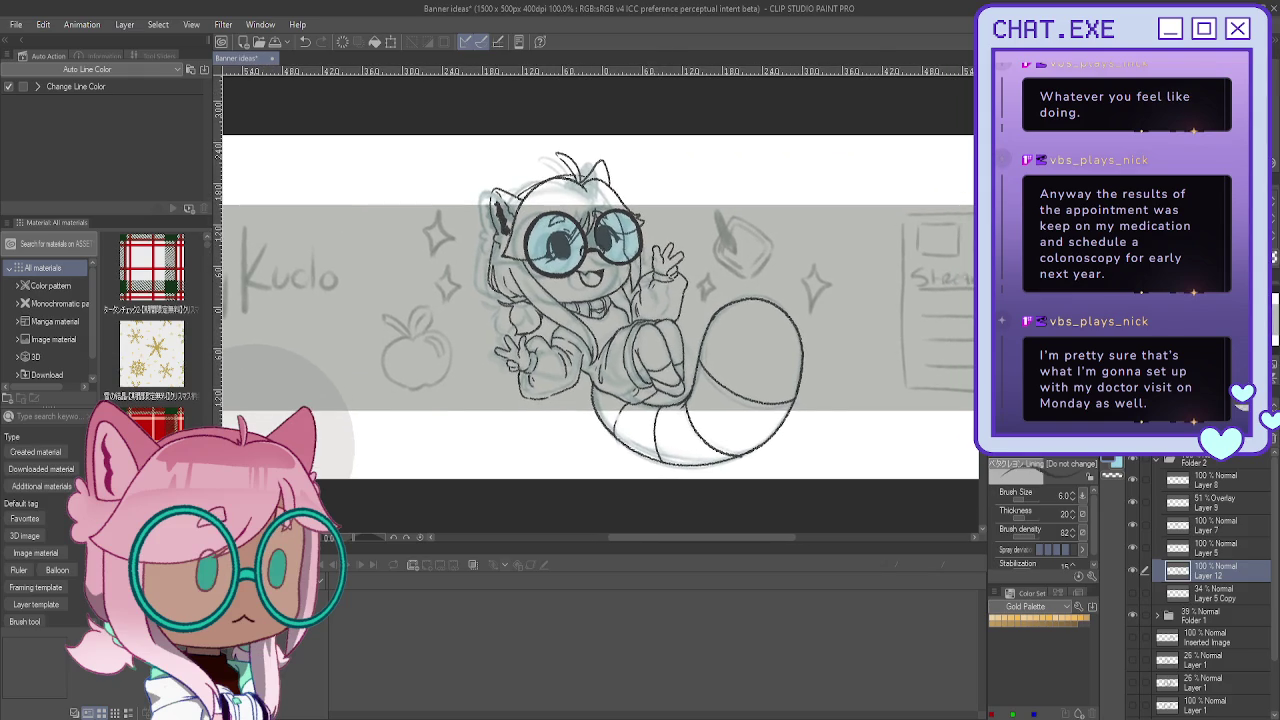
Step: Collapse Folder 2, toggle Folder 1's sketch groups to compare inks, and add Layer 13
{"action": "left_click", "coordinate": [1157, 463]}
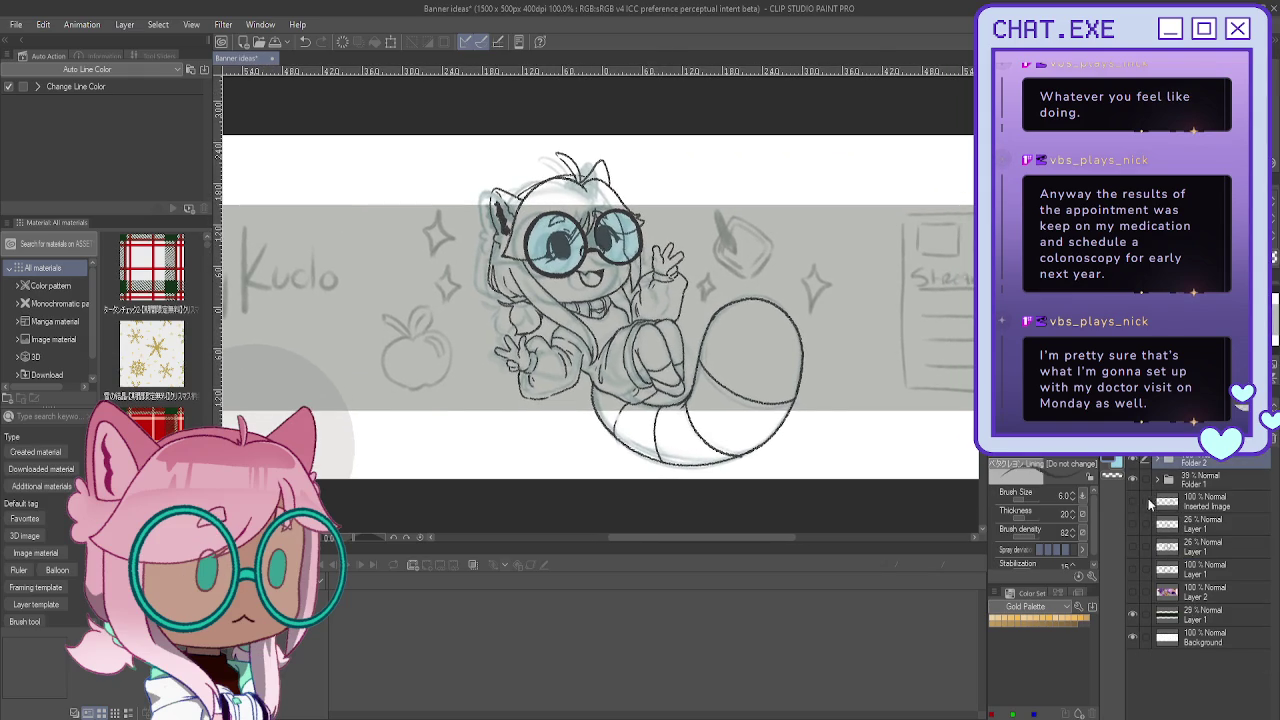
{"action": "left_click", "coordinate": [1133, 479]}
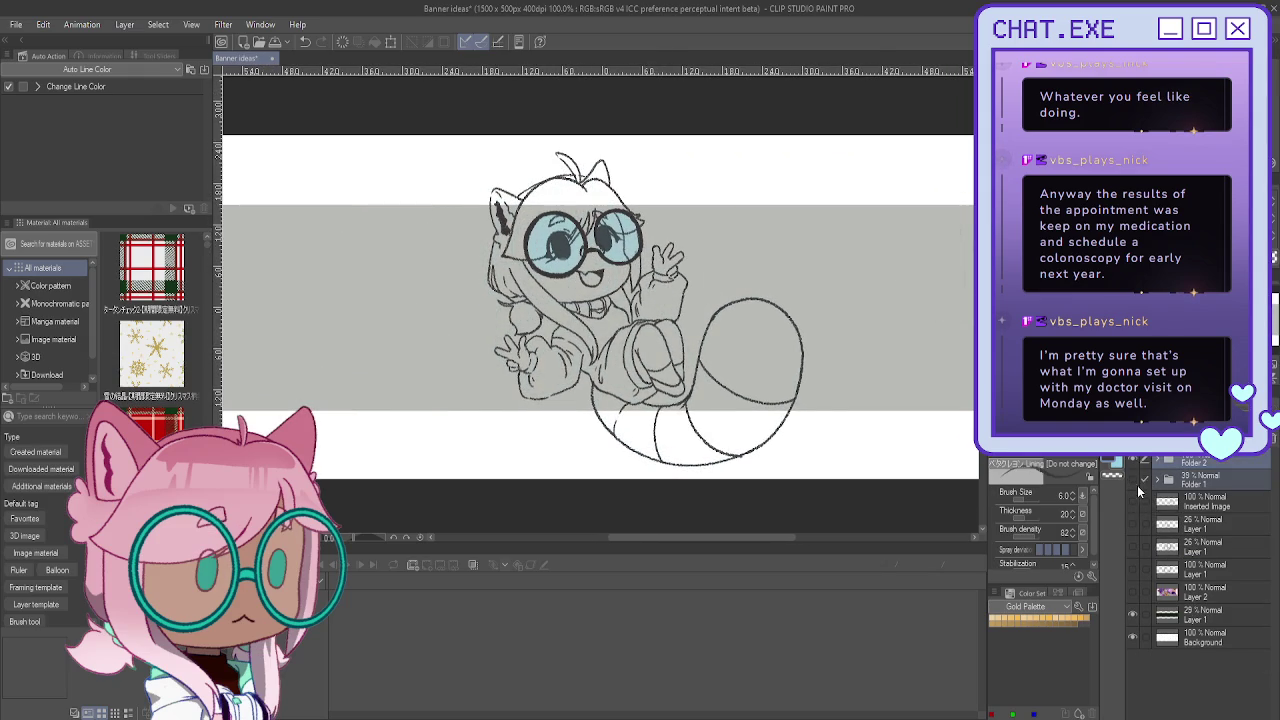
{"action": "left_click", "coordinate": [1157, 481]}
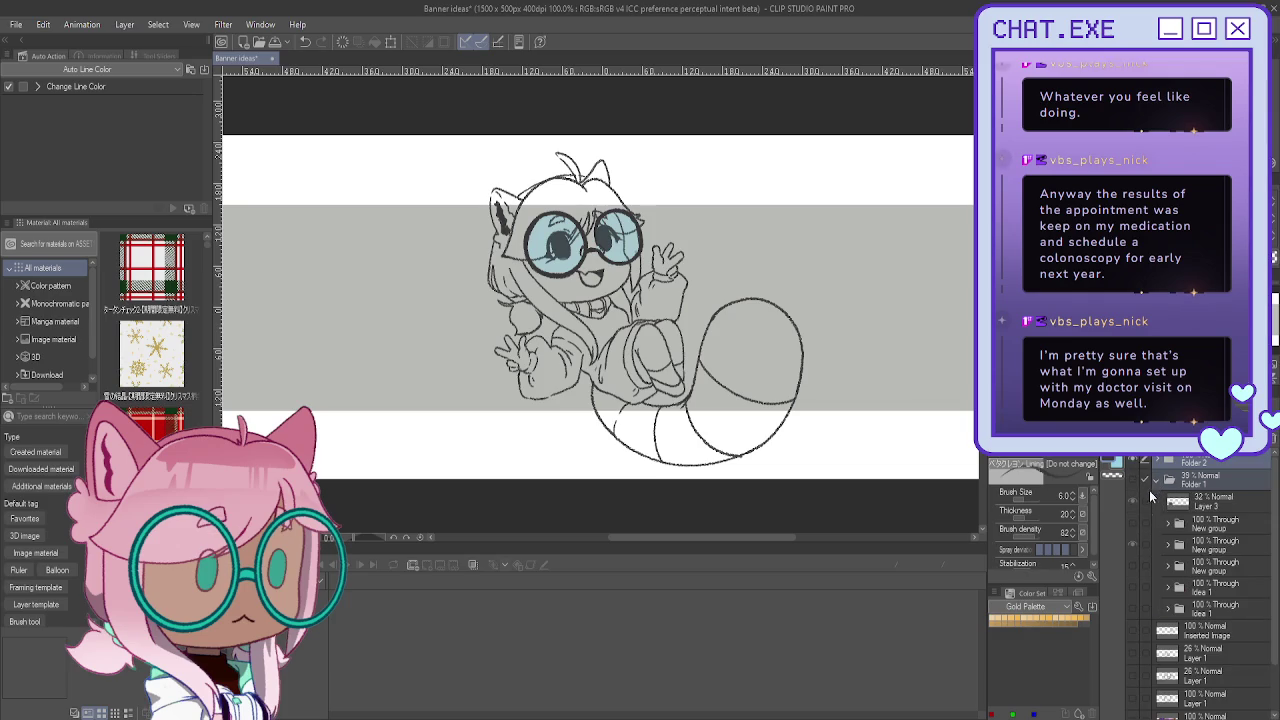
{"action": "left_click", "coordinate": [1133, 541]}
{"action": "left_click", "coordinate": [1167, 546]}
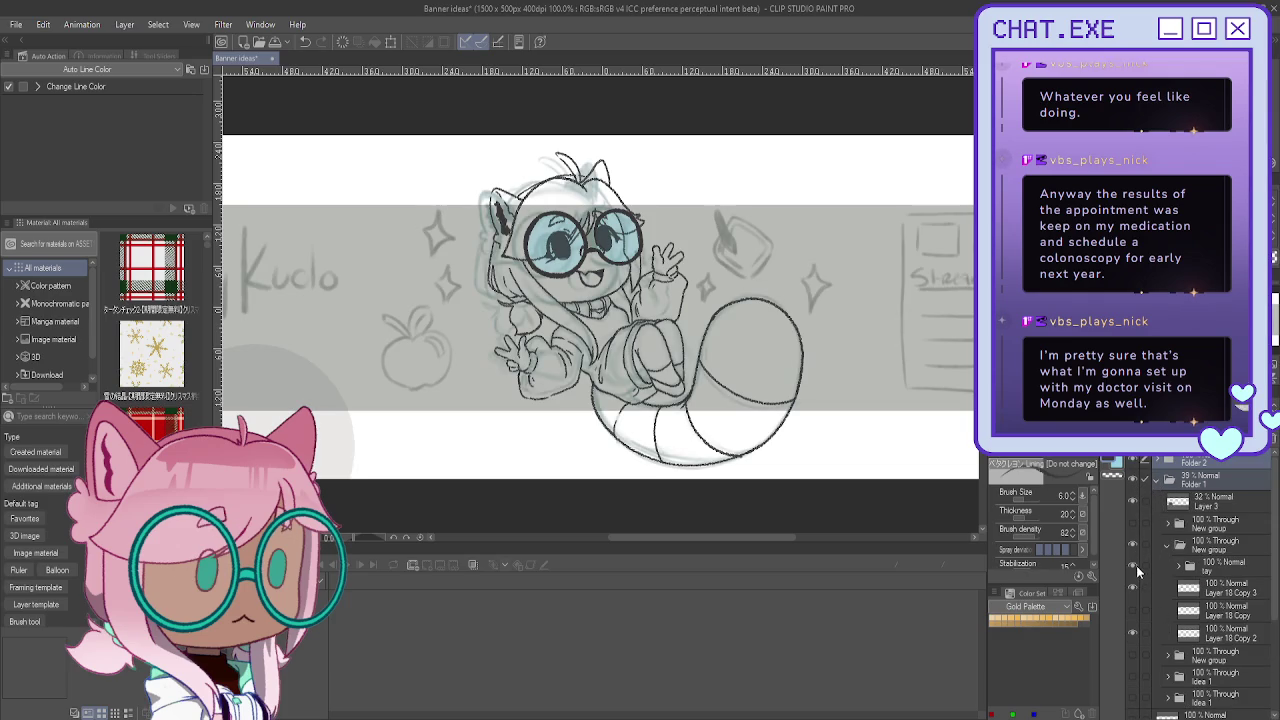
{"action": "left_click", "coordinate": [1137, 564]}
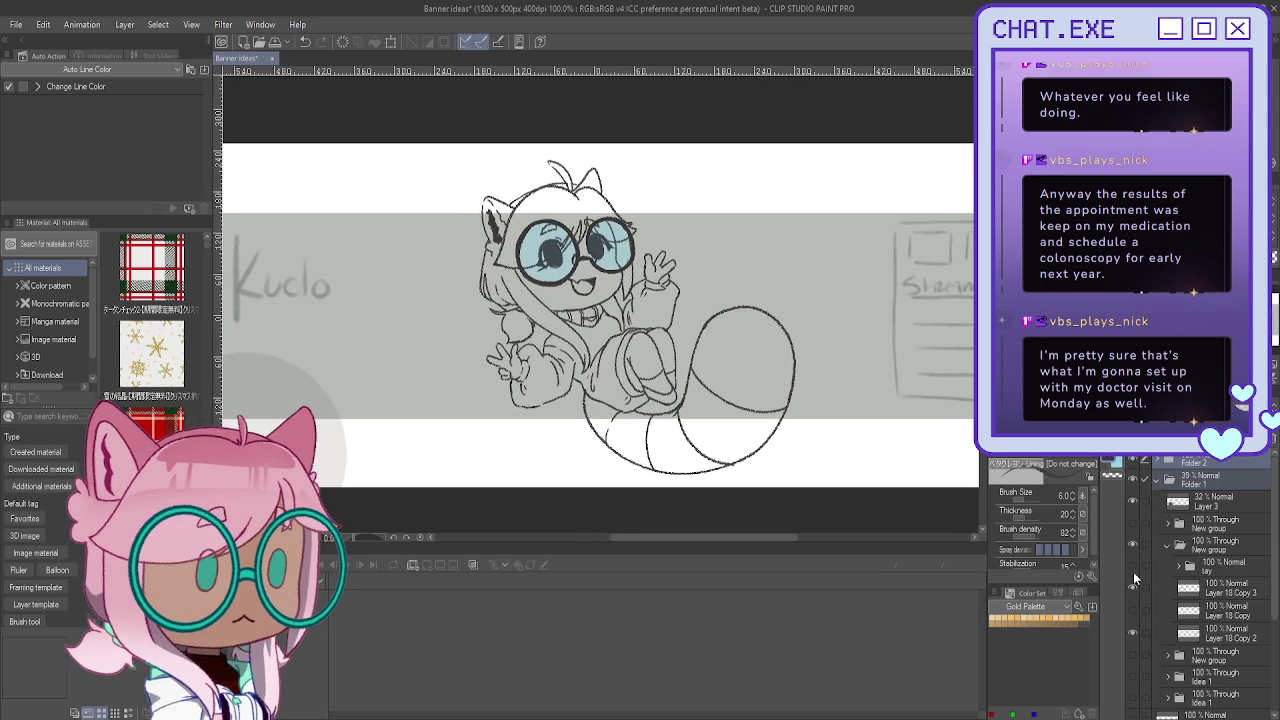
{"action": "left_click", "coordinate": [1133, 566]}
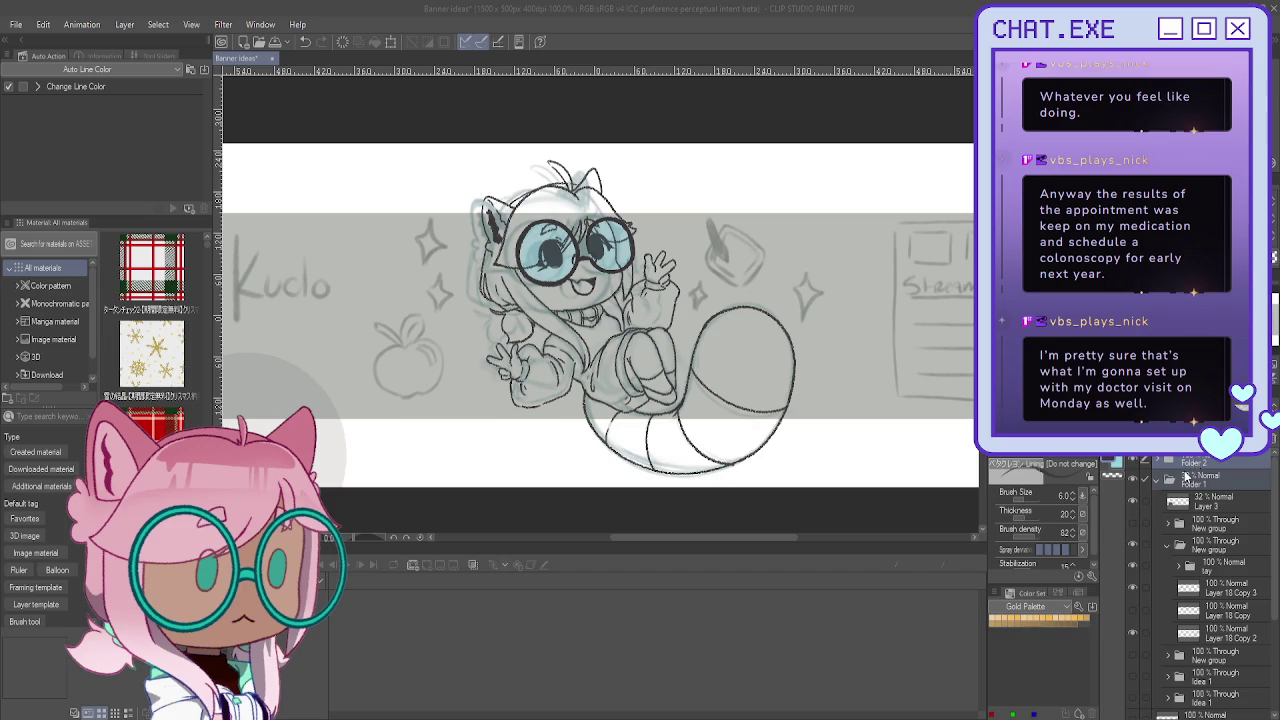
{"action": "left_click", "coordinate": [1185, 474]}
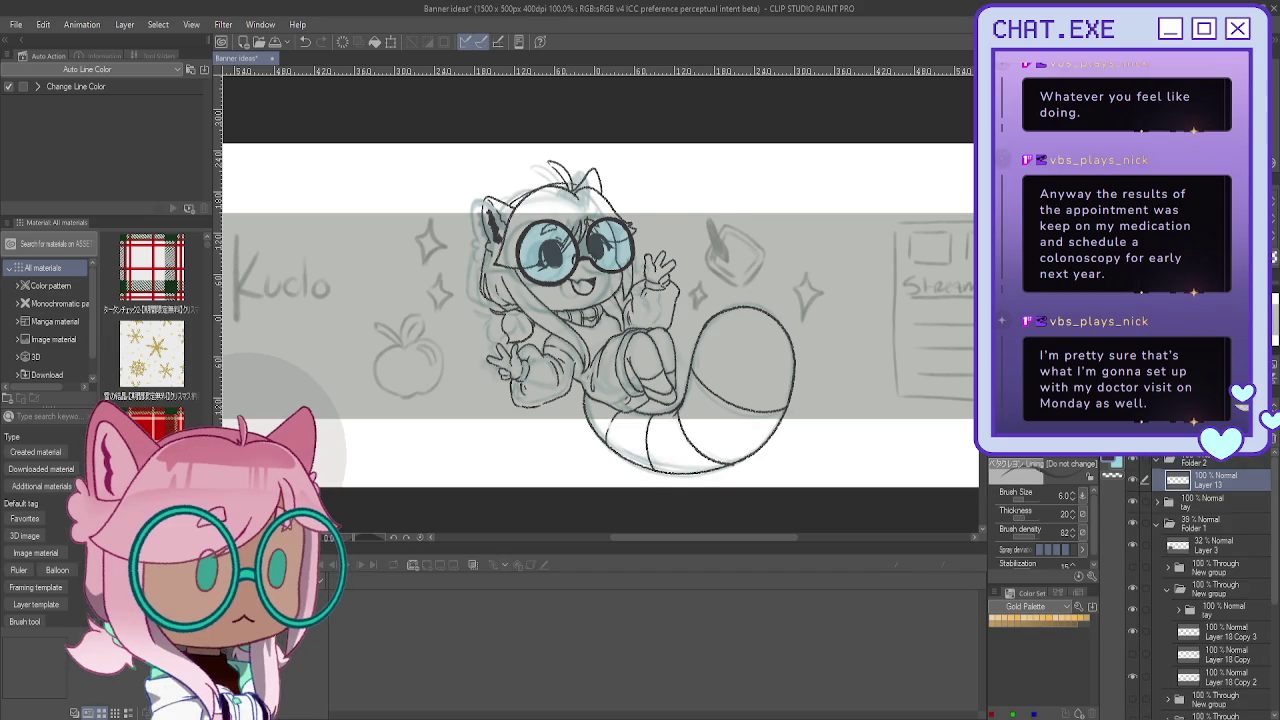
Step: Ink the stylus beside the raised hand and start the box's top and right outline
{"action": "left_click_drag", "start_coordinate": [600, 320], "coordinate": [558, 380]}
{"action": "scroll", "coordinate": [724, 322], "scroll_direction": "up", "scroll_amount": 1}
{"action": "scroll", "coordinate": [724, 322], "scroll_direction": "up", "scroll_amount": 1}
{"action": "scroll", "coordinate": [724, 322], "scroll_direction": "up", "scroll_amount": 1}
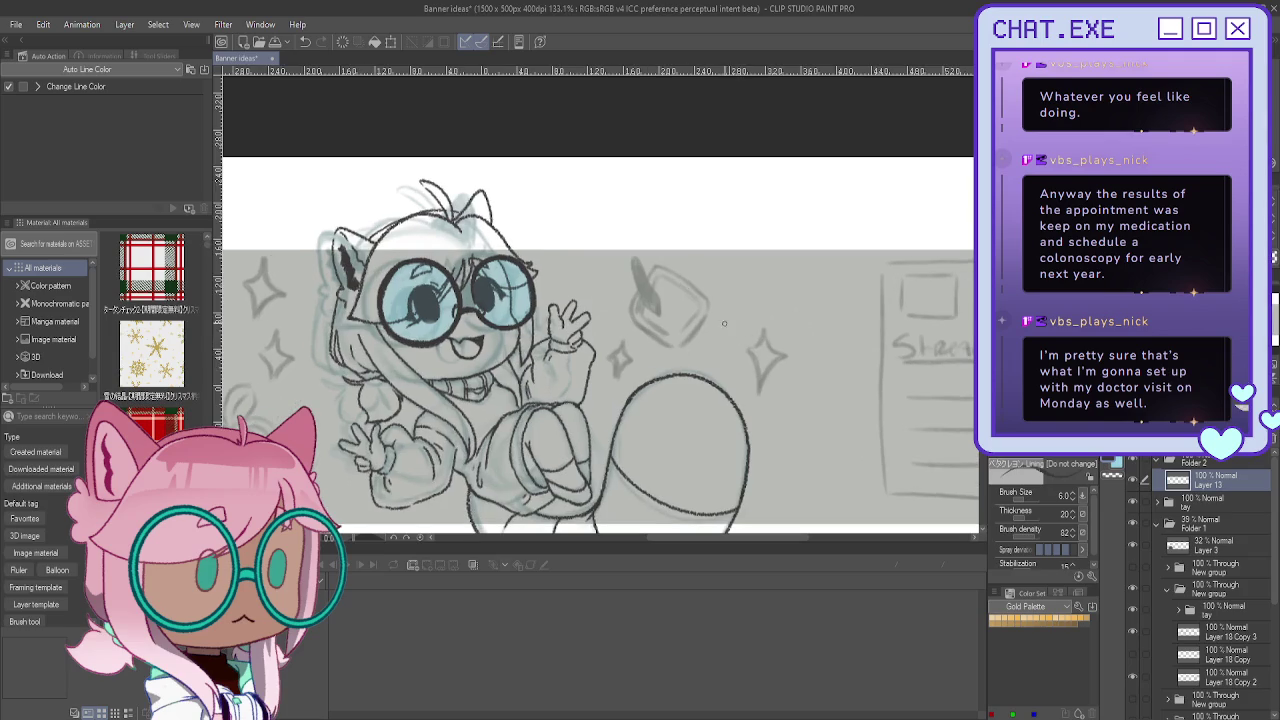
{"action": "scroll", "coordinate": [670, 272], "scroll_direction": "up", "scroll_amount": 1}
{"action": "scroll", "coordinate": [660, 265], "scroll_direction": "up", "scroll_amount": 1}
{"action": "scroll", "coordinate": [650, 258], "scroll_direction": "up", "scroll_amount": 1}
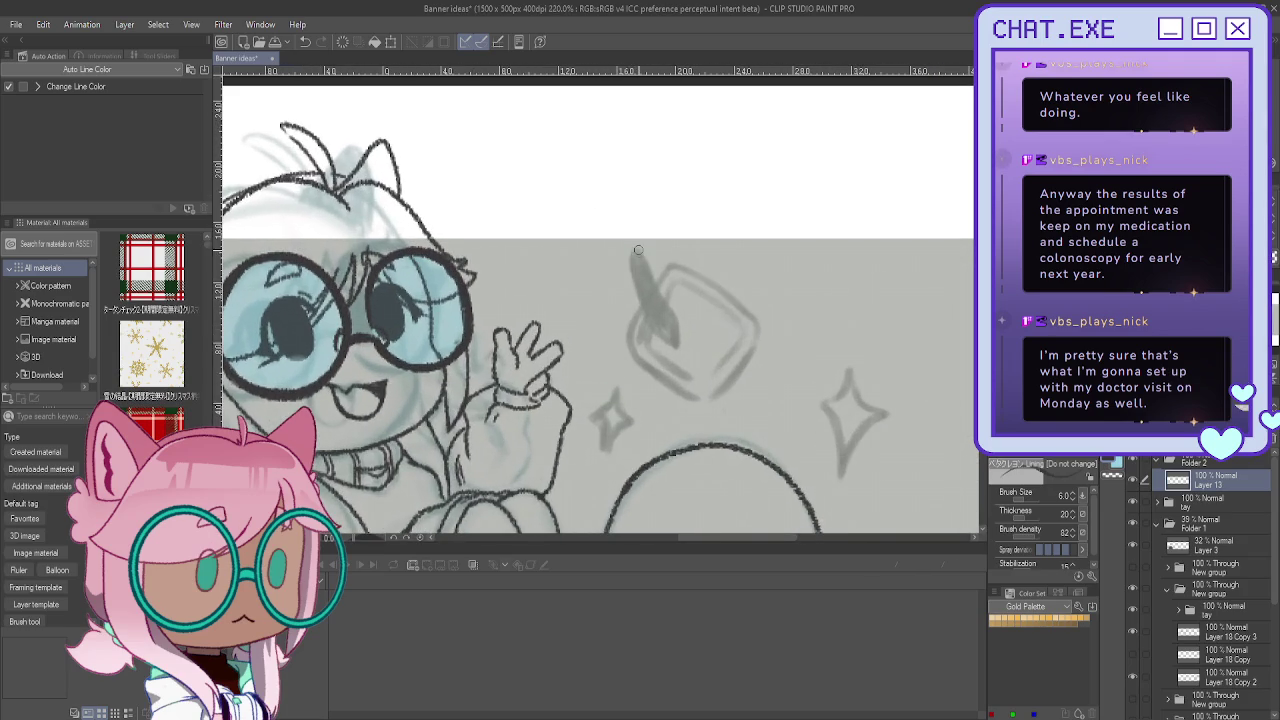
{"action": "scroll", "coordinate": [638, 248], "scroll_direction": "up", "scroll_amount": 1}
{"action": "scroll", "coordinate": [638, 248], "scroll_direction": "up", "scroll_amount": 1}
{"action": "left_click_drag", "start_coordinate": [638, 252], "coordinate": [675, 382]}
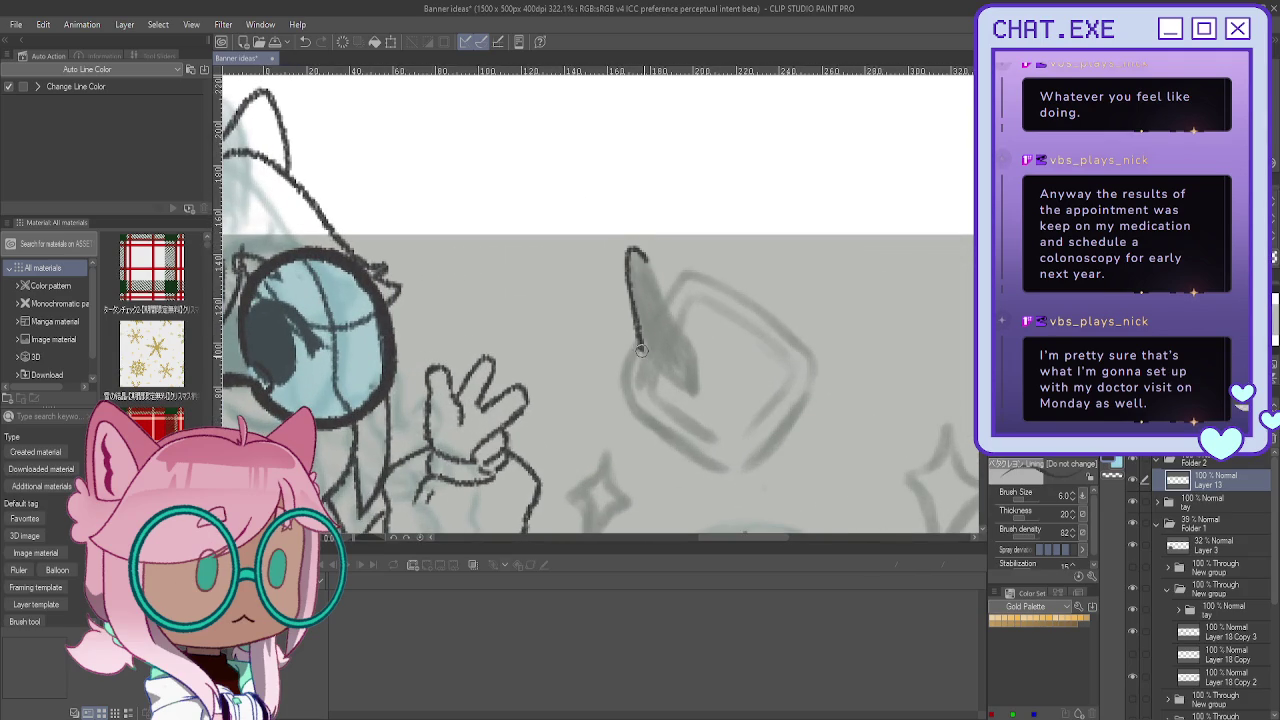
{"action": "mouse_move", "coordinate": [636, 250]}
{"action": "left_mouse_down"}
{"action": "mouse_move", "coordinate": [690, 380]}
{"action": "mouse_move", "coordinate": [665, 380]}
{"action": "left_mouse_up"}
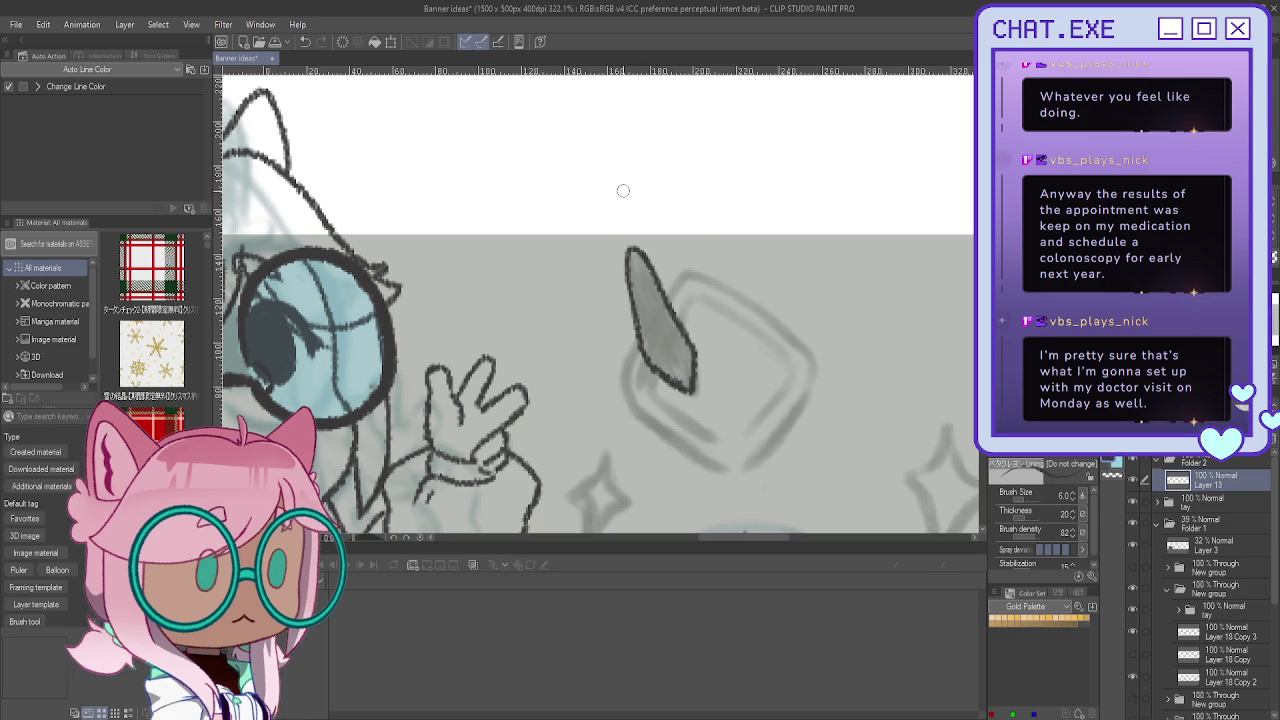
{"action": "mouse_move", "coordinate": [694, 293]}
{"action": "left_mouse_down"}
{"action": "mouse_move", "coordinate": [774, 418]}
{"action": "mouse_move", "coordinate": [719, 434]}
{"action": "mouse_move", "coordinate": [648, 386]}
{"action": "left_mouse_up"}
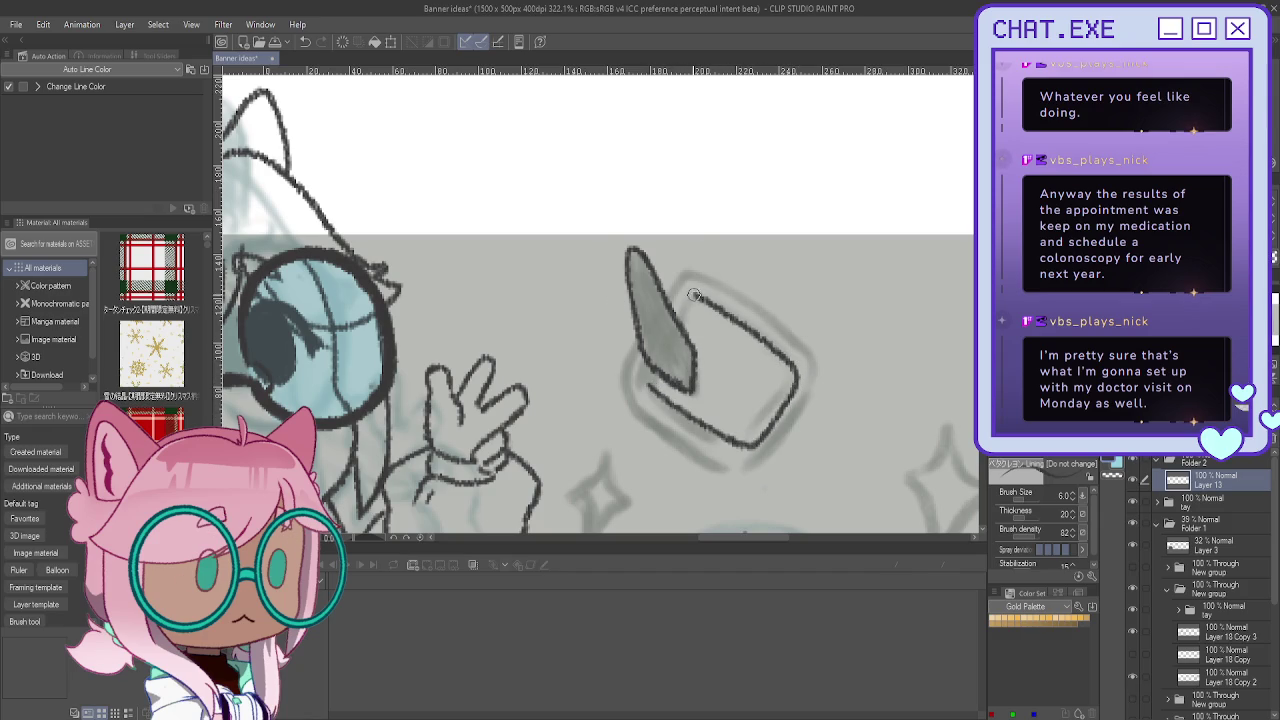
Step: Ink the tilted box's top, left, lower and right edges
{"action": "mouse_move", "coordinate": [722, 294]}
{"action": "left_mouse_down"}
{"action": "mouse_move", "coordinate": [766, 322]}
{"action": "mouse_move", "coordinate": [812, 386]}
{"action": "mouse_move", "coordinate": [748, 480]}
{"action": "left_mouse_up"}
{"action": "mouse_move", "coordinate": [815, 372]}
{"action": "left_mouse_down"}
{"action": "mouse_move", "coordinate": [820, 398]}
{"action": "mouse_move", "coordinate": [757, 493]}
{"action": "mouse_move", "coordinate": [645, 405]}
{"action": "left_mouse_up"}
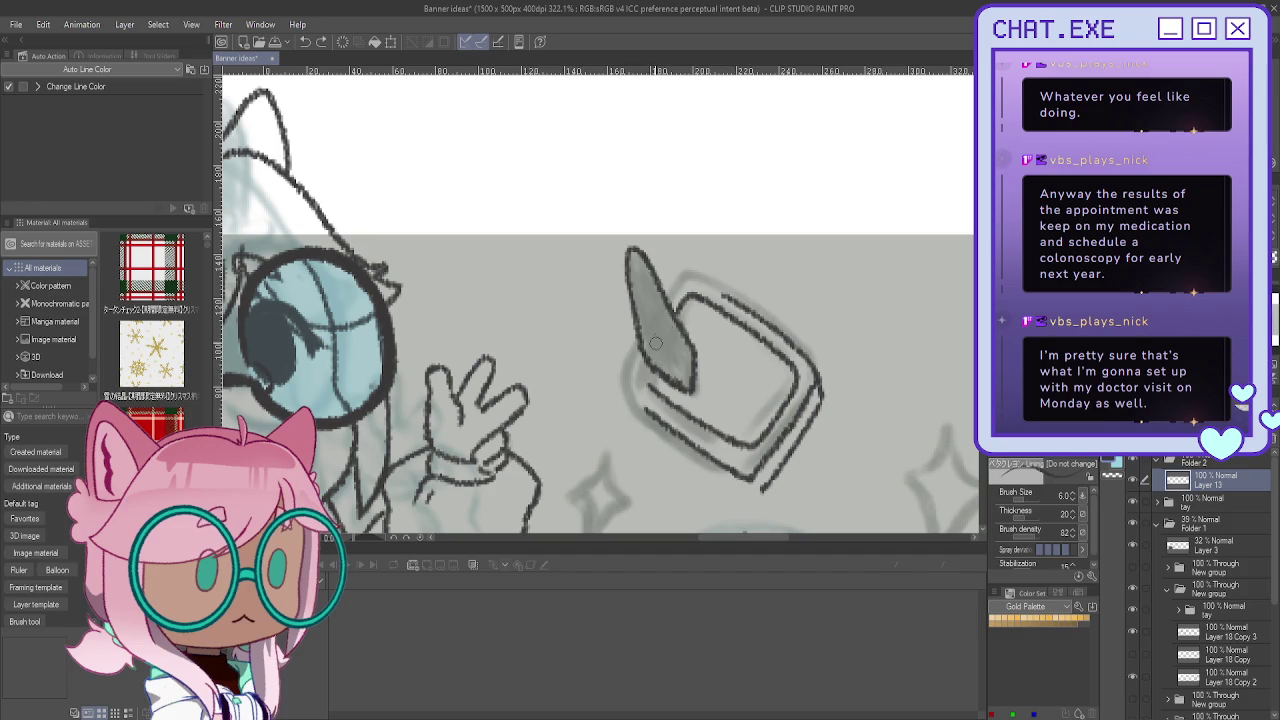
{"action": "mouse_move", "coordinate": [698, 284]}
{"action": "left_mouse_down"}
{"action": "mouse_move", "coordinate": [726, 299]}
{"action": "mouse_move", "coordinate": [694, 280]}
{"action": "mouse_move", "coordinate": [674, 292]}
{"action": "left_mouse_up"}
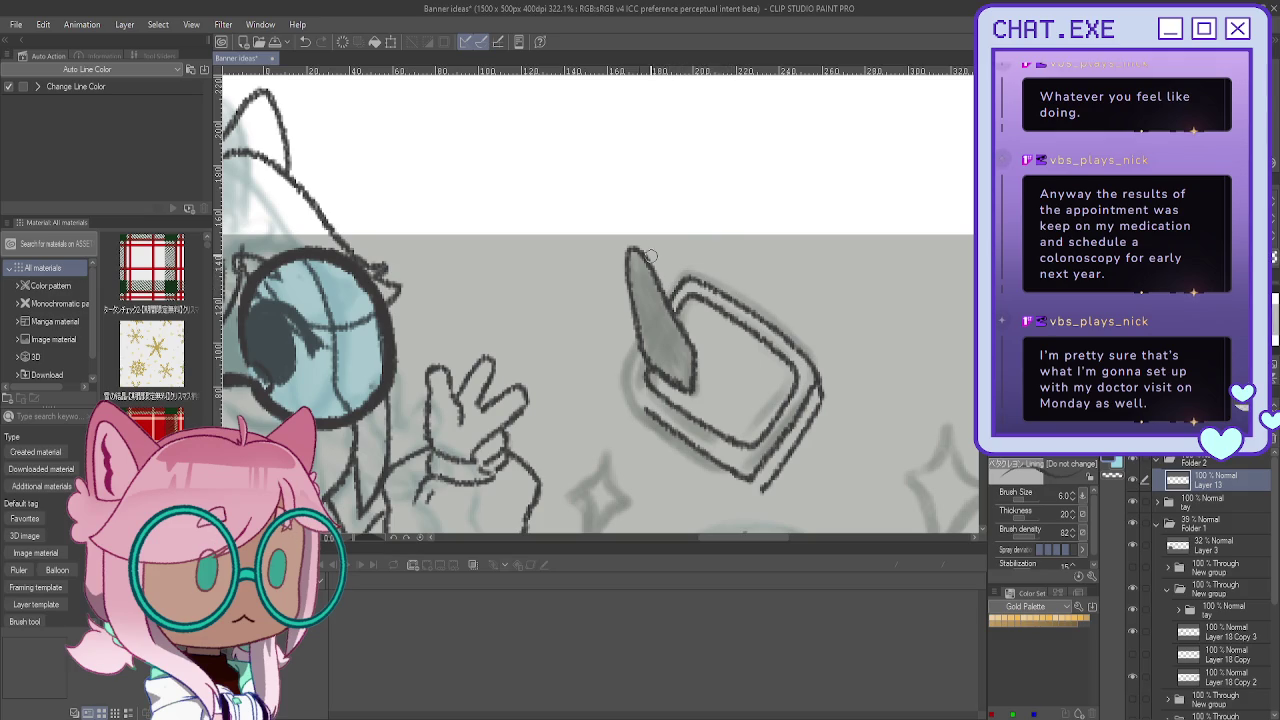
{"action": "mouse_move", "coordinate": [642, 350]}
{"action": "left_mouse_down"}
{"action": "mouse_move", "coordinate": [632, 371]}
{"action": "mouse_move", "coordinate": [650, 412]}
{"action": "mouse_move", "coordinate": [758, 490]}
{"action": "left_mouse_up"}
{"action": "left_click_drag", "start_coordinate": [628, 392], "coordinate": [752, 490]}
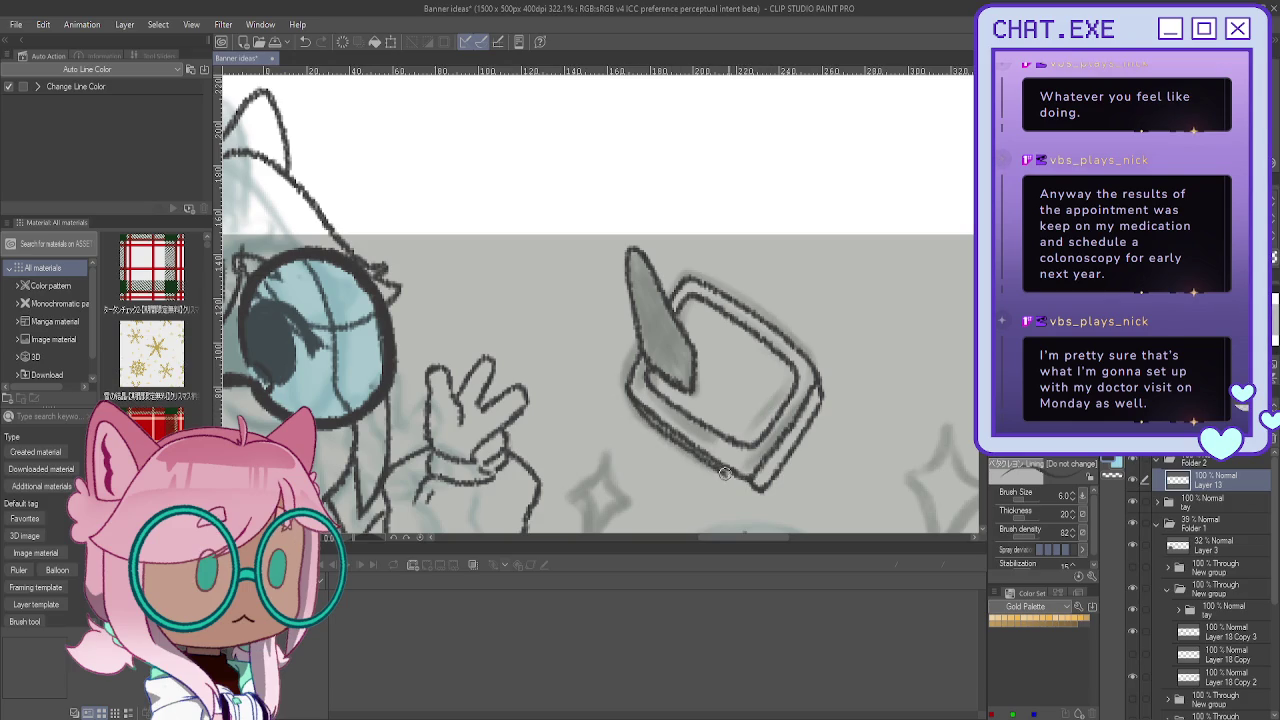
{"action": "left_click_drag", "start_coordinate": [810, 421], "coordinate": [801, 457]}
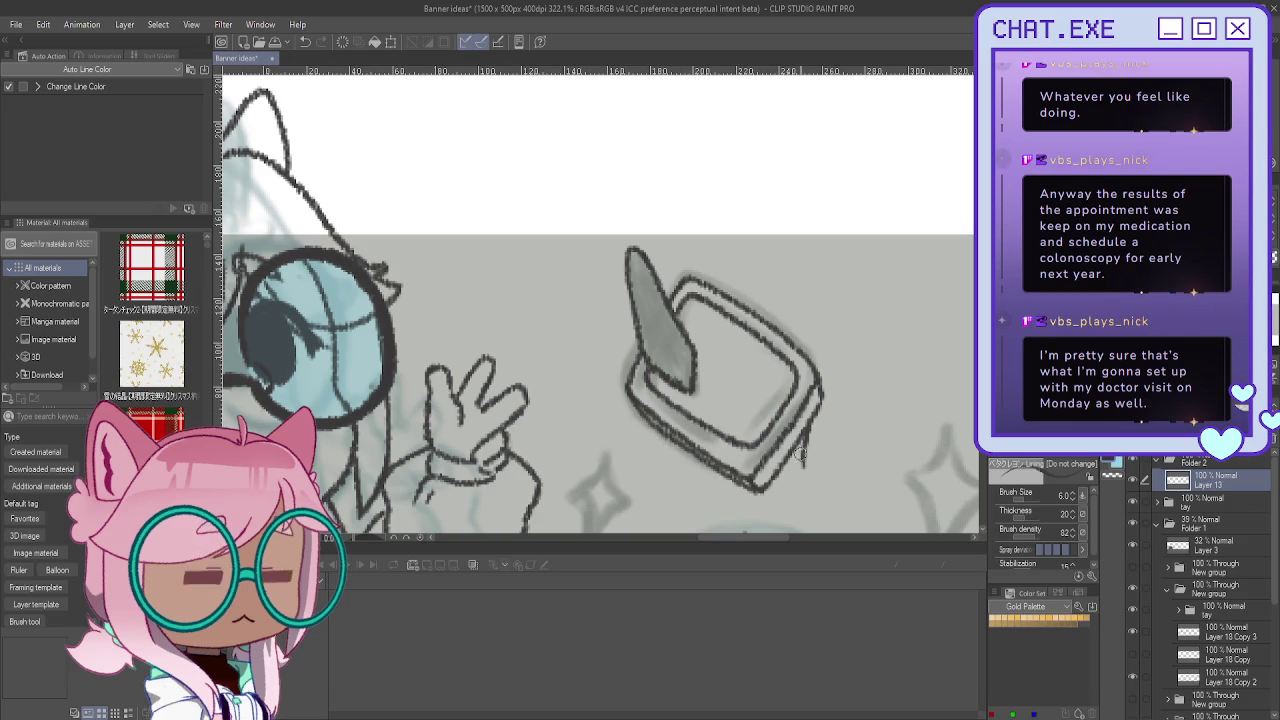
{"action": "mouse_move", "coordinate": [797, 450]}
{"action": "left_mouse_down"}
{"action": "mouse_move", "coordinate": [808, 479]}
{"action": "mouse_move", "coordinate": [822, 451]}
{"action": "left_mouse_up"}
Step: Erase the stray stroke at the box's lower right and ink a curve inside the box
{"action": "key", "text": "e"}
{"action": "scroll", "coordinate": [745, 385], "scroll_direction": "down", "scroll_amount": 3}
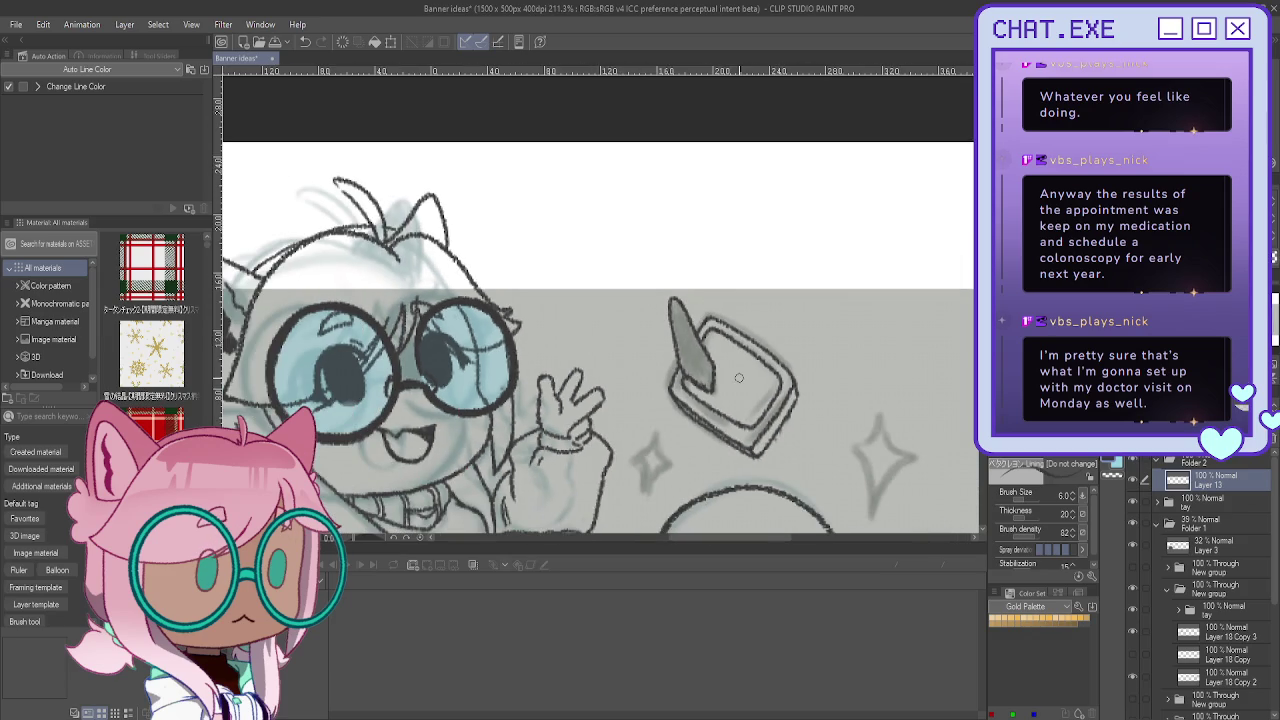
{"action": "scroll", "coordinate": [733, 334], "scroll_direction": "up", "scroll_amount": 2}
{"action": "mouse_move", "coordinate": [748, 368]}
{"action": "left_mouse_down"}
{"action": "mouse_move", "coordinate": [752, 386]}
{"action": "mouse_move", "coordinate": [720, 390]}
{"action": "mouse_move", "coordinate": [704, 411]}
{"action": "left_mouse_up"}
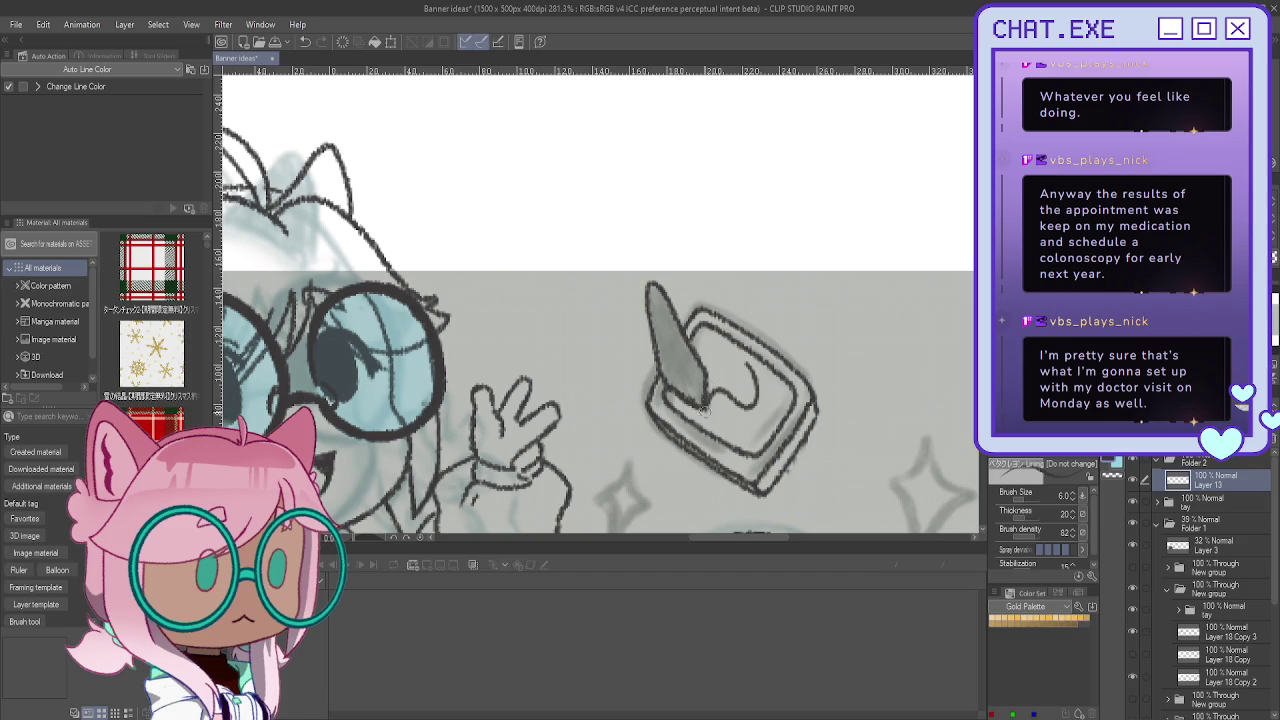
{"action": "mouse_move", "coordinate": [746, 363]}
{"action": "left_mouse_down"}
{"action": "mouse_move", "coordinate": [746, 405]}
{"action": "mouse_move", "coordinate": [751, 381]}
{"action": "mouse_move", "coordinate": [738, 404]}
{"action": "mouse_move", "coordinate": [712, 396]}
{"action": "left_mouse_up"}
{"action": "key", "text": "ctrl+minus"}
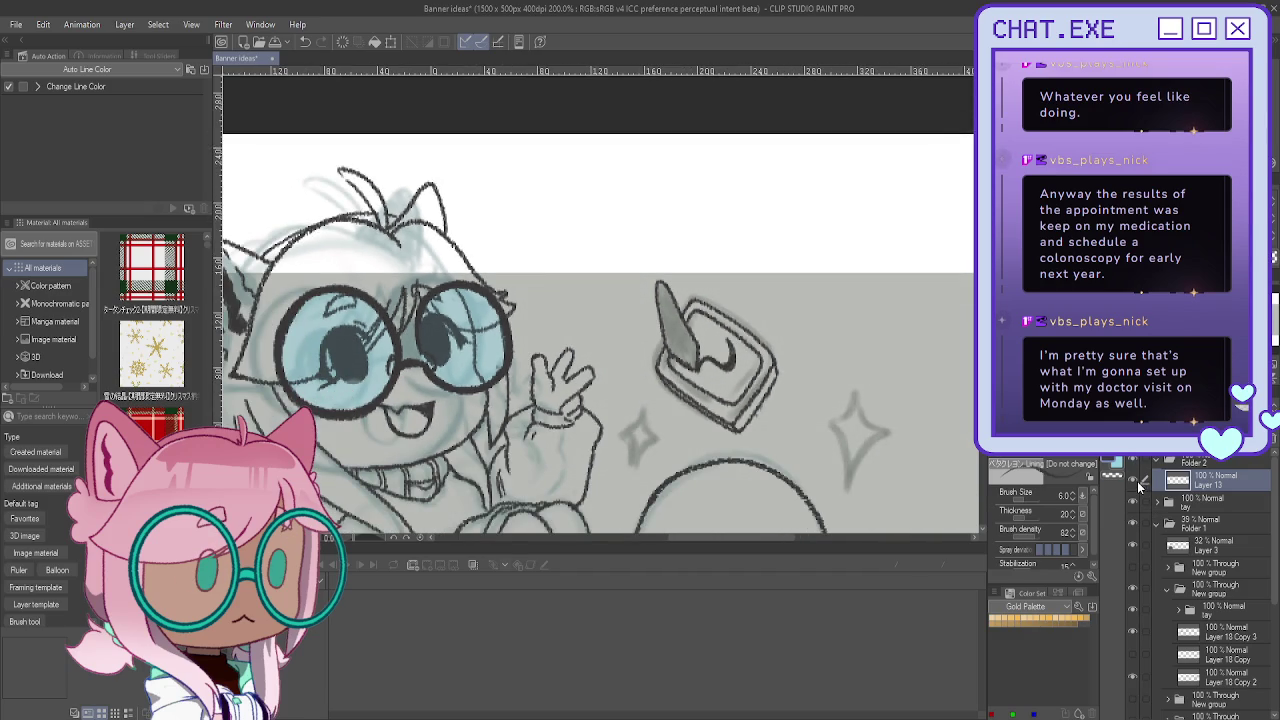
Step: Add Layer 14 and ink the apple's right leaf with its vein
{"action": "left_click", "coordinate": [1150, 466]}
{"action": "mouse_move", "coordinate": [433, 209]}
{"action": "left_mouse_down"}
{"action": "mouse_move", "coordinate": [576, 265]}
{"action": "mouse_move", "coordinate": [514, 225]}
{"action": "mouse_move", "coordinate": [580, 281]}
{"action": "mouse_move", "coordinate": [630, 197]}
{"action": "mouse_move", "coordinate": [645, 245]}
{"action": "mouse_move", "coordinate": [596, 285]}
{"action": "left_mouse_up"}
{"action": "scroll", "coordinate": [576, 263], "scroll_direction": "up", "scroll_amount": 3}
{"action": "left_click_drag", "start_coordinate": [628, 207], "coordinate": [609, 231]}
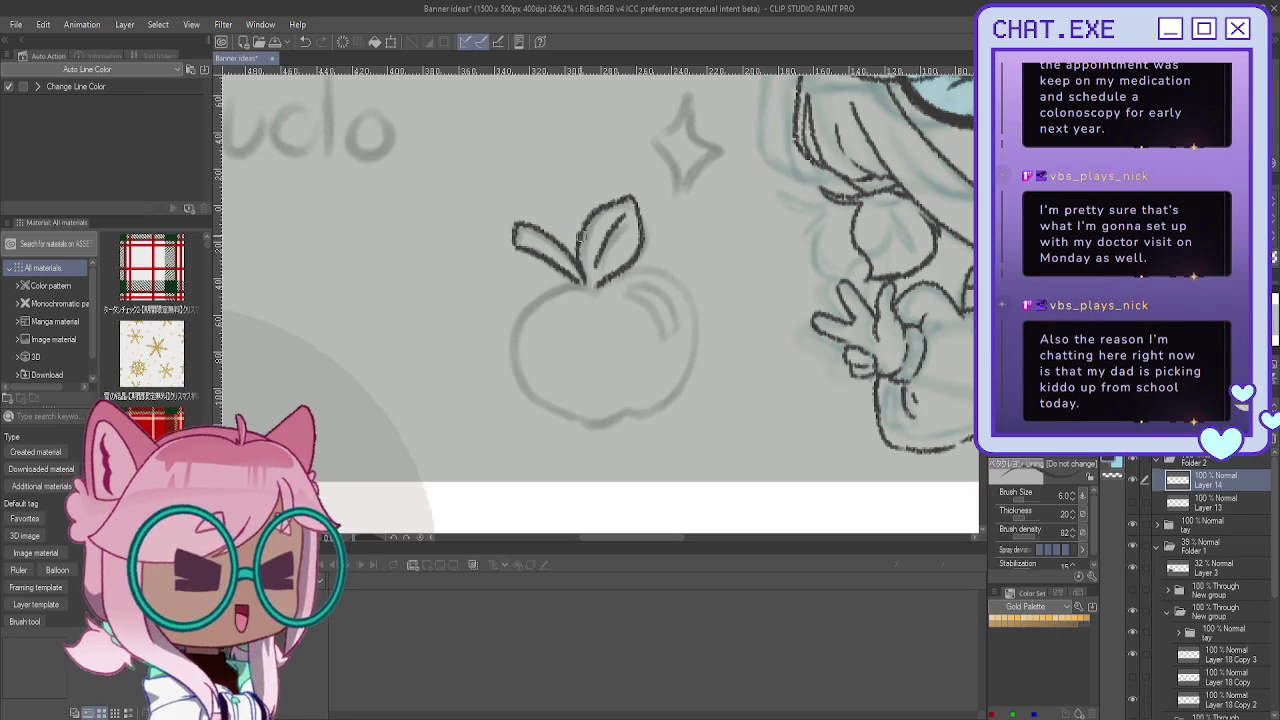
Step: Ink the apple's body from the stem down both sides to its bottom edge
{"action": "scroll", "coordinate": [585, 285], "scroll_direction": "up", "scroll_amount": 2}
{"action": "mouse_move", "coordinate": [600, 298]}
{"action": "left_mouse_down"}
{"action": "mouse_move", "coordinate": [578, 276]}
{"action": "mouse_move", "coordinate": [712, 458]}
{"action": "left_mouse_up"}
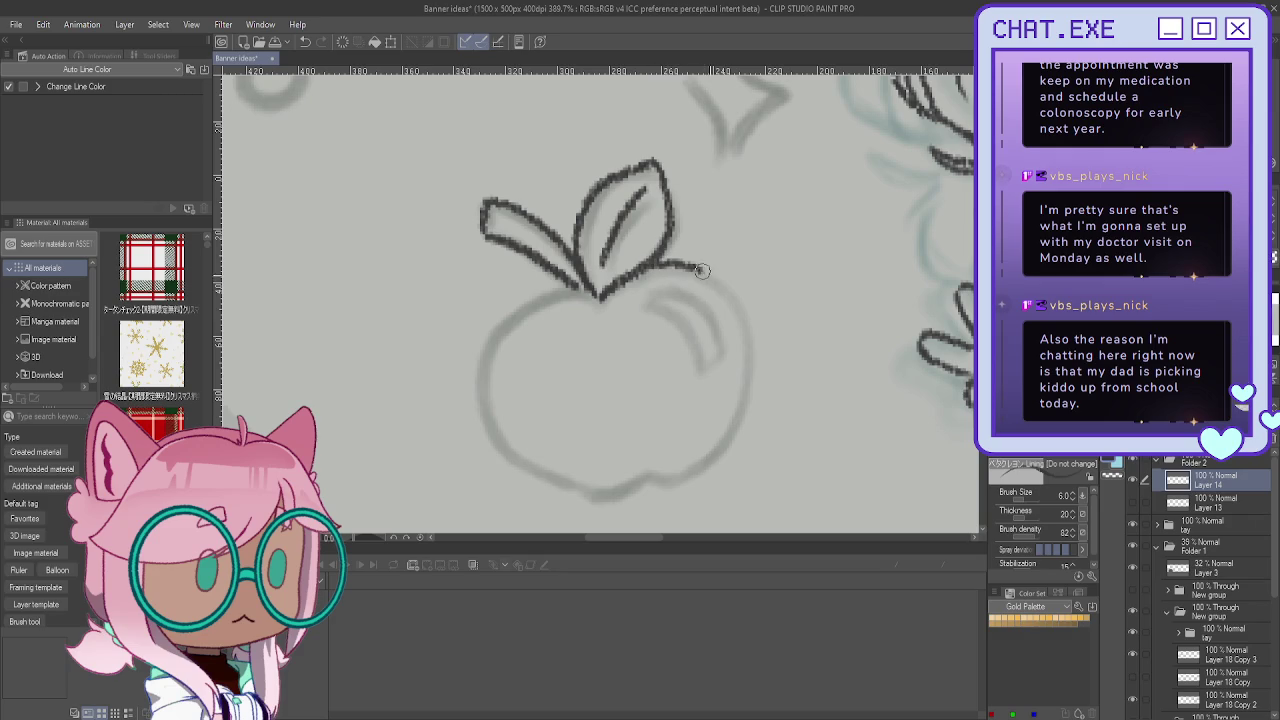
{"action": "key", "text": "ctrl+z"}
{"action": "mouse_move", "coordinate": [645, 262]}
{"action": "left_mouse_down"}
{"action": "mouse_move", "coordinate": [740, 300]}
{"action": "mouse_move", "coordinate": [740, 400]}
{"action": "mouse_move", "coordinate": [670, 488]}
{"action": "left_mouse_up"}
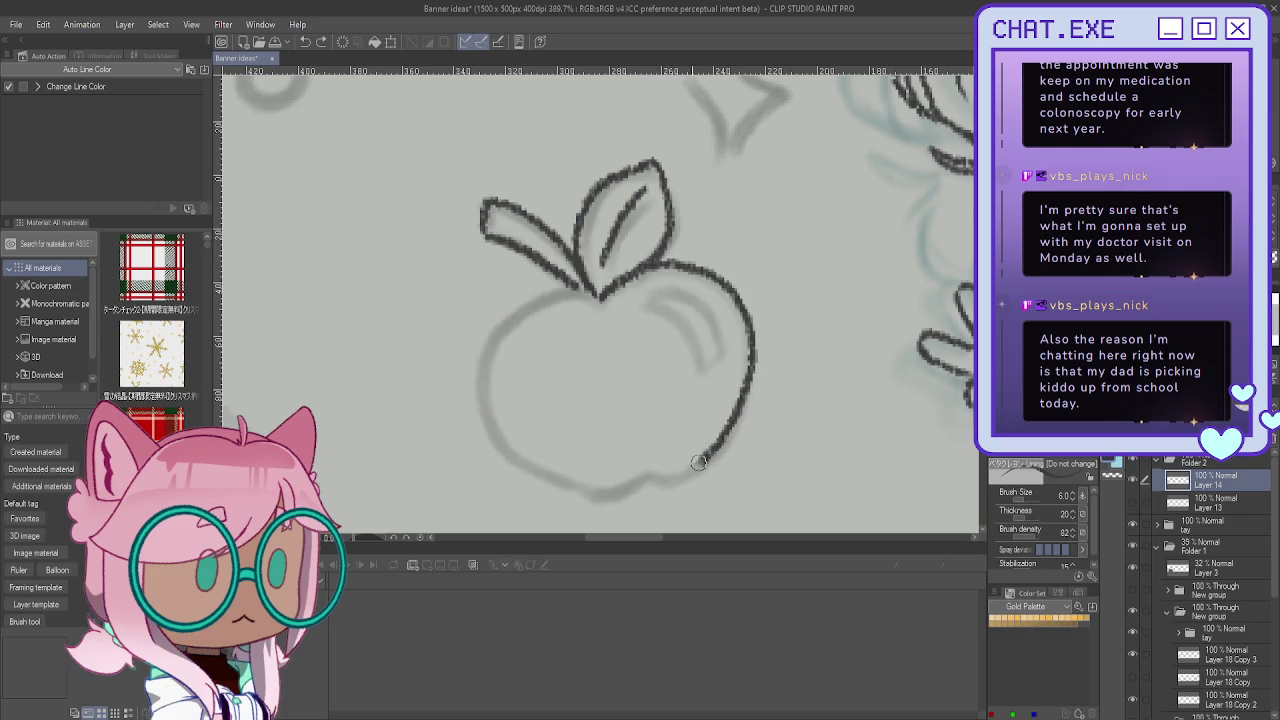
{"action": "mouse_move", "coordinate": [582, 290]}
{"action": "left_mouse_down"}
{"action": "mouse_move", "coordinate": [528, 298]}
{"action": "mouse_move", "coordinate": [598, 502]}
{"action": "left_mouse_up"}
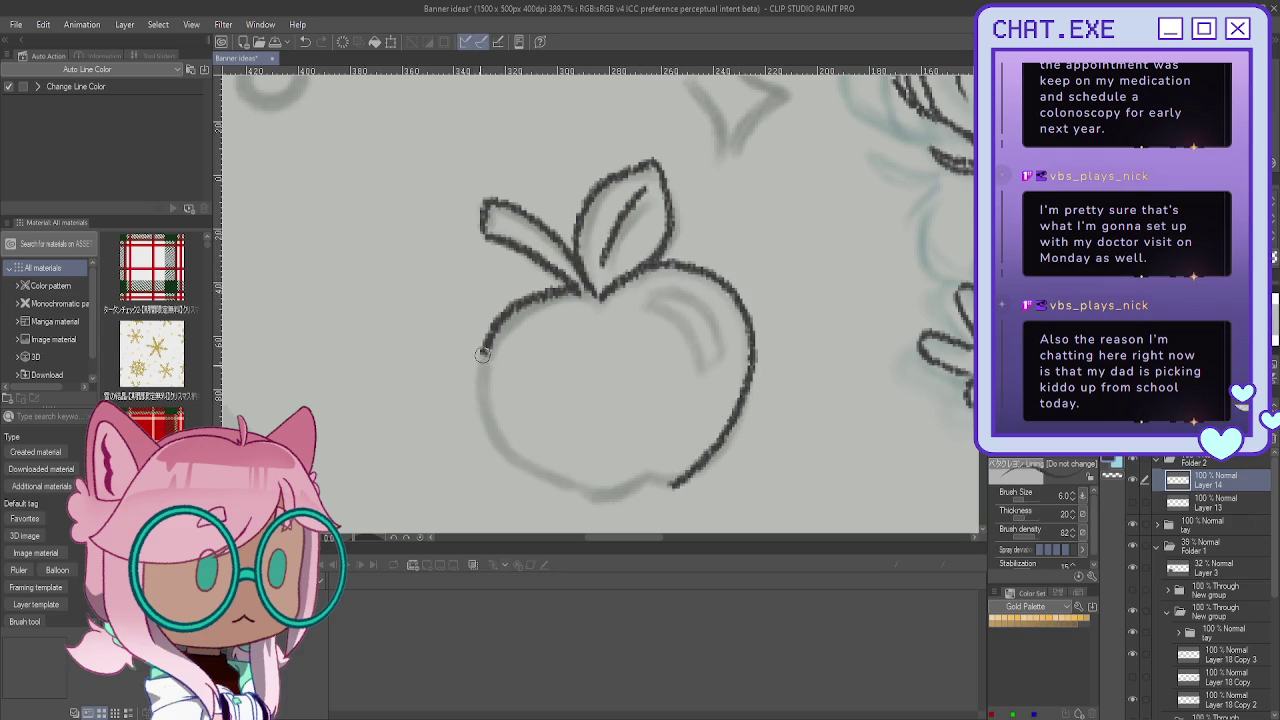
{"action": "left_click_drag", "start_coordinate": [671, 483], "coordinate": [628, 492]}
{"action": "key", "text": "ctrl+z"}
{"action": "key", "text": "ctrl+z"}
{"action": "left_click_drag", "start_coordinate": [684, 476], "coordinate": [552, 465]}
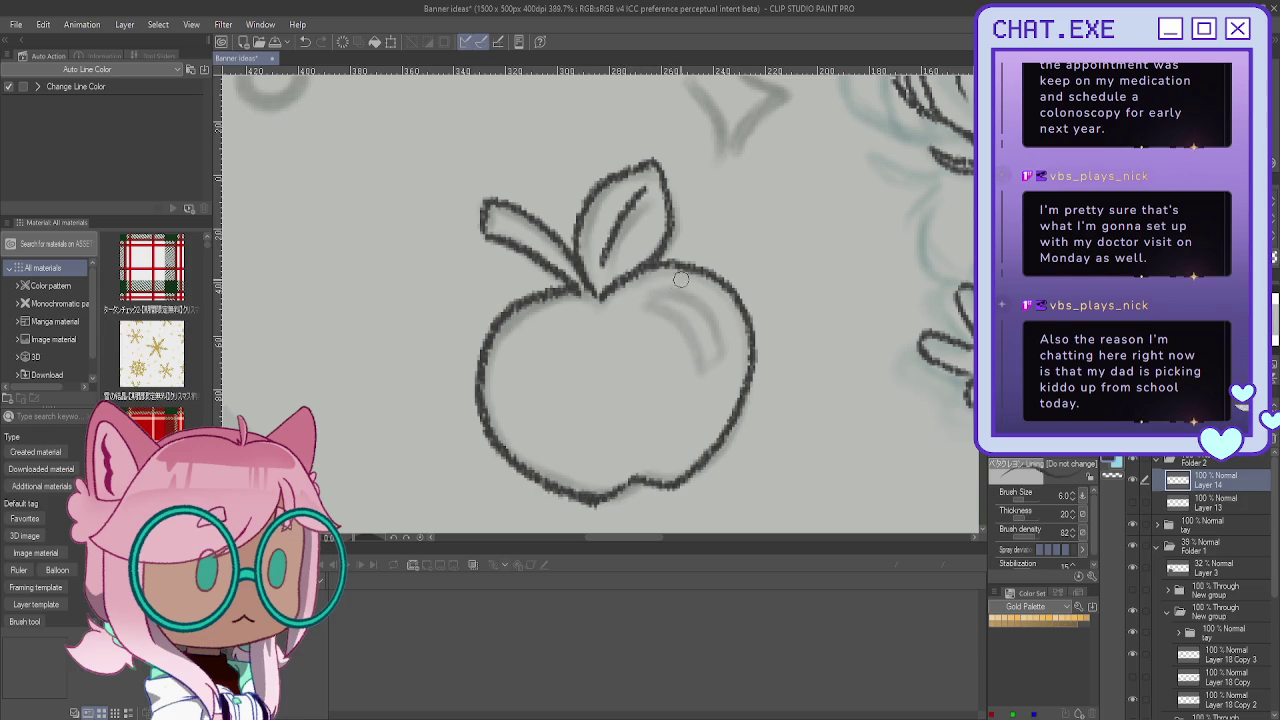
Step: Trace the highlight's outer and inner edges, then add a new layer with Ctrl+Shift+N
{"action": "mouse_move", "coordinate": [658, 287]}
{"action": "left_mouse_down"}
{"action": "mouse_move", "coordinate": [705, 302]}
{"action": "mouse_move", "coordinate": [727, 345]}
{"action": "left_mouse_up"}
{"action": "mouse_move", "coordinate": [658, 288]}
{"action": "left_mouse_down"}
{"action": "mouse_move", "coordinate": [726, 364]}
{"action": "mouse_move", "coordinate": [711, 375]}
{"action": "mouse_move", "coordinate": [728, 390]}
{"action": "mouse_move", "coordinate": [710, 398]}
{"action": "mouse_move", "coordinate": [720, 373]}
{"action": "left_mouse_up"}
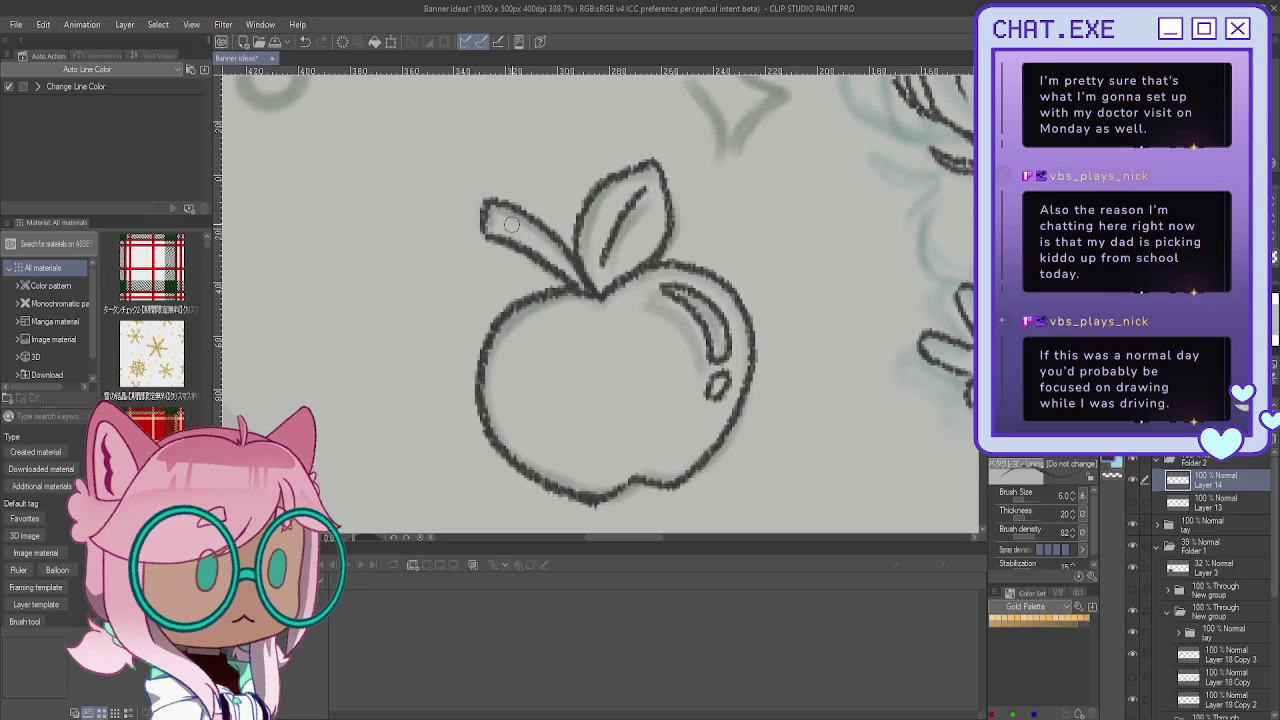
{"action": "scroll", "coordinate": [458, 357], "scroll_direction": "down", "scroll_amount": 2}
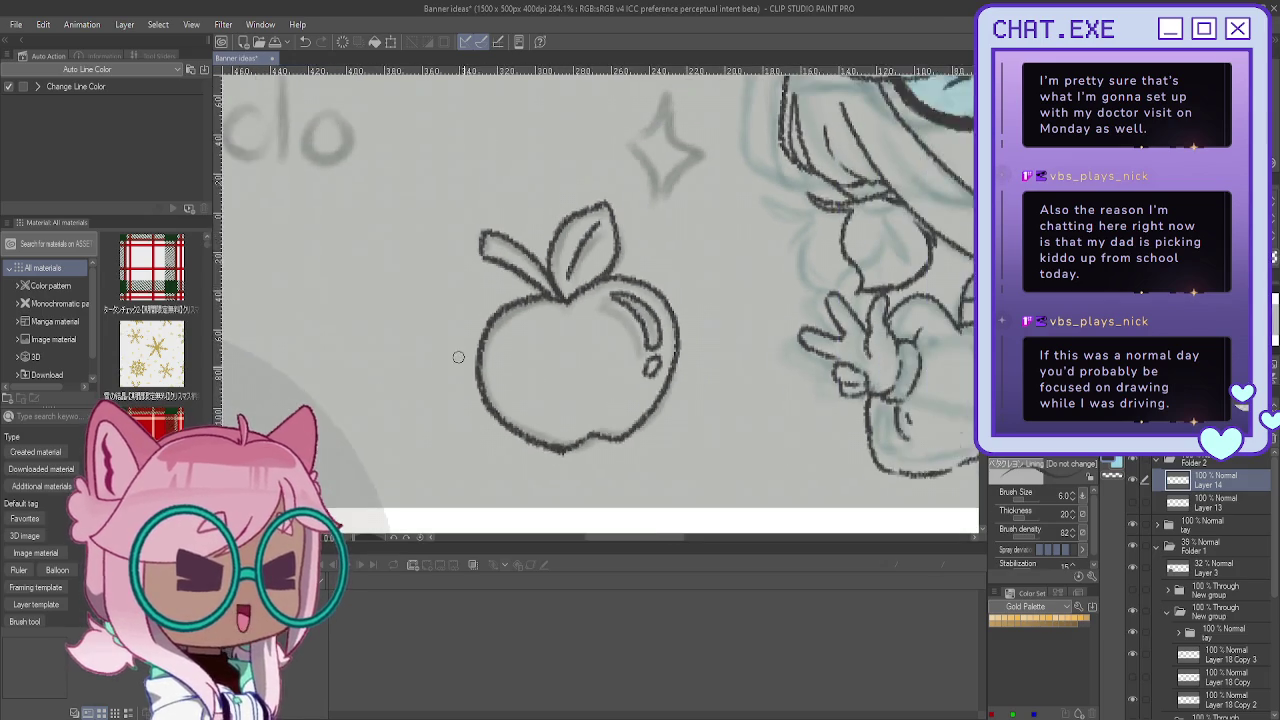
{"action": "scroll", "coordinate": [458, 357], "scroll_direction": "down", "scroll_amount": 1}
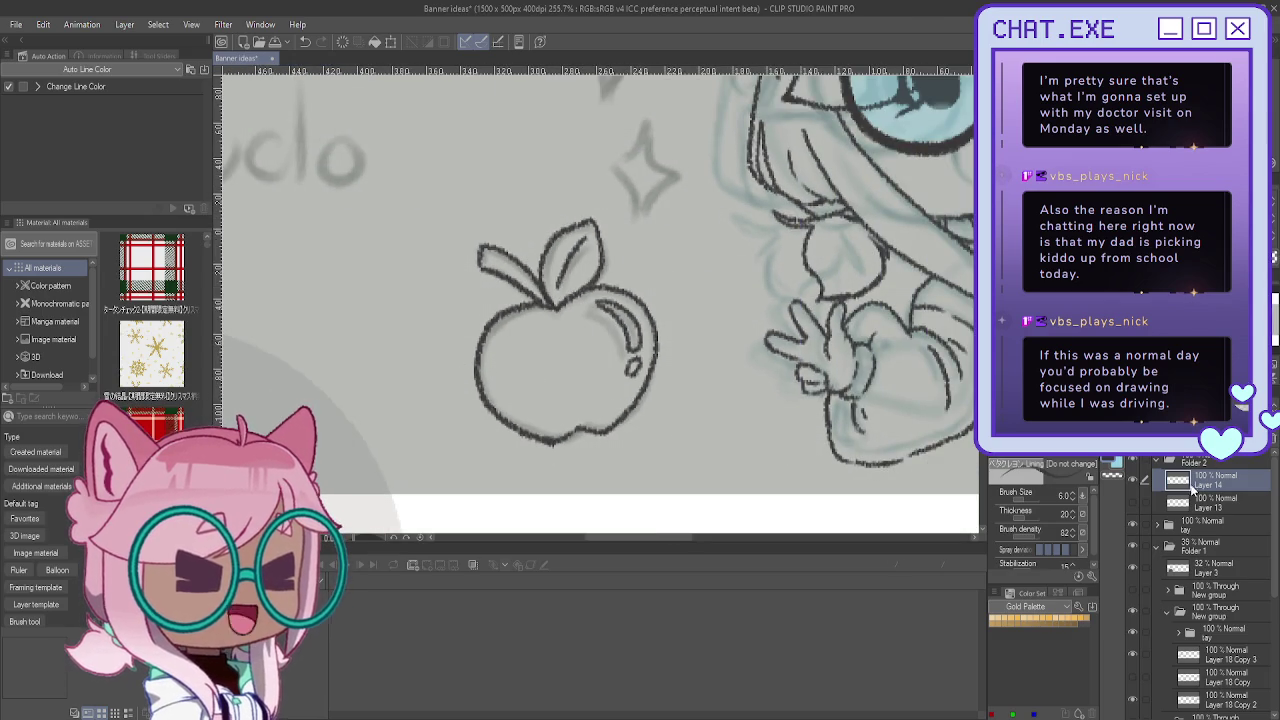
{"action": "key", "text": "ctrl+shift+n"}
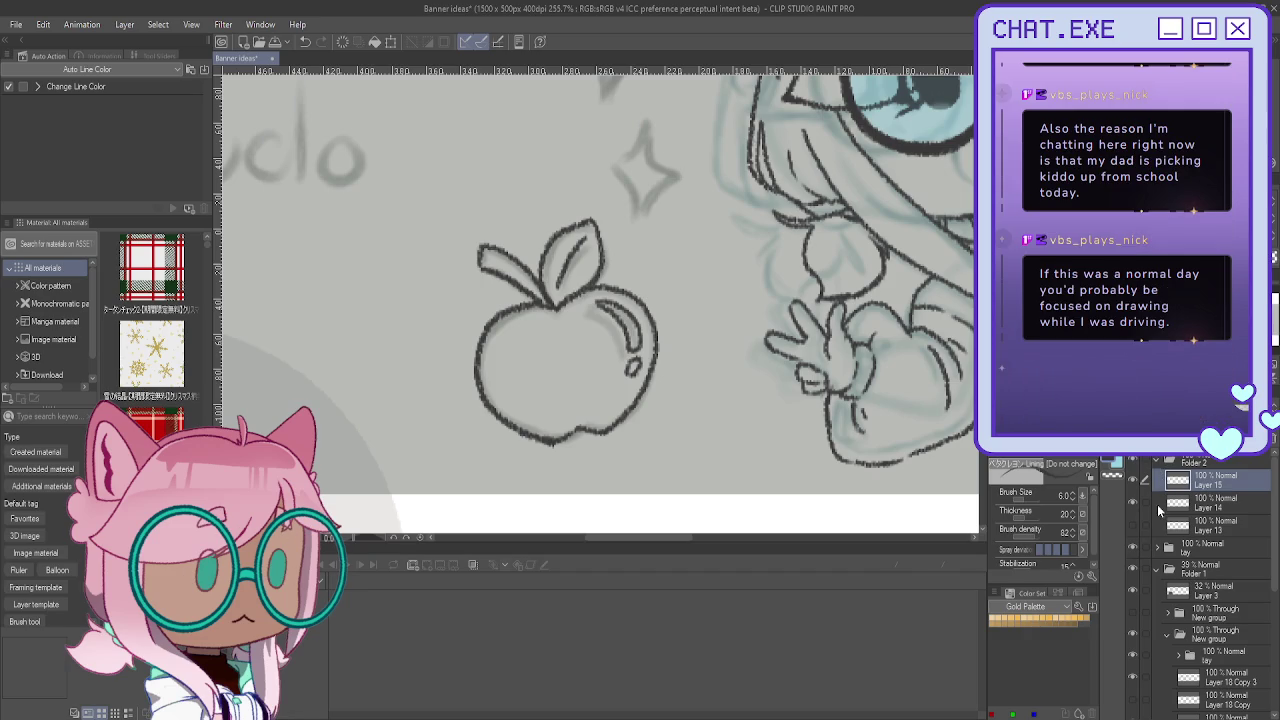
Step: Hide Layer 14 and ink the slice's top-right edge and left side on Layer 15
{"action": "left_click", "coordinate": [1133, 500]}
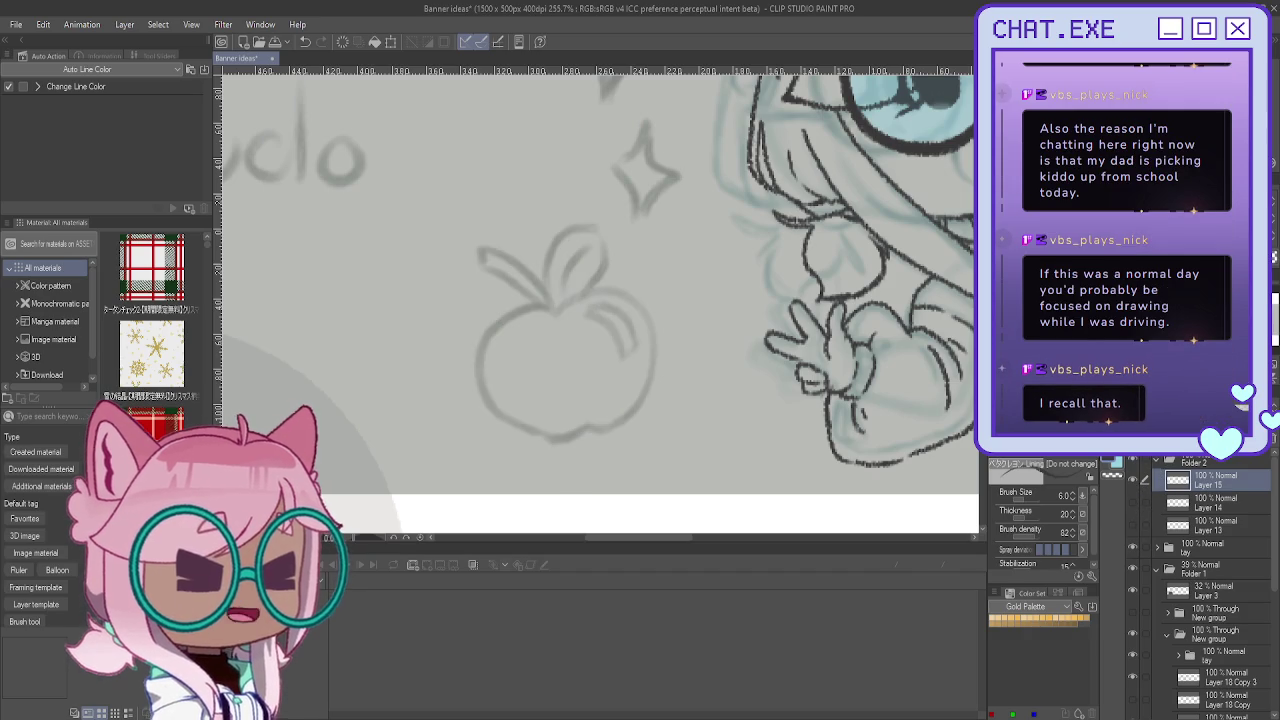
{"action": "scroll", "coordinate": [493, 251], "scroll_direction": "up", "scroll_amount": 1}
{"action": "scroll", "coordinate": [493, 251], "scroll_direction": "up", "scroll_amount": 1}
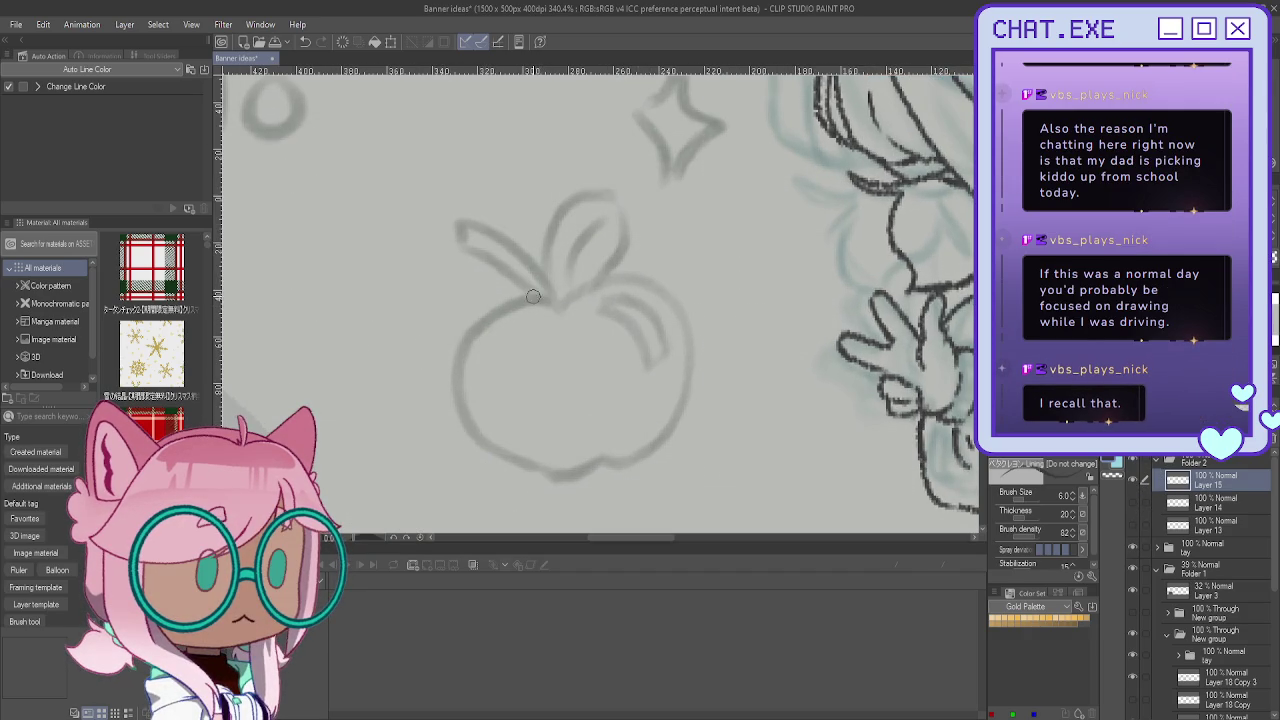
{"action": "mouse_move", "coordinate": [546, 300]}
{"action": "left_mouse_down"}
{"action": "mouse_move", "coordinate": [616, 355]}
{"action": "mouse_move", "coordinate": [603, 462]}
{"action": "left_mouse_up"}
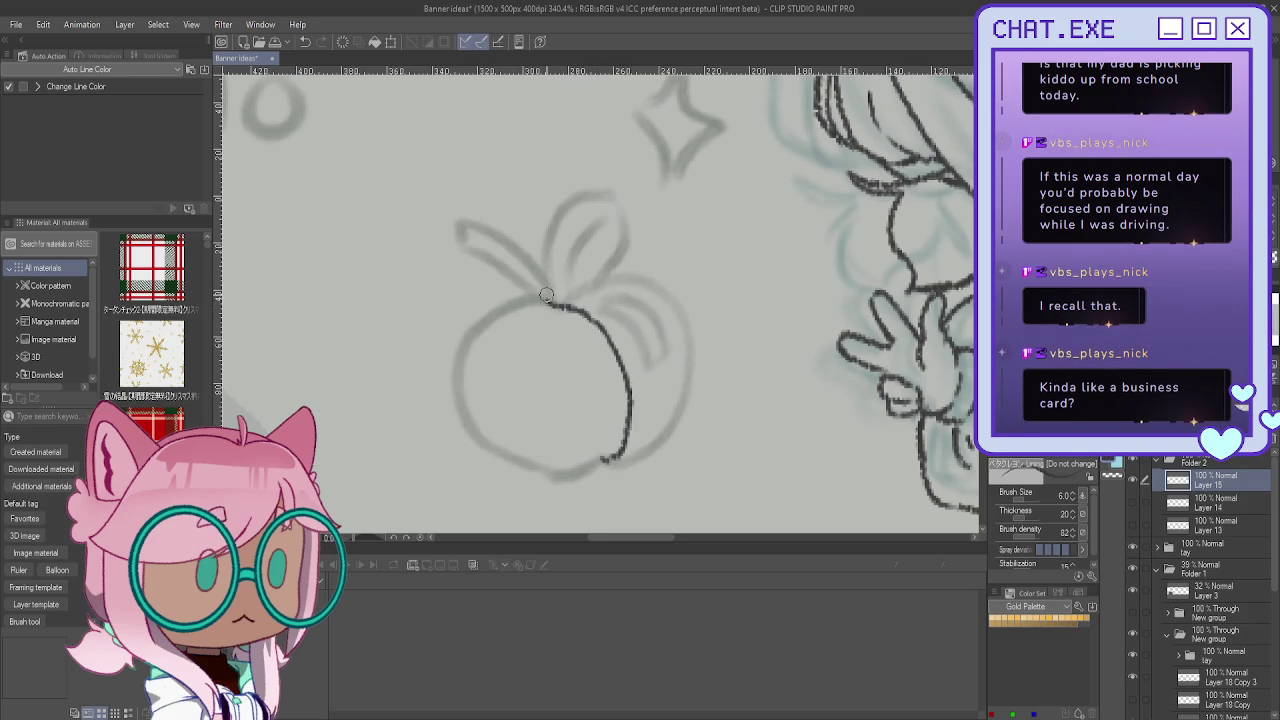
{"action": "mouse_move", "coordinate": [537, 302]}
{"action": "left_mouse_down"}
{"action": "mouse_move", "coordinate": [548, 385]}
{"action": "mouse_move", "coordinate": [593, 455]}
{"action": "left_mouse_up"}
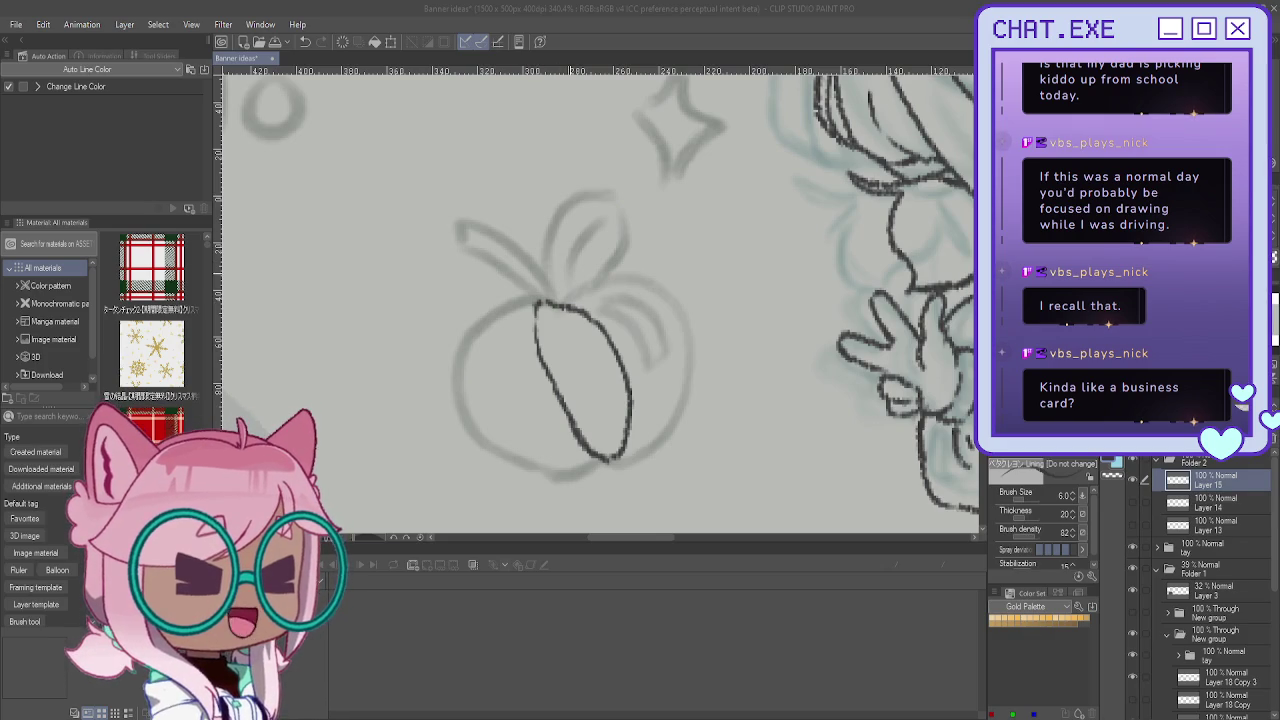
Step: Ink the slice's arc over the apple top and add two seeds inside
{"action": "left_click_drag", "start_coordinate": [540, 304], "coordinate": [627, 278]}
{"action": "key", "text": "ctrl+z"}
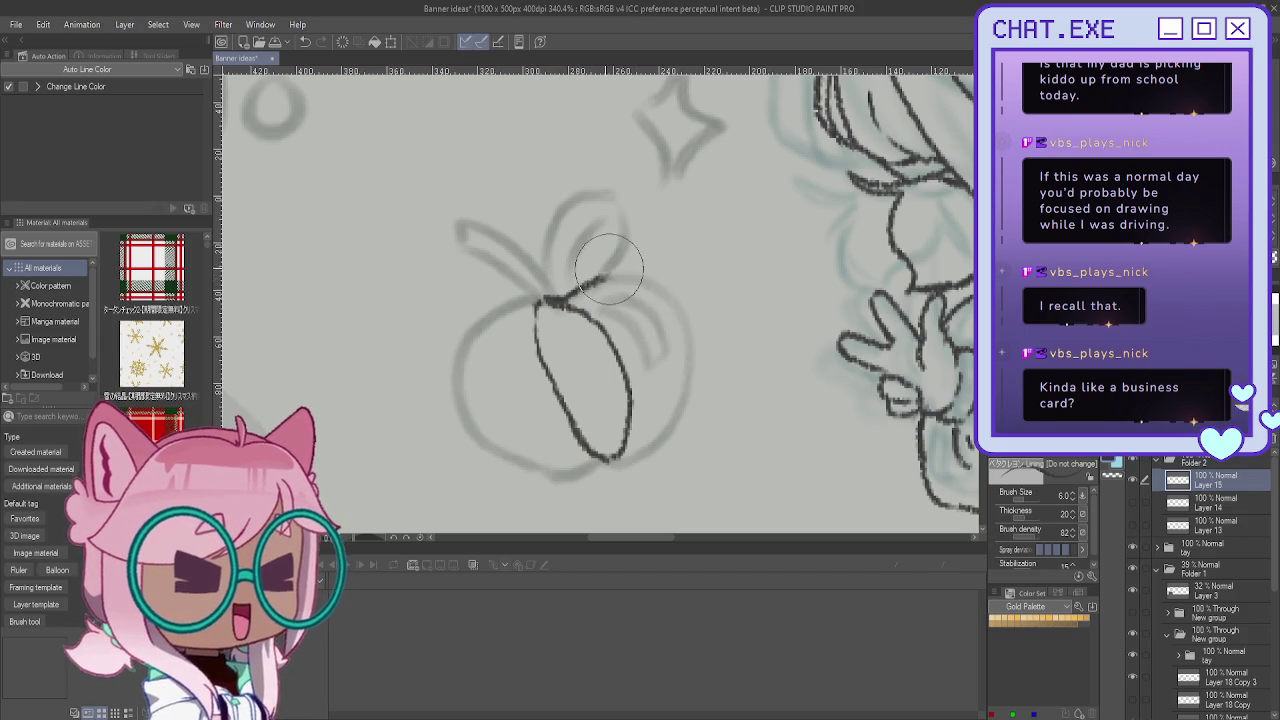
{"action": "scroll", "coordinate": [555, 280], "scroll_direction": "down", "scroll_amount": 1}
{"action": "mouse_move", "coordinate": [545, 298]}
{"action": "left_mouse_down"}
{"action": "mouse_move", "coordinate": [590, 290]}
{"action": "mouse_move", "coordinate": [633, 335]}
{"action": "mouse_move", "coordinate": [636, 428]}
{"action": "mouse_move", "coordinate": [612, 442]}
{"action": "left_mouse_up"}
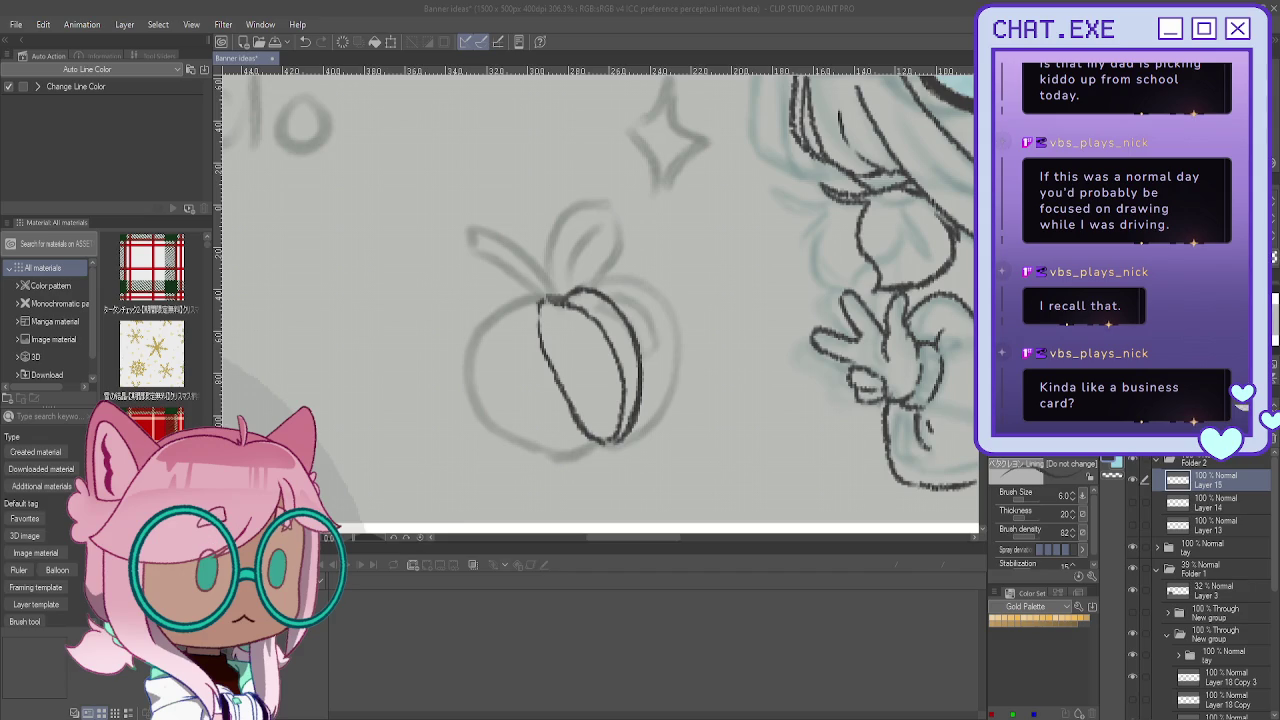
{"action": "left_click", "coordinate": [578, 352]}
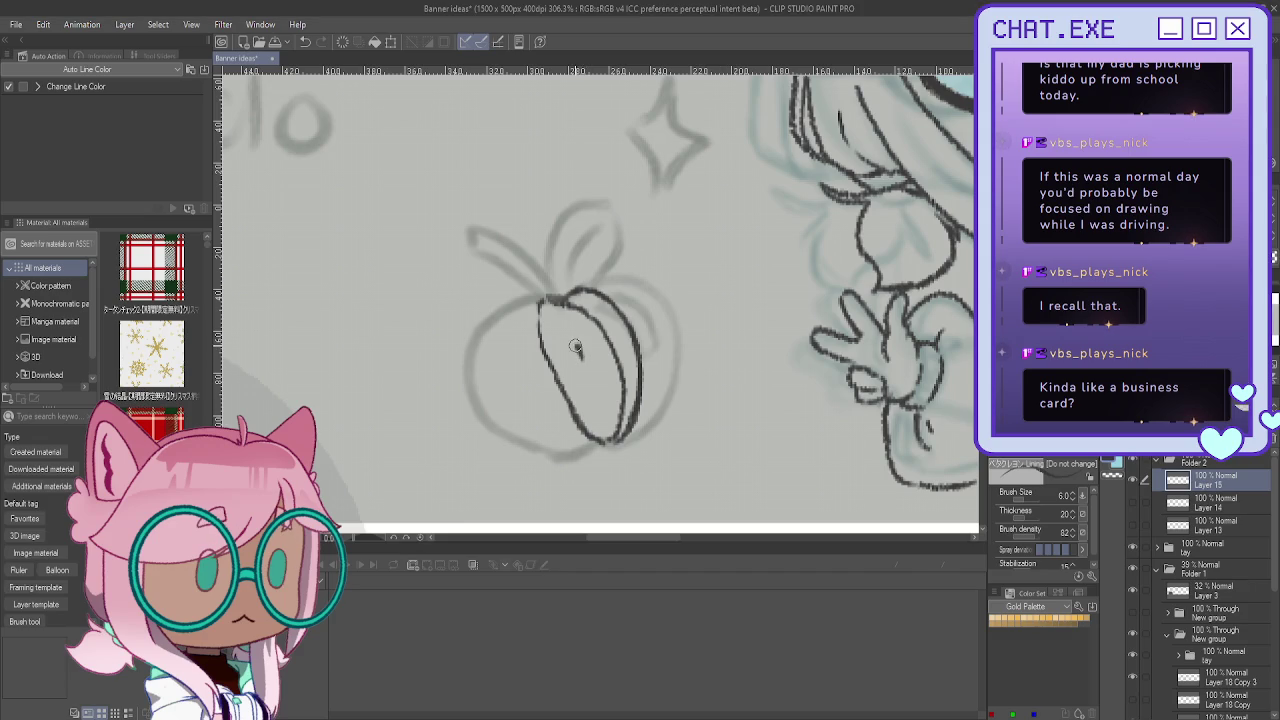
{"action": "left_click_drag", "start_coordinate": [574, 342], "coordinate": [578, 357]}
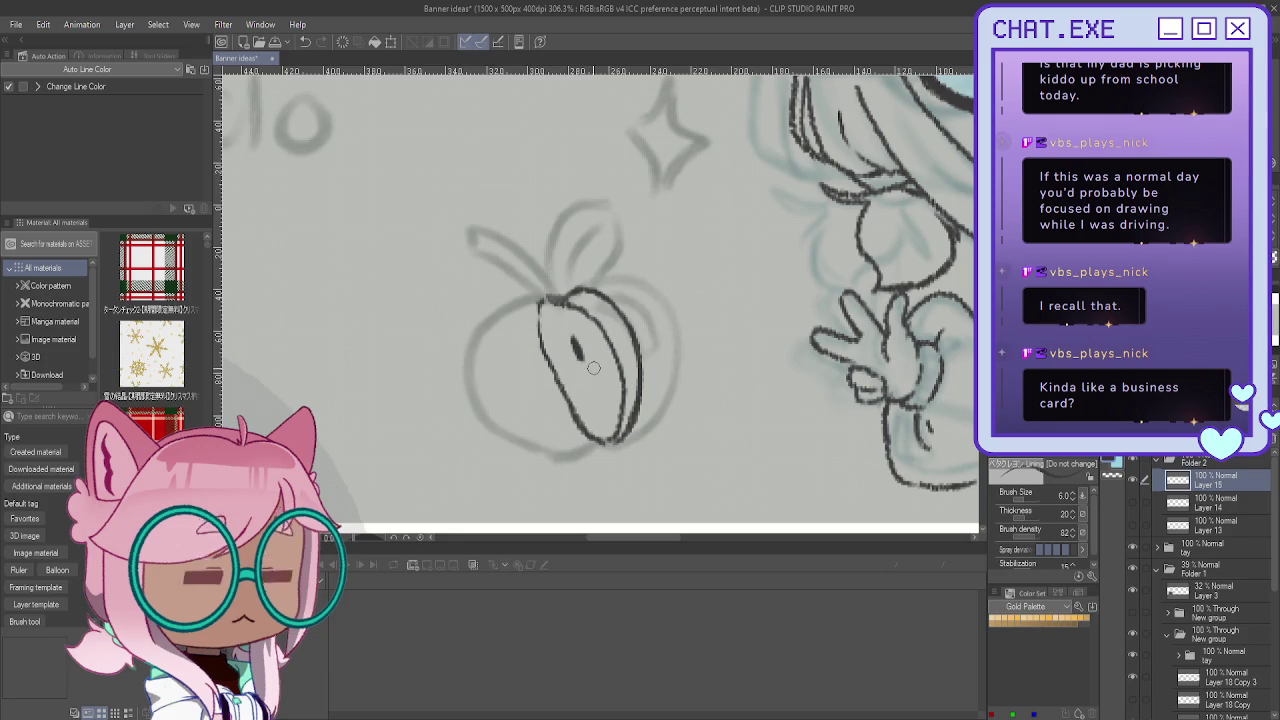
{"action": "left_click_drag", "start_coordinate": [595, 391], "coordinate": [600, 402]}
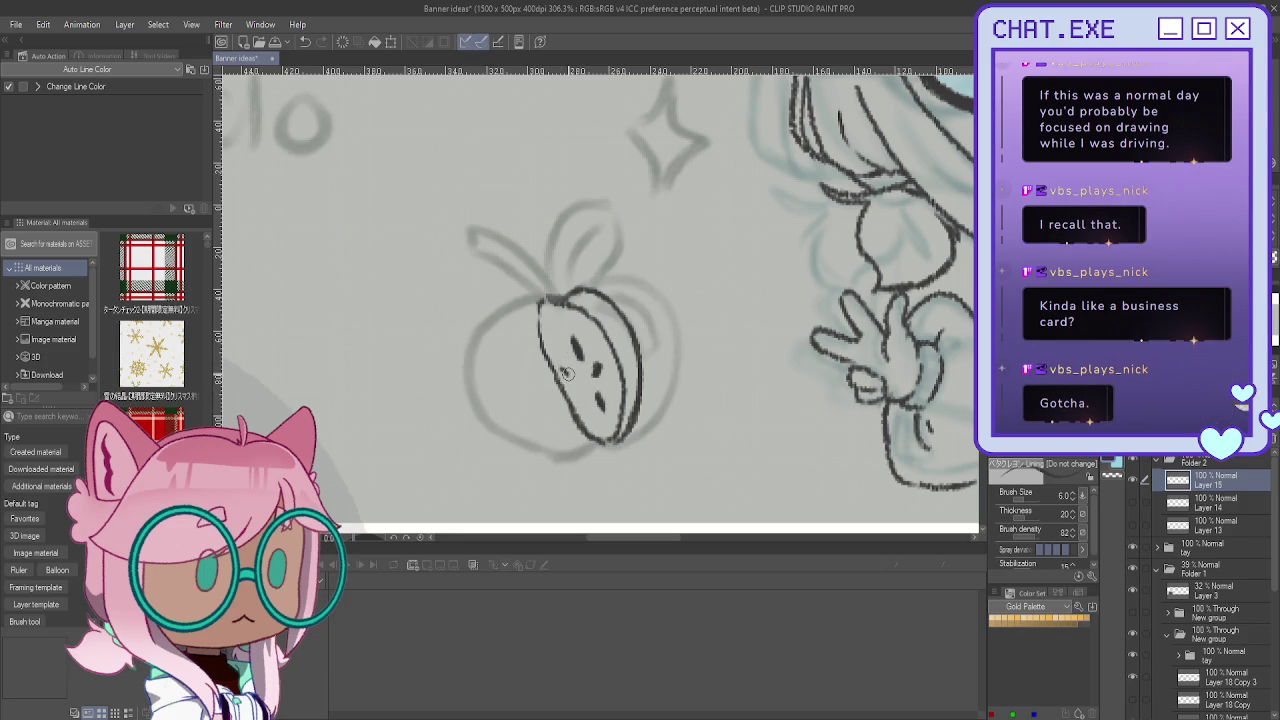
{"action": "left_click_drag", "start_coordinate": [580, 390], "coordinate": [585, 402]}
Step: Erase the seeds and redraw the slice's inner curve, then hide Layer 15 and add Layer 16
{"action": "key", "text": "e"}
{"action": "left_click_drag", "start_coordinate": [560, 350], "coordinate": [585, 375]}
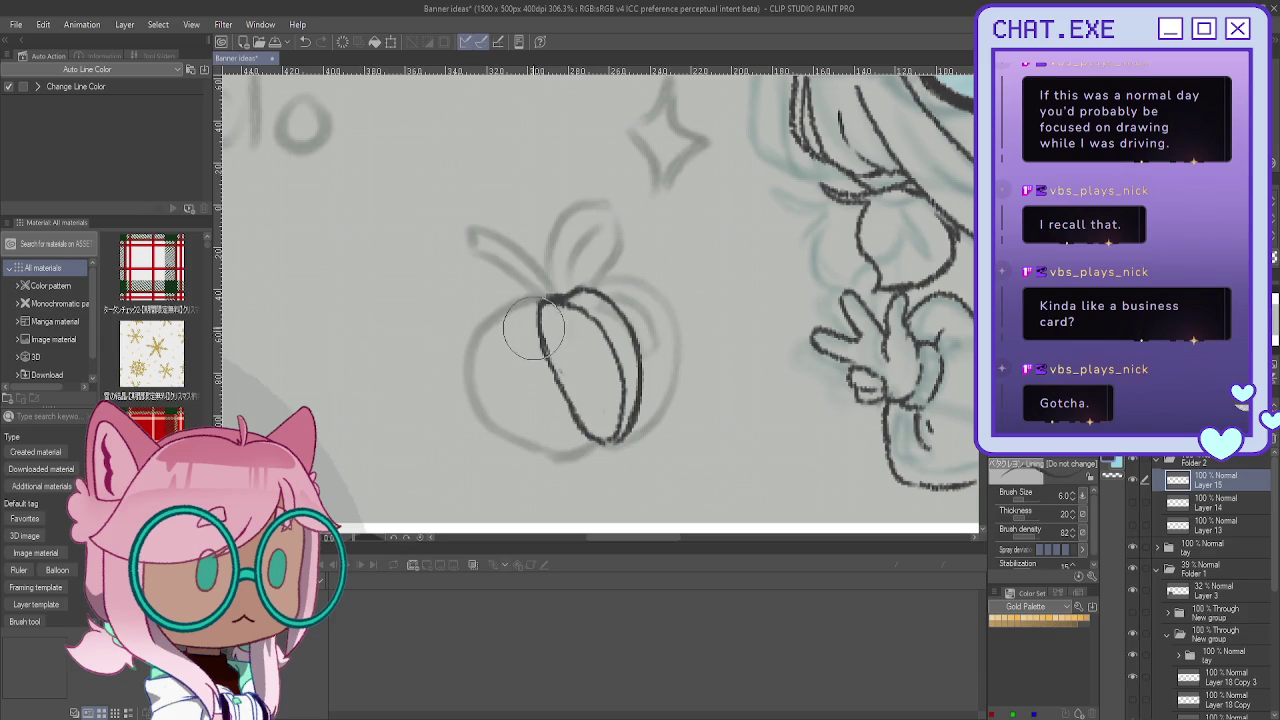
{"action": "left_click_drag", "start_coordinate": [537, 329], "coordinate": [575, 415]}
{"action": "key", "text": "p"}
{"action": "mouse_move", "coordinate": [540, 305]}
{"action": "left_mouse_down"}
{"action": "mouse_move", "coordinate": [585, 384]}
{"action": "mouse_move", "coordinate": [590, 440]}
{"action": "left_mouse_up"}
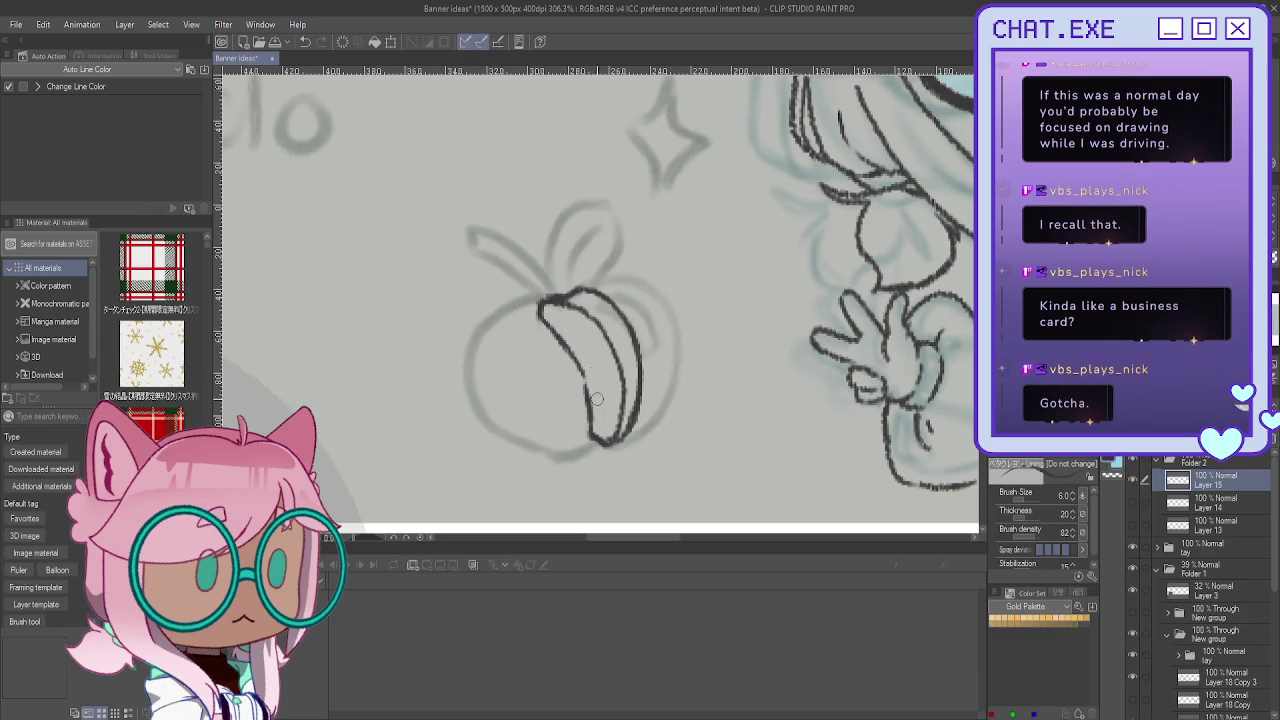
{"action": "mouse_move", "coordinate": [546, 322]}
{"action": "left_mouse_down"}
{"action": "mouse_move", "coordinate": [583, 378]}
{"action": "mouse_move", "coordinate": [590, 430]}
{"action": "left_mouse_up"}
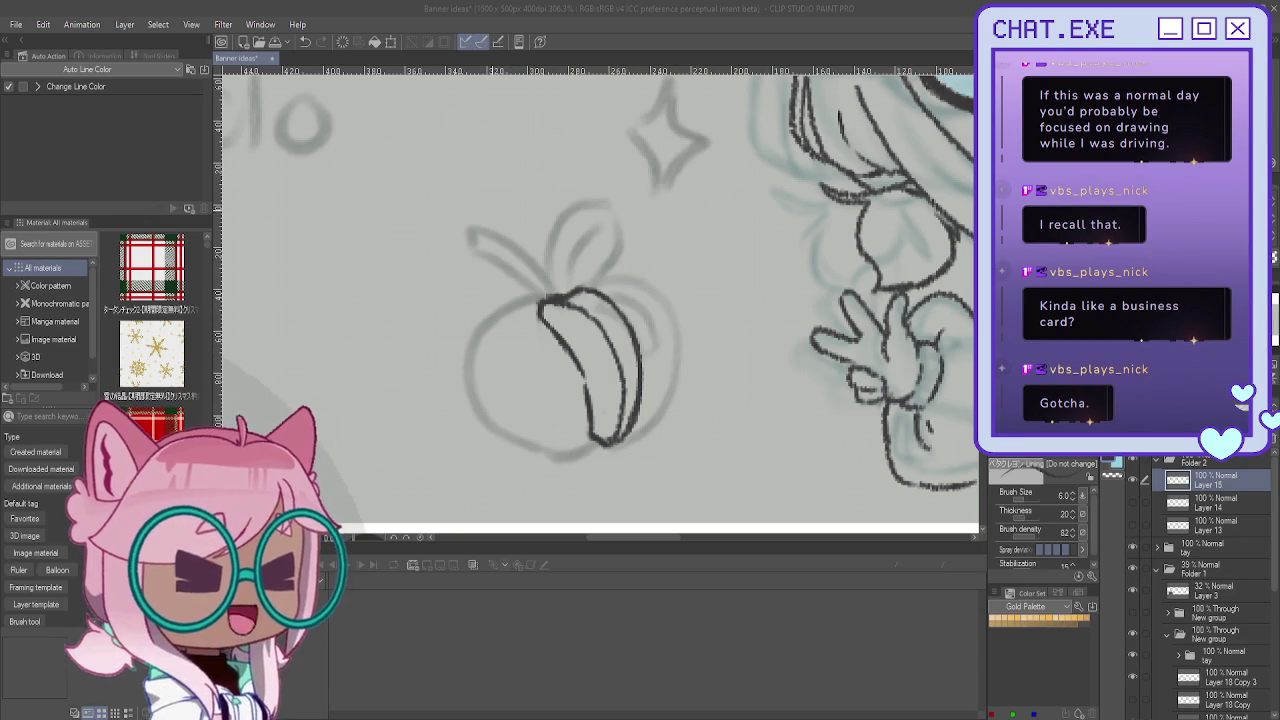
{"action": "left_click", "coordinate": [1133, 481]}
{"action": "key", "text": "ctrl+shift+n"}
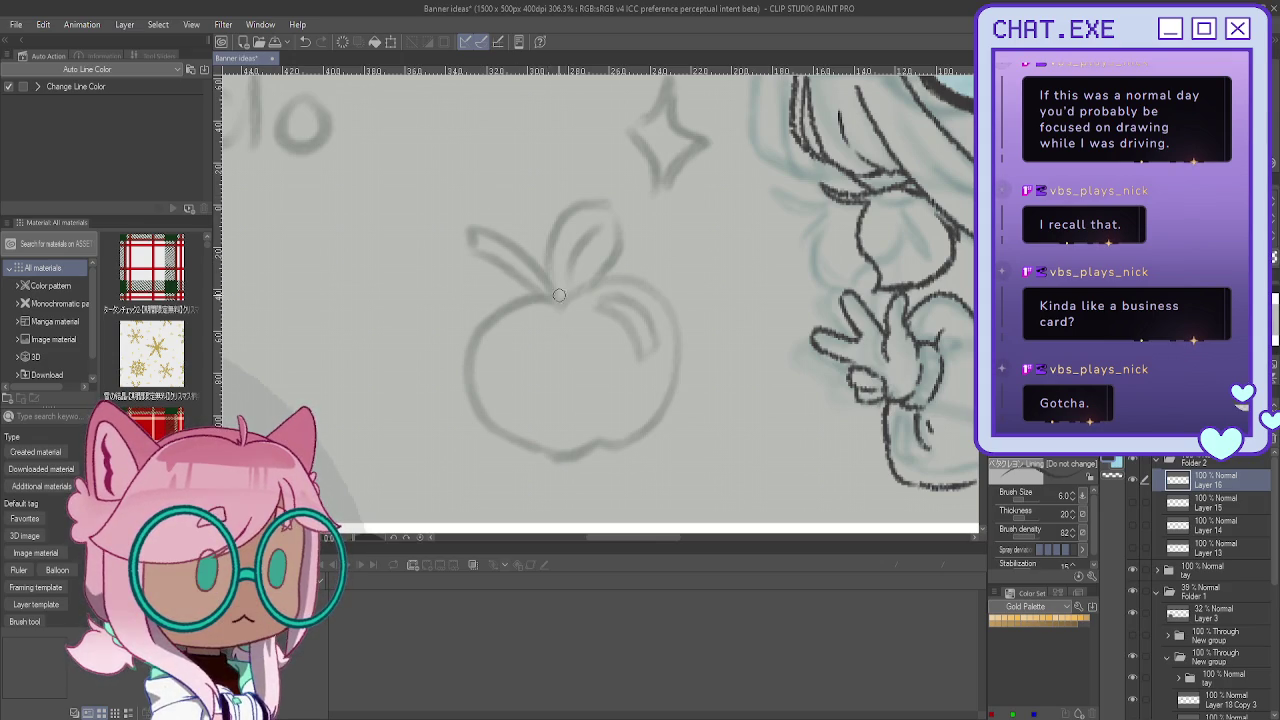
Step: On Layer 16, ink the cut apple's right and left outline, redoing stray strokes
{"action": "mouse_move", "coordinate": [563, 310]}
{"action": "left_mouse_down"}
{"action": "mouse_move", "coordinate": [536, 330]}
{"action": "mouse_move", "coordinate": [530, 378]}
{"action": "mouse_move", "coordinate": [546, 408]}
{"action": "left_mouse_up"}
{"action": "key", "text": "ctrl+z"}
{"action": "left_click_drag", "start_coordinate": [563, 305], "coordinate": [600, 435]}
{"action": "mouse_move", "coordinate": [563, 306]}
{"action": "left_mouse_down"}
{"action": "mouse_move", "coordinate": [529, 335]}
{"action": "mouse_move", "coordinate": [533, 390]}
{"action": "mouse_move", "coordinate": [555, 430]}
{"action": "mouse_move", "coordinate": [597, 440]}
{"action": "left_mouse_up"}
{"action": "key", "text": "ctrl+z"}
{"action": "mouse_move", "coordinate": [527, 350]}
{"action": "left_mouse_down"}
{"action": "mouse_move", "coordinate": [531, 388]}
{"action": "mouse_move", "coordinate": [594, 428]}
{"action": "left_mouse_up"}
{"action": "key", "text": "ctrl+z"}
{"action": "key", "text": "ctrl+z"}
{"action": "key", "text": "ctrl+z"}
{"action": "left_click_drag", "start_coordinate": [563, 306], "coordinate": [592, 440]}
{"action": "mouse_move", "coordinate": [566, 312]}
{"action": "left_mouse_down"}
{"action": "mouse_move", "coordinate": [526, 298]}
{"action": "mouse_move", "coordinate": [518, 325]}
{"action": "mouse_move", "coordinate": [548, 424]}
{"action": "mouse_move", "coordinate": [578, 450]}
{"action": "mouse_move", "coordinate": [592, 444]}
{"action": "left_mouse_up"}
{"action": "mouse_move", "coordinate": [542, 296]}
{"action": "left_mouse_down"}
{"action": "mouse_move", "coordinate": [488, 326]}
{"action": "mouse_move", "coordinate": [466, 376]}
{"action": "mouse_move", "coordinate": [472, 404]}
{"action": "mouse_move", "coordinate": [562, 456]}
{"action": "mouse_move", "coordinate": [590, 444]}
{"action": "left_mouse_up"}
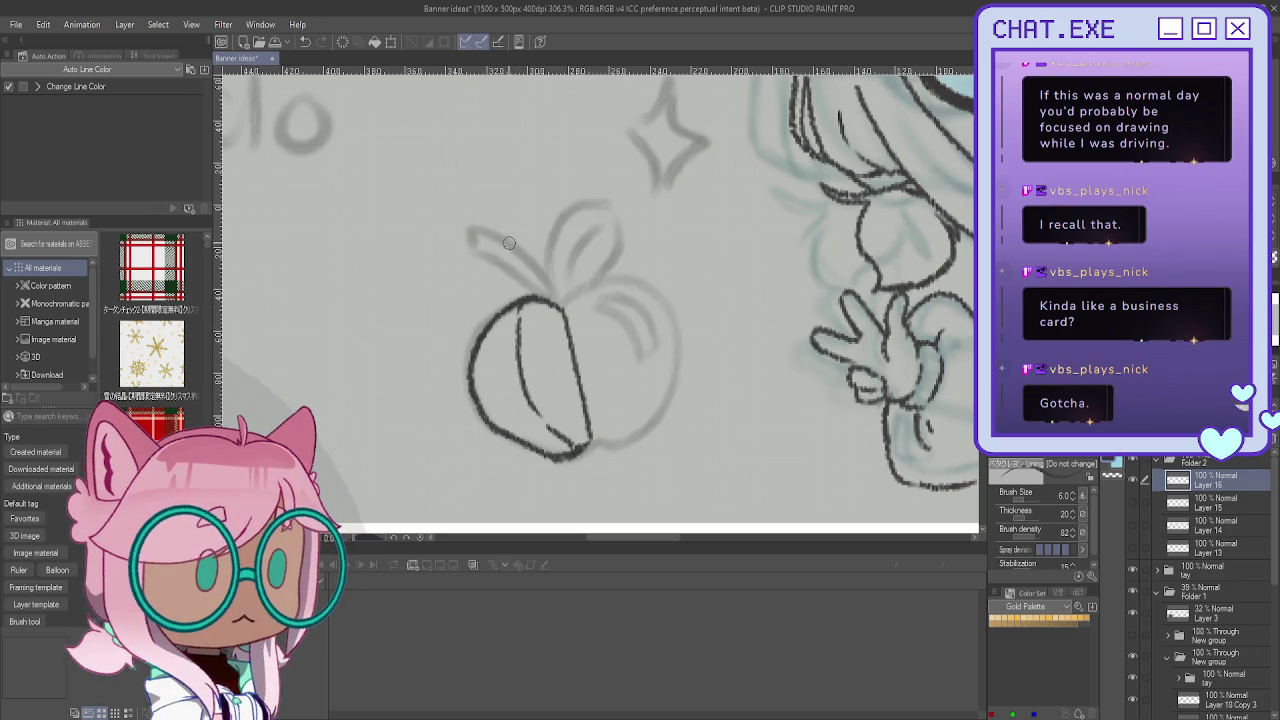
Step: Add the stem, a veined leaf and a short centre line to the halved apple
{"action": "mouse_move", "coordinate": [556, 300]}
{"action": "left_mouse_down"}
{"action": "mouse_move", "coordinate": [564, 216]}
{"action": "mouse_move", "coordinate": [626, 245]}
{"action": "mouse_move", "coordinate": [586, 290]}
{"action": "left_mouse_up"}
{"action": "mouse_move", "coordinate": [596, 232]}
{"action": "left_mouse_down"}
{"action": "mouse_move", "coordinate": [566, 279]}
{"action": "mouse_move", "coordinate": [582, 308]}
{"action": "left_mouse_up"}
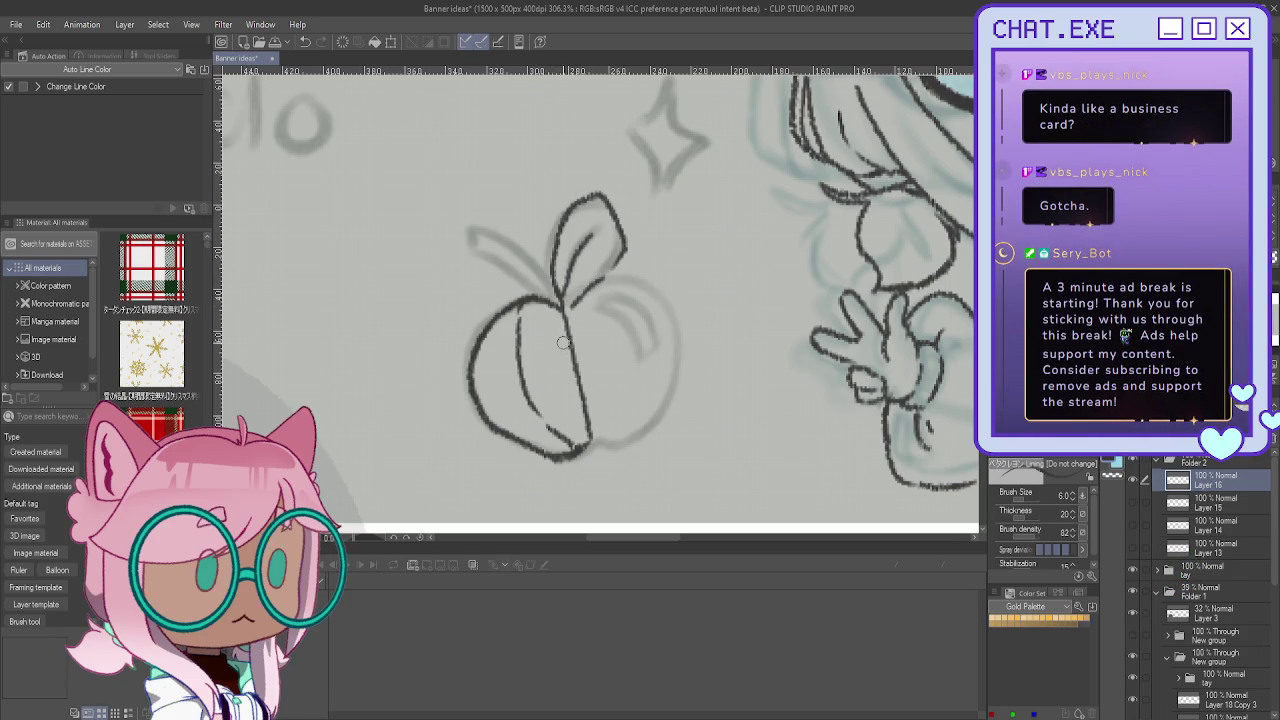
{"action": "mouse_move", "coordinate": [566, 330]}
{"action": "left_mouse_down"}
{"action": "mouse_move", "coordinate": [570, 362]}
{"action": "mouse_move", "coordinate": [552, 366]}
{"action": "mouse_move", "coordinate": [570, 378]}
{"action": "mouse_move", "coordinate": [570, 406]}
{"action": "left_mouse_up"}
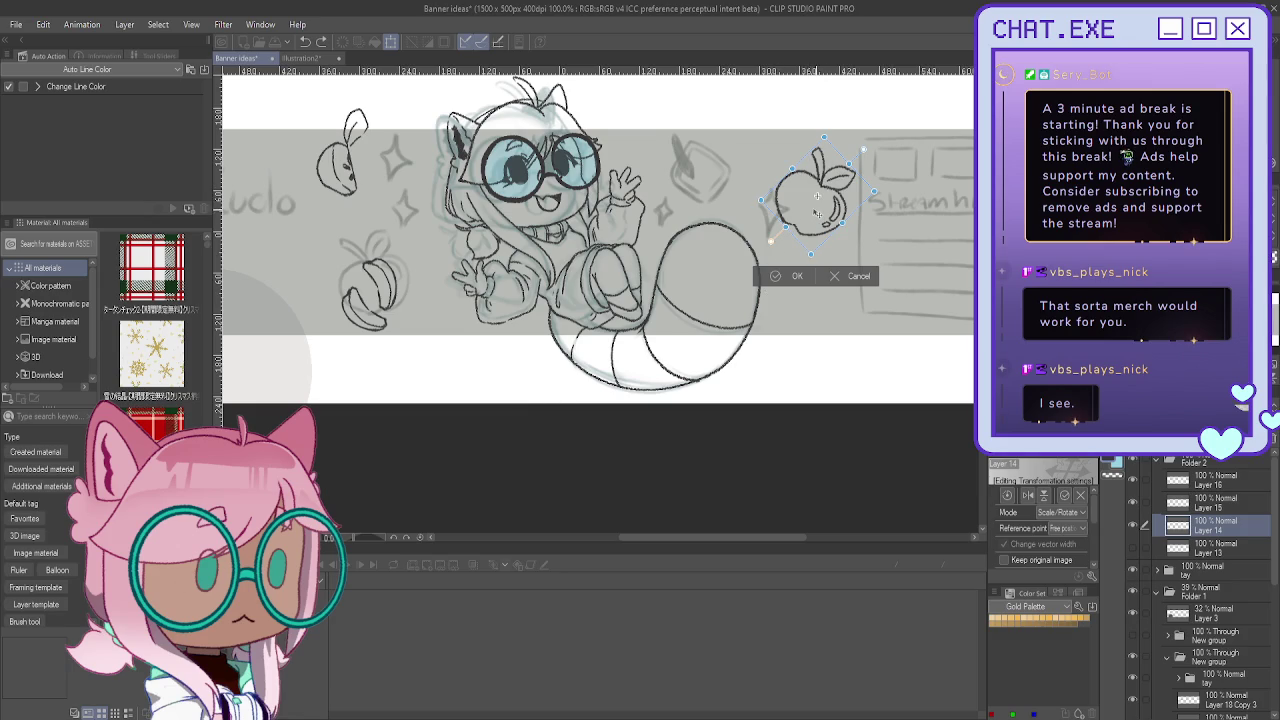
Step: Nudge the shiny whole apple slightly up and left, then commit its new size and position
{"action": "mouse_move", "coordinate": [794, 200]}
{"action": "left_mouse_down"}
{"action": "mouse_move", "coordinate": [780, 182]}
{"action": "mouse_move", "coordinate": [792, 196]}
{"action": "left_mouse_up"}
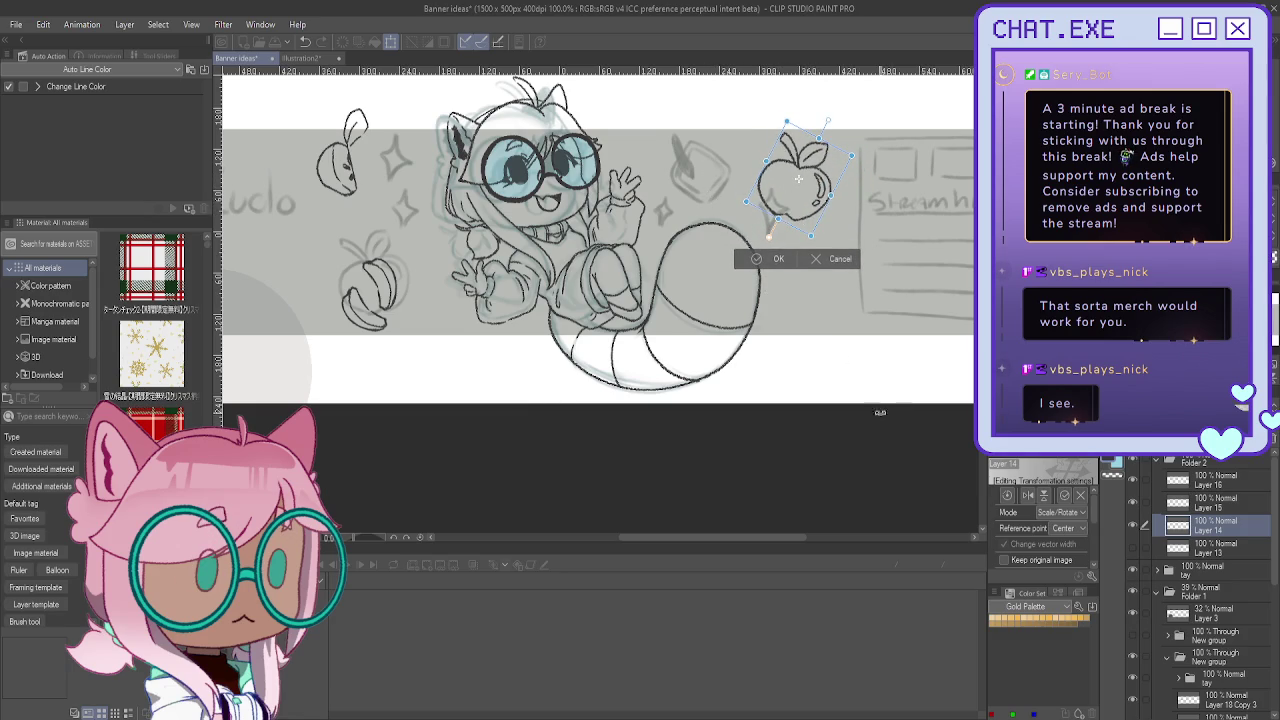
{"action": "left_click", "coordinate": [741, 258]}
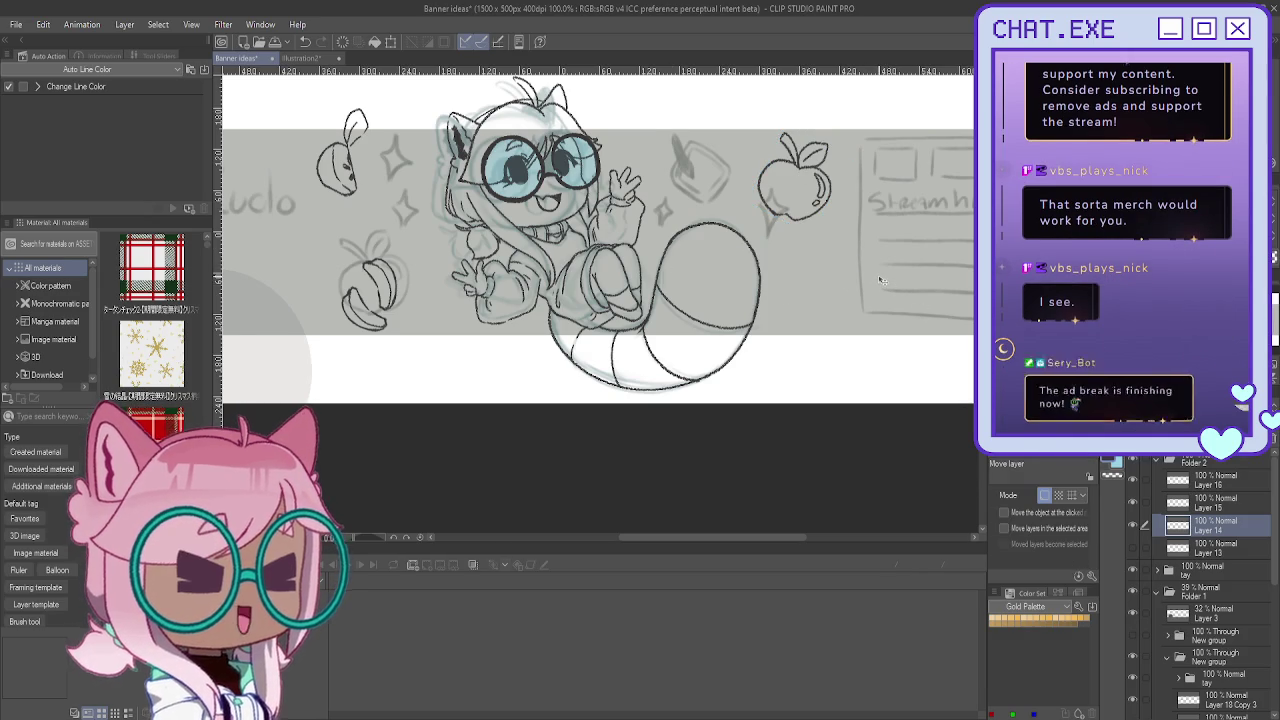
{"action": "left_click_drag", "start_coordinate": [880, 280], "coordinate": [1185, 315]}
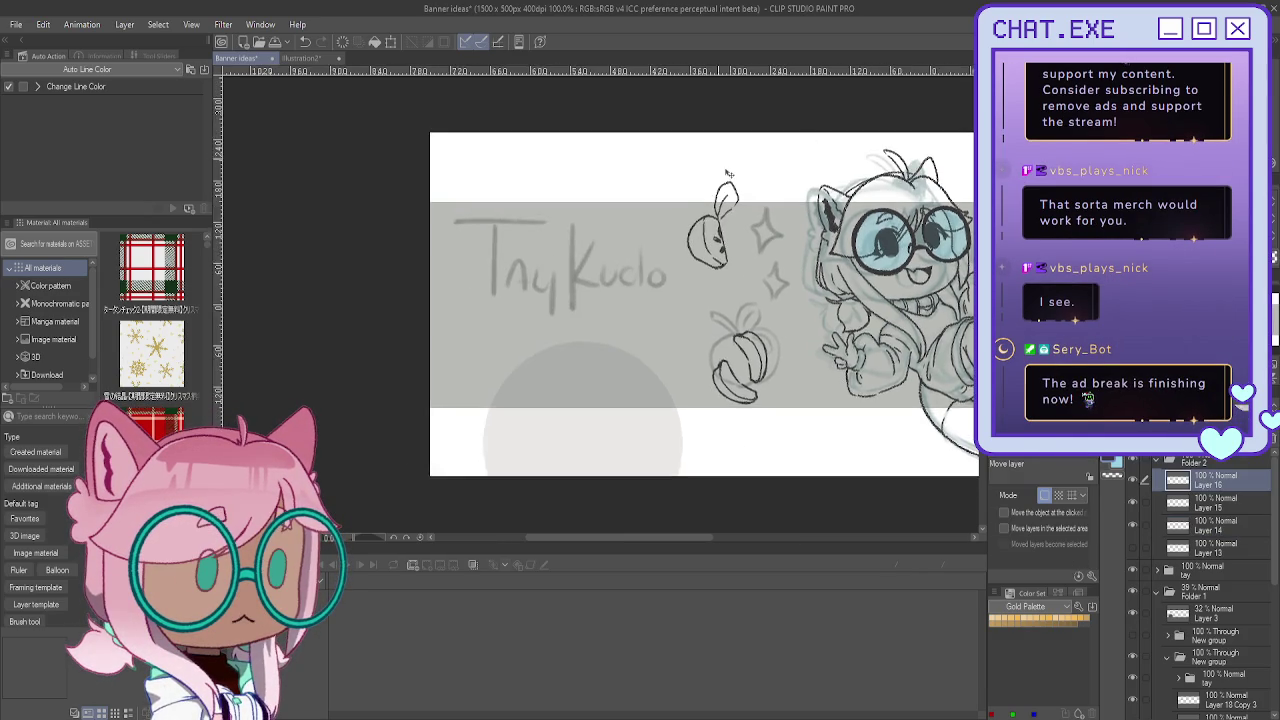
Step: Erase and redraw the leaf's right edge, and remove the small curve inside it
{"action": "scroll", "coordinate": [603, 130], "scroll_direction": "up", "scroll_amount": 3}
{"action": "scroll", "coordinate": [603, 130], "scroll_direction": "up", "scroll_amount": 2}
{"action": "key", "text": "e"}
{"action": "mouse_move", "coordinate": [766, 200]}
{"action": "left_mouse_down"}
{"action": "mouse_move", "coordinate": [729, 229]}
{"action": "mouse_move", "coordinate": [737, 200]}
{"action": "left_mouse_up"}
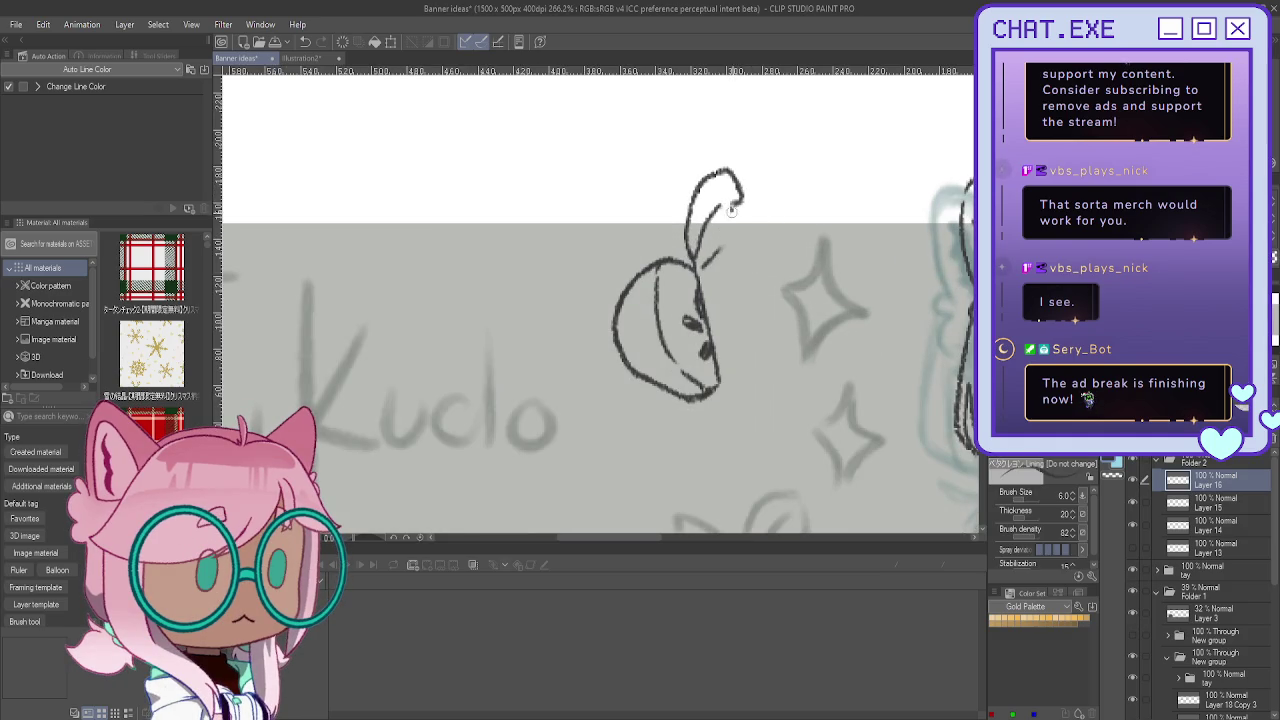
{"action": "mouse_move", "coordinate": [716, 252]}
{"action": "left_mouse_down"}
{"action": "mouse_move", "coordinate": [743, 190]}
{"action": "mouse_move", "coordinate": [726, 226]}
{"action": "left_mouse_up"}
{"action": "left_click_drag", "start_coordinate": [740, 195], "coordinate": [736, 214]}
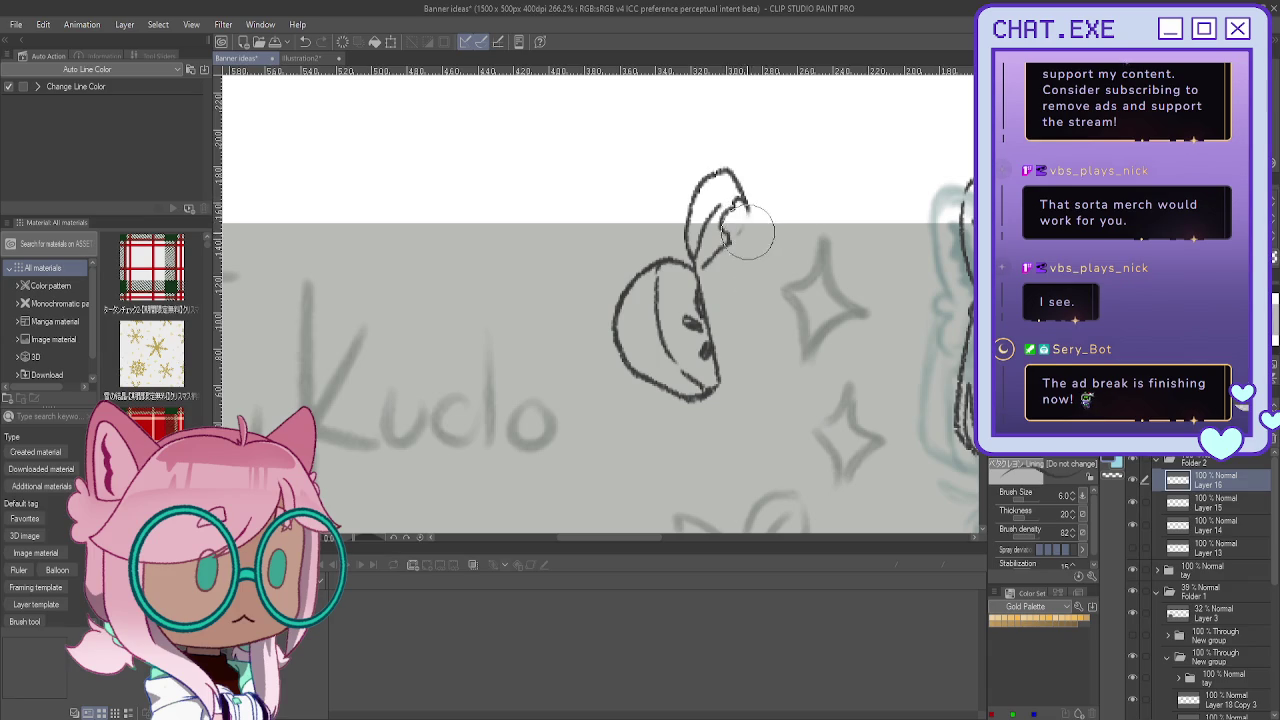
Step: Move the Layer 15 apple slices up beside the chibi's hand and the Layer 14 apple lower
{"action": "scroll", "coordinate": [649, 110], "scroll_direction": "down", "scroll_amount": 2}
{"action": "scroll", "coordinate": [649, 110], "scroll_direction": "down", "scroll_amount": 3}
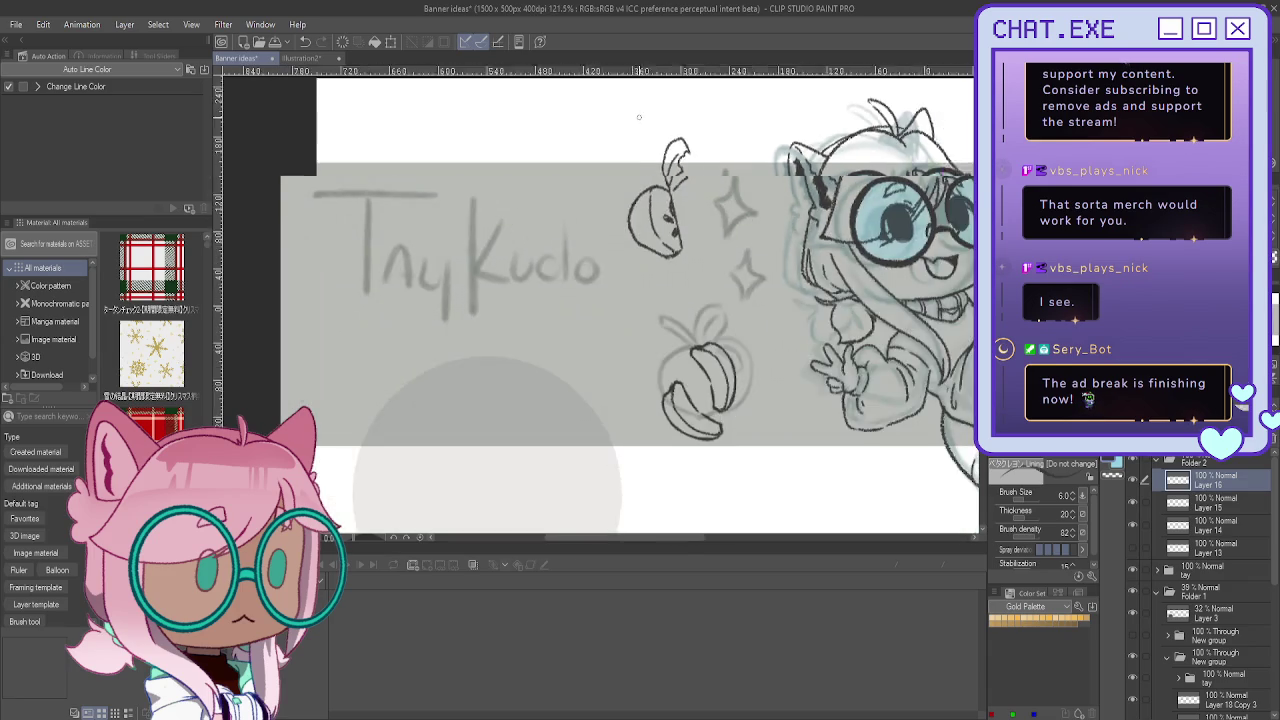
{"action": "scroll", "coordinate": [649, 110], "scroll_direction": "down", "scroll_amount": 3}
{"action": "left_click_drag", "start_coordinate": [649, 250], "coordinate": [439, 235]}
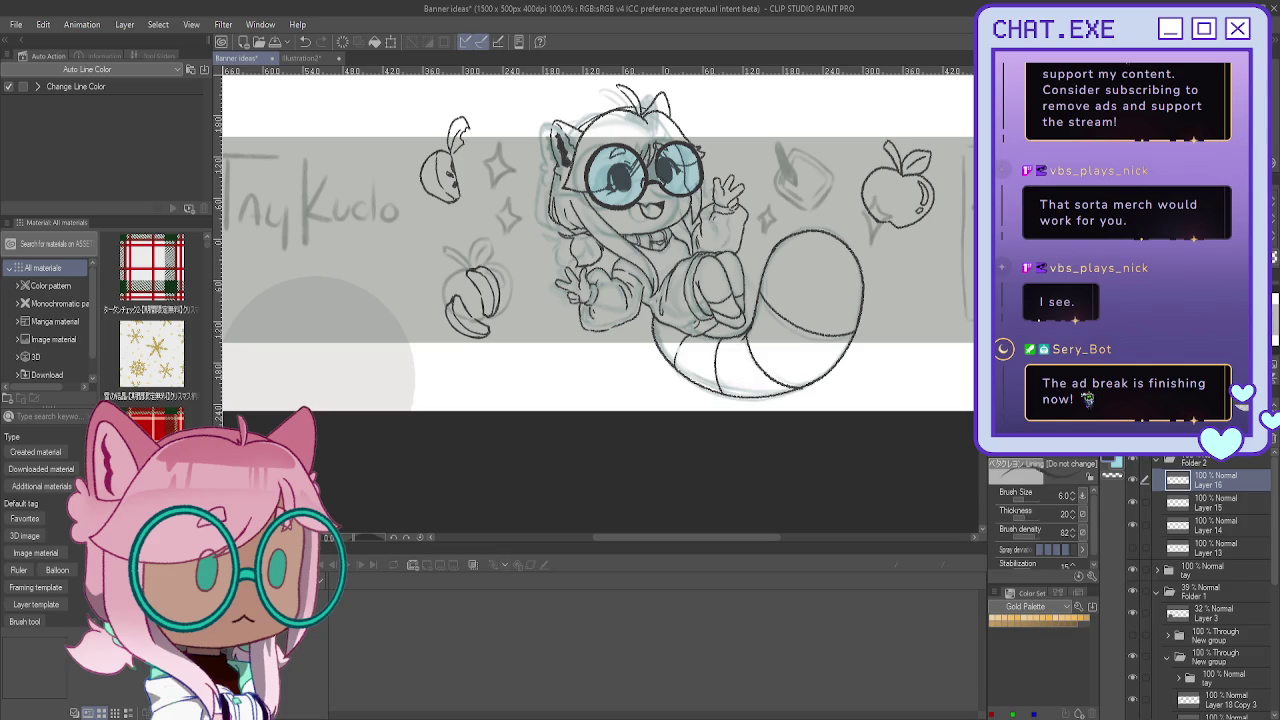
{"action": "left_click", "coordinate": [1163, 500]}
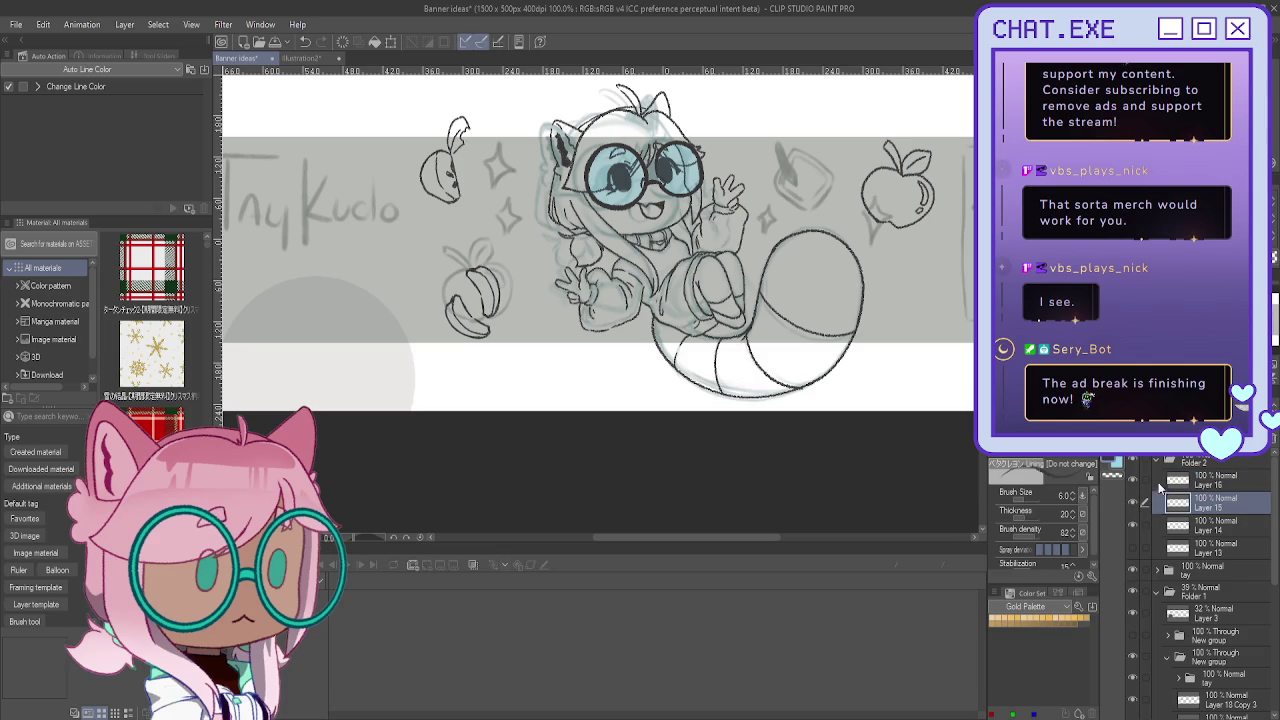
{"action": "key", "text": "k"}
{"action": "mouse_move", "coordinate": [452, 323]}
{"action": "left_mouse_down"}
{"action": "mouse_move", "coordinate": [795, 183]}
{"action": "mouse_move", "coordinate": [773, 205]}
{"action": "left_mouse_up"}
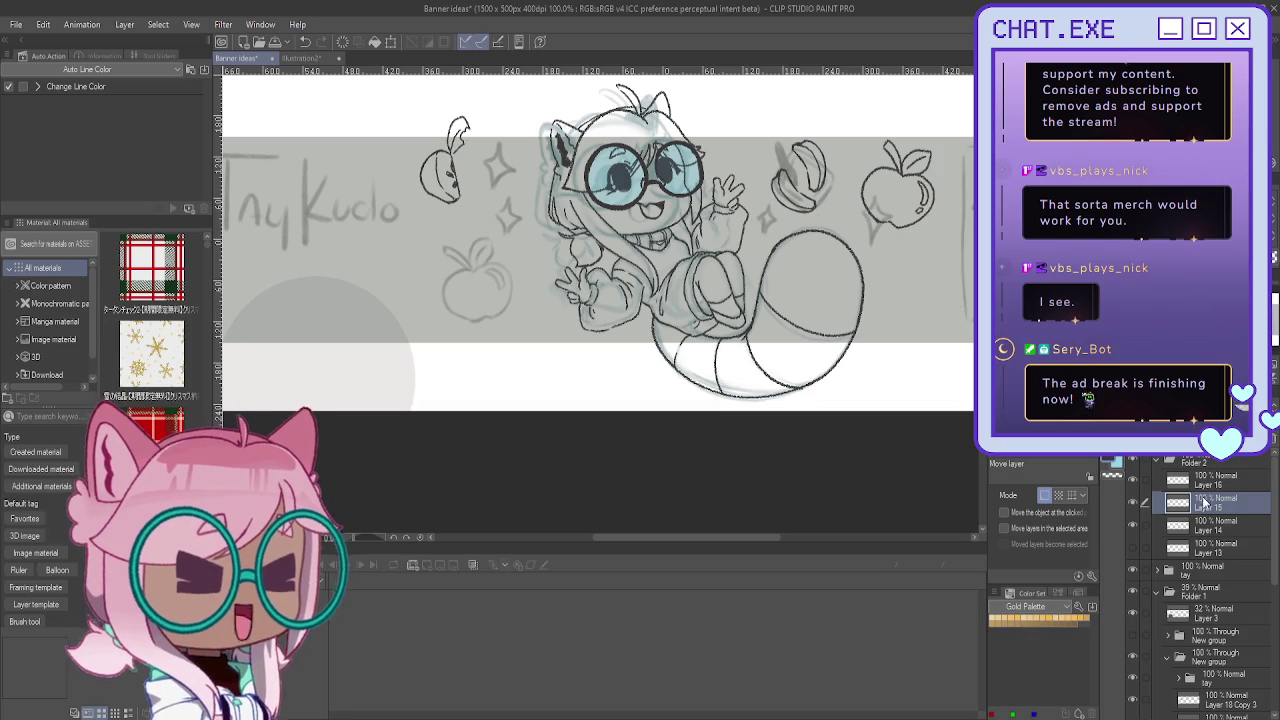
{"action": "left_click", "coordinate": [1206, 543]}
{"action": "left_click_drag", "start_coordinate": [885, 225], "coordinate": [920, 335]}
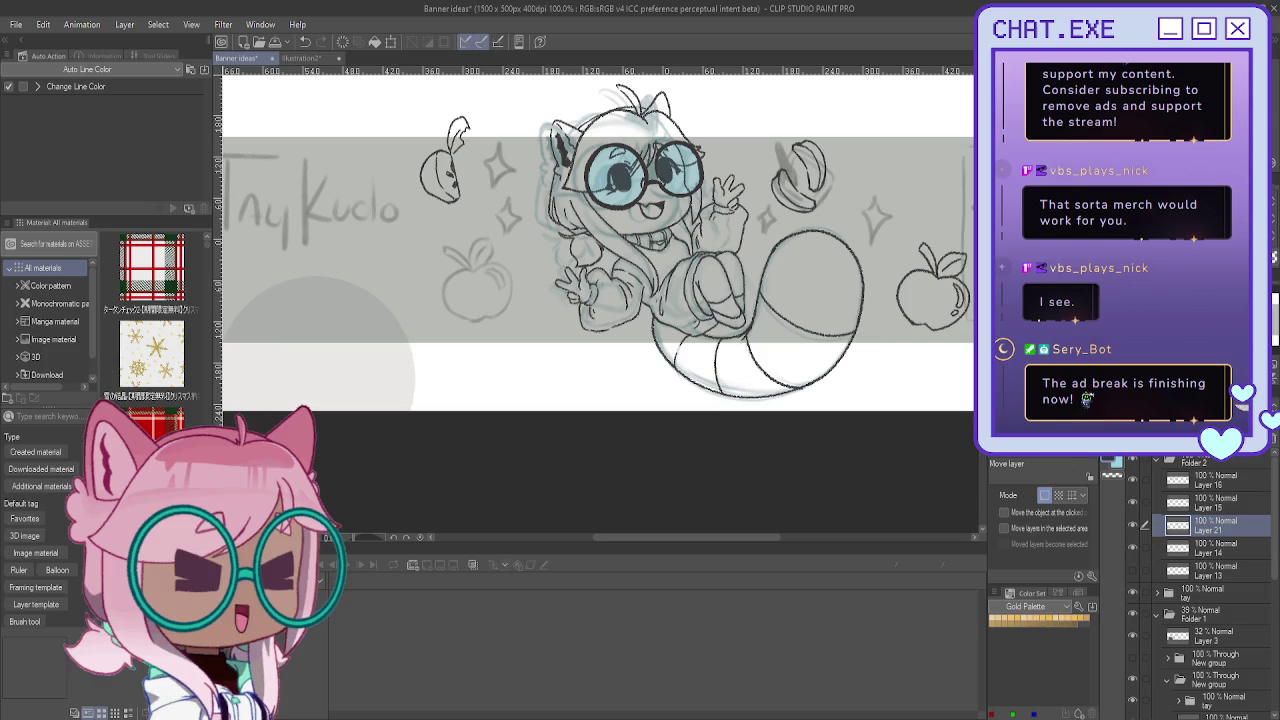
Step: Add a new raster layer, Layer 21, above Layer 14
{"action": "key", "text": "ctrl+shift+n"}
{"action": "scroll", "coordinate": [594, 304], "scroll_direction": "left", "scroll_amount": 2}
{"action": "scroll", "coordinate": [584, 298], "scroll_direction": "left", "scroll_amount": 1}
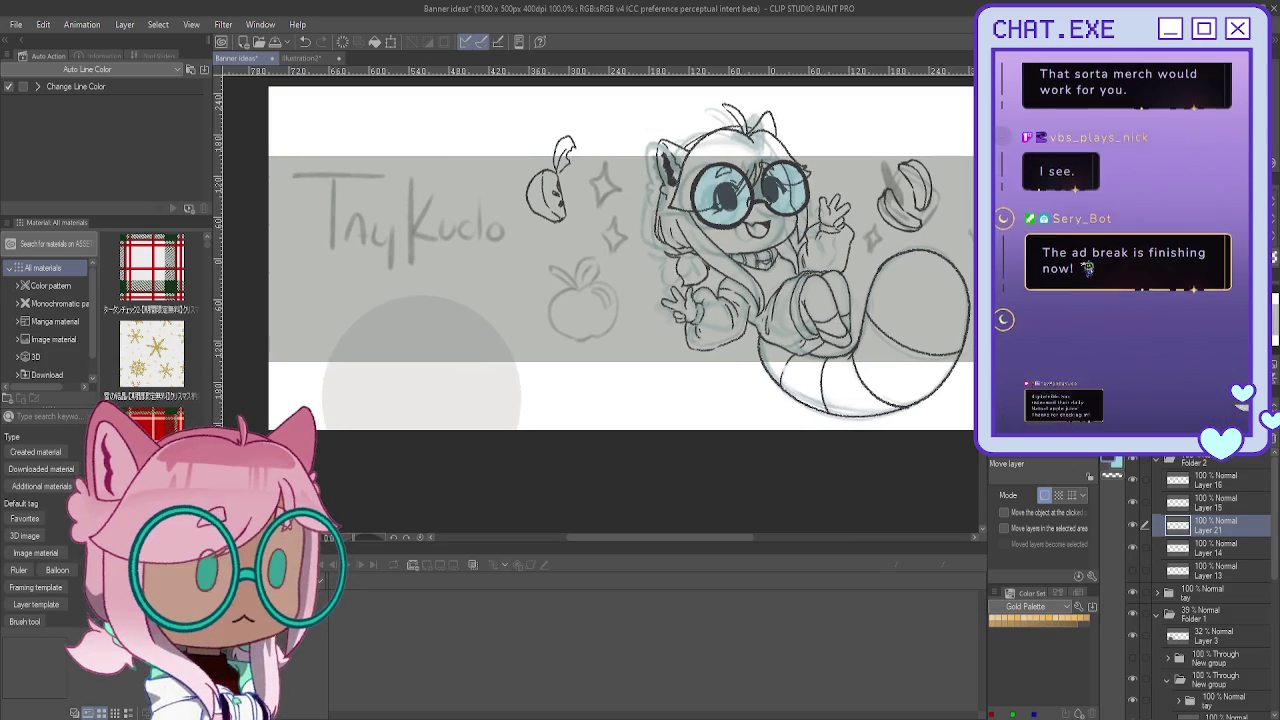
{"action": "scroll", "coordinate": [584, 298], "scroll_direction": "up", "scroll_amount": 1}
{"action": "scroll", "coordinate": [584, 298], "scroll_direction": "up", "scroll_amount": 2}
{"action": "scroll", "coordinate": [584, 298], "scroll_direction": "up", "scroll_amount": 3}
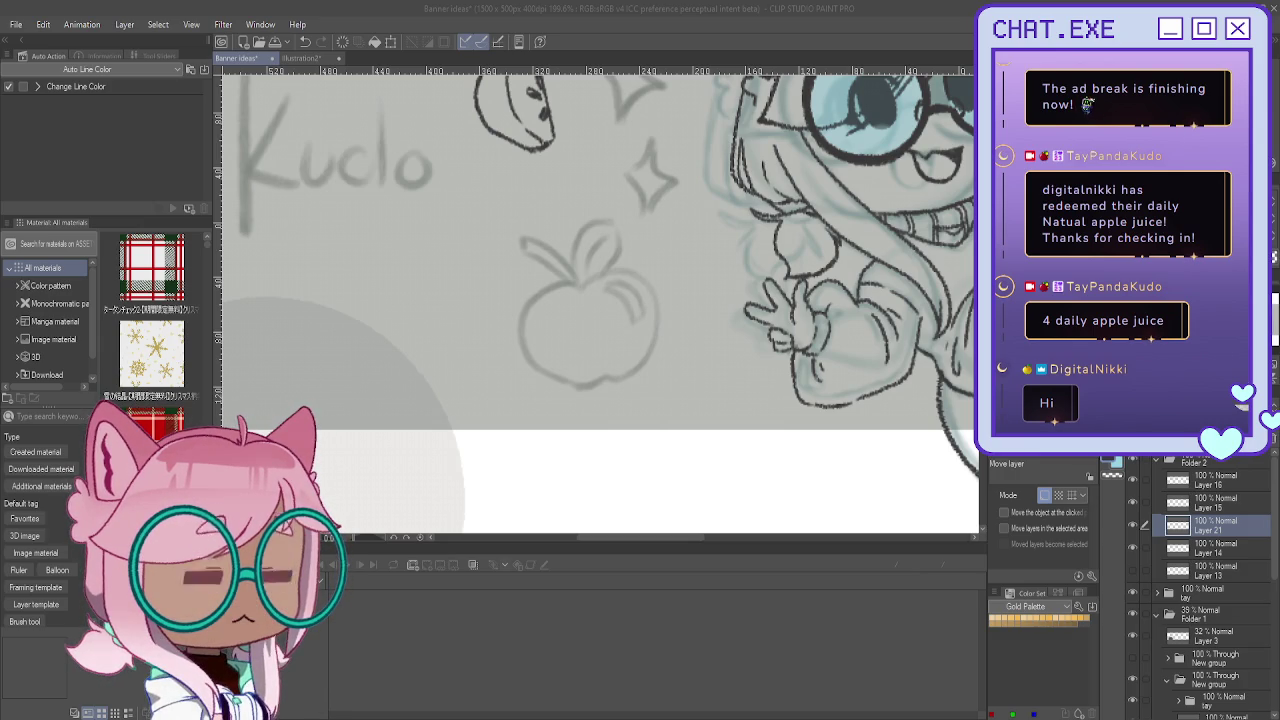
{"action": "left_click", "coordinate": [603, 277]}
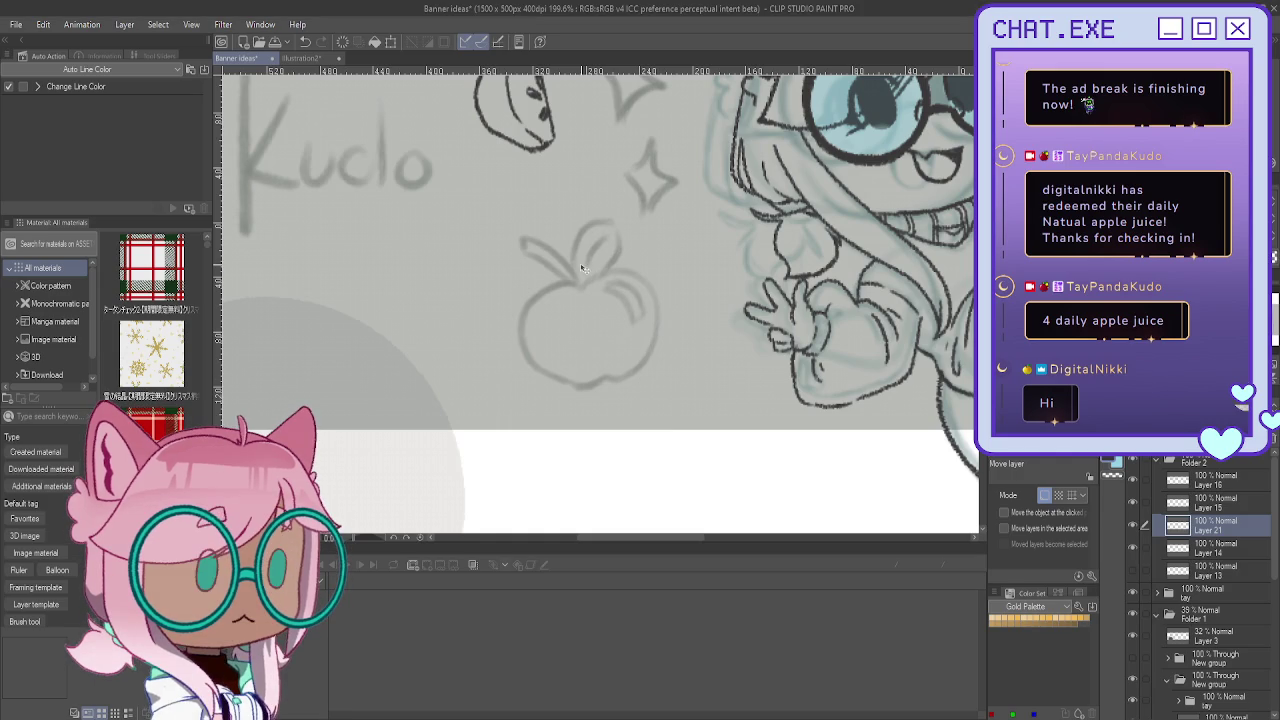
Step: Ink the stem, close the right leaf with its vein, and draw the left leaf, trimming its tip
{"action": "key", "text": "b"}
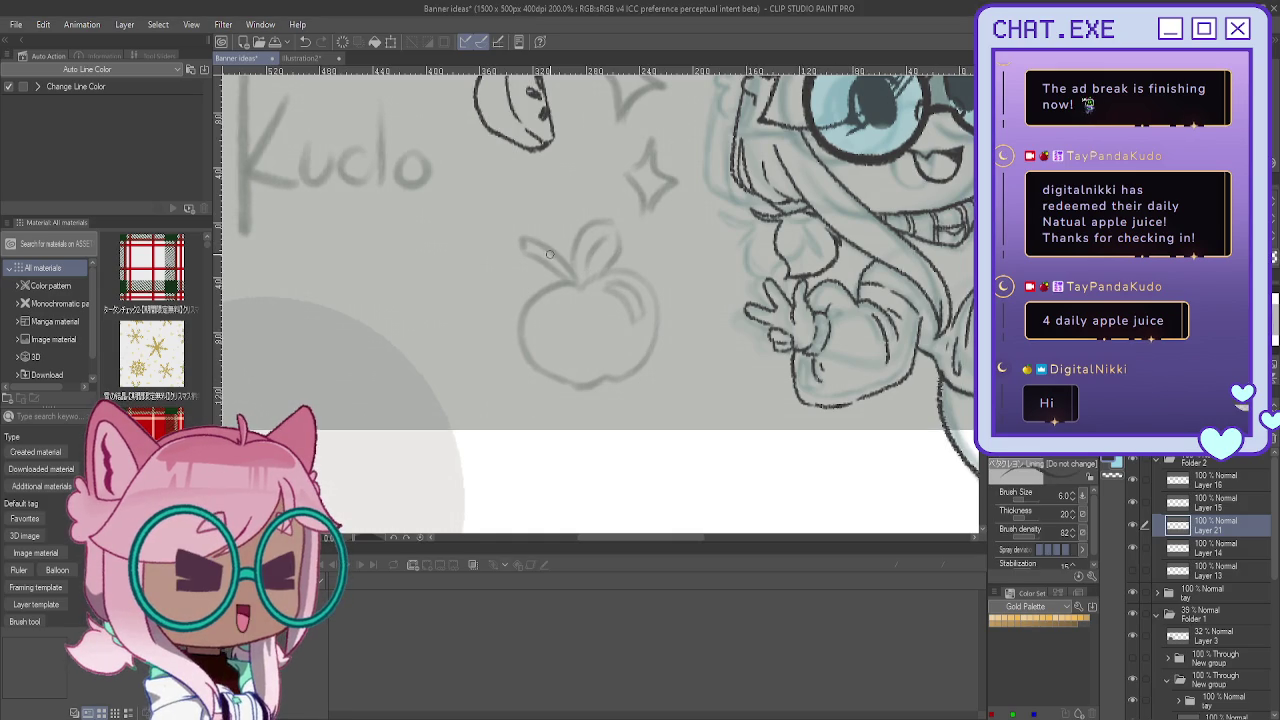
{"action": "scroll", "coordinate": [579, 260], "scroll_direction": "up", "scroll_amount": 2}
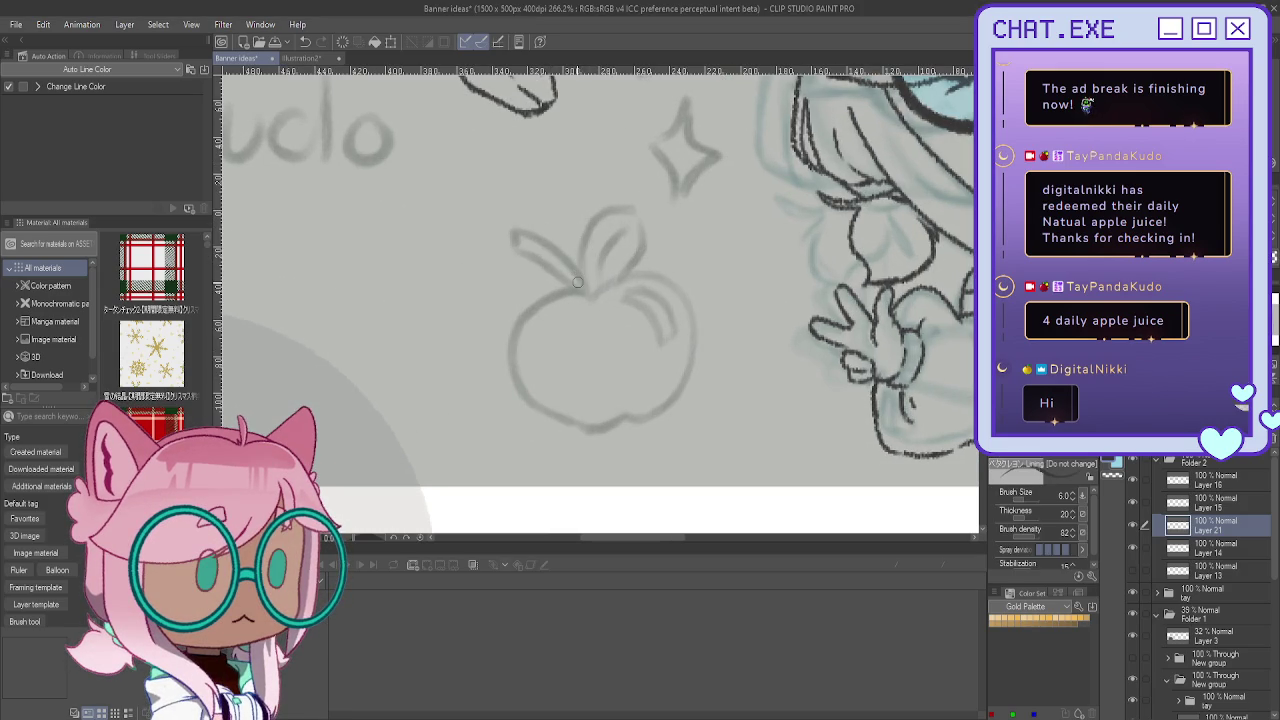
{"action": "mouse_move", "coordinate": [578, 279]}
{"action": "left_mouse_down"}
{"action": "mouse_move", "coordinate": [589, 294]}
{"action": "mouse_move", "coordinate": [647, 231]}
{"action": "mouse_move", "coordinate": [595, 294]}
{"action": "left_mouse_up"}
{"action": "key", "text": "ctrl+z"}
{"action": "mouse_move", "coordinate": [628, 221]}
{"action": "left_mouse_down"}
{"action": "mouse_move", "coordinate": [597, 270]}
{"action": "mouse_move", "coordinate": [531, 226]}
{"action": "mouse_move", "coordinate": [519, 252]}
{"action": "mouse_move", "coordinate": [588, 296]}
{"action": "left_mouse_up"}
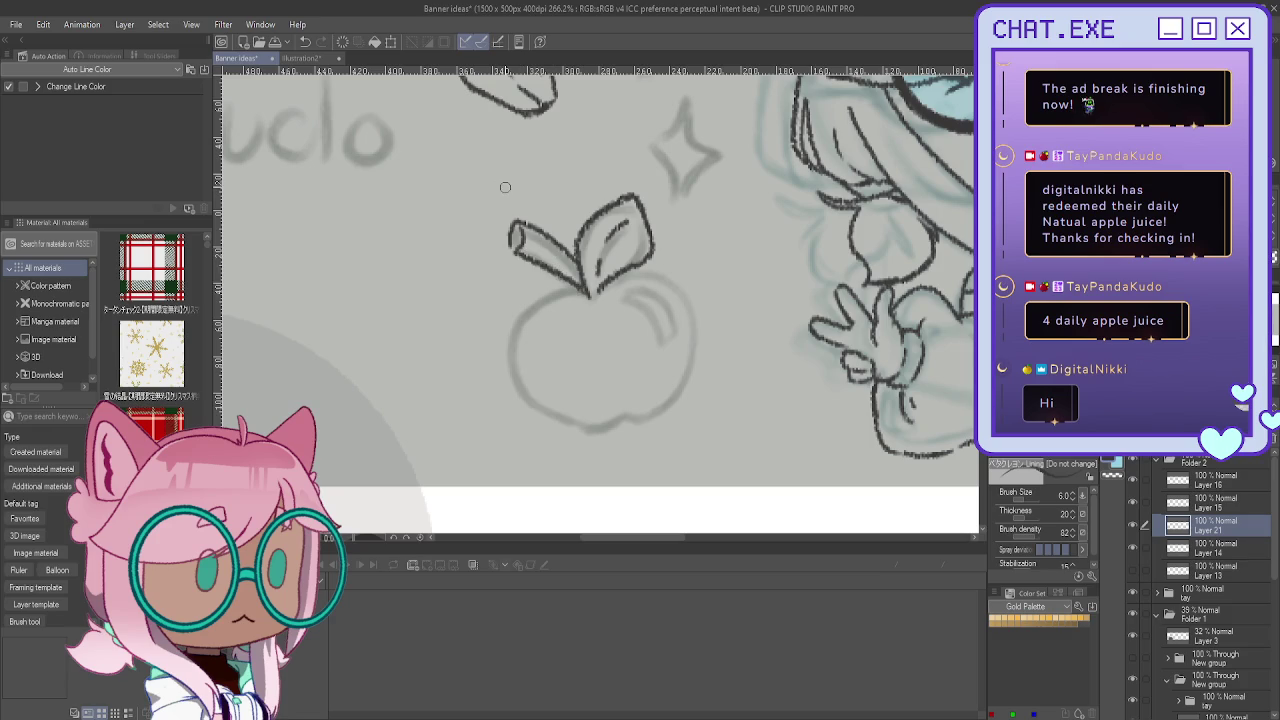
{"action": "key", "text": "ctrl+z"}
{"action": "key", "text": "ctrl+z"}
{"action": "key", "text": "ctrl+z"}
{"action": "mouse_move", "coordinate": [585, 282]}
{"action": "left_mouse_down"}
{"action": "mouse_move", "coordinate": [531, 233]}
{"action": "mouse_move", "coordinate": [508, 237]}
{"action": "mouse_move", "coordinate": [525, 268]}
{"action": "mouse_move", "coordinate": [577, 290]}
{"action": "left_mouse_up"}
{"action": "key", "text": "e"}
{"action": "mouse_move", "coordinate": [525, 242]}
{"action": "left_mouse_down"}
{"action": "mouse_move", "coordinate": [508, 242]}
{"action": "mouse_move", "coordinate": [514, 263]}
{"action": "left_mouse_up"}
{"action": "key", "text": "p"}
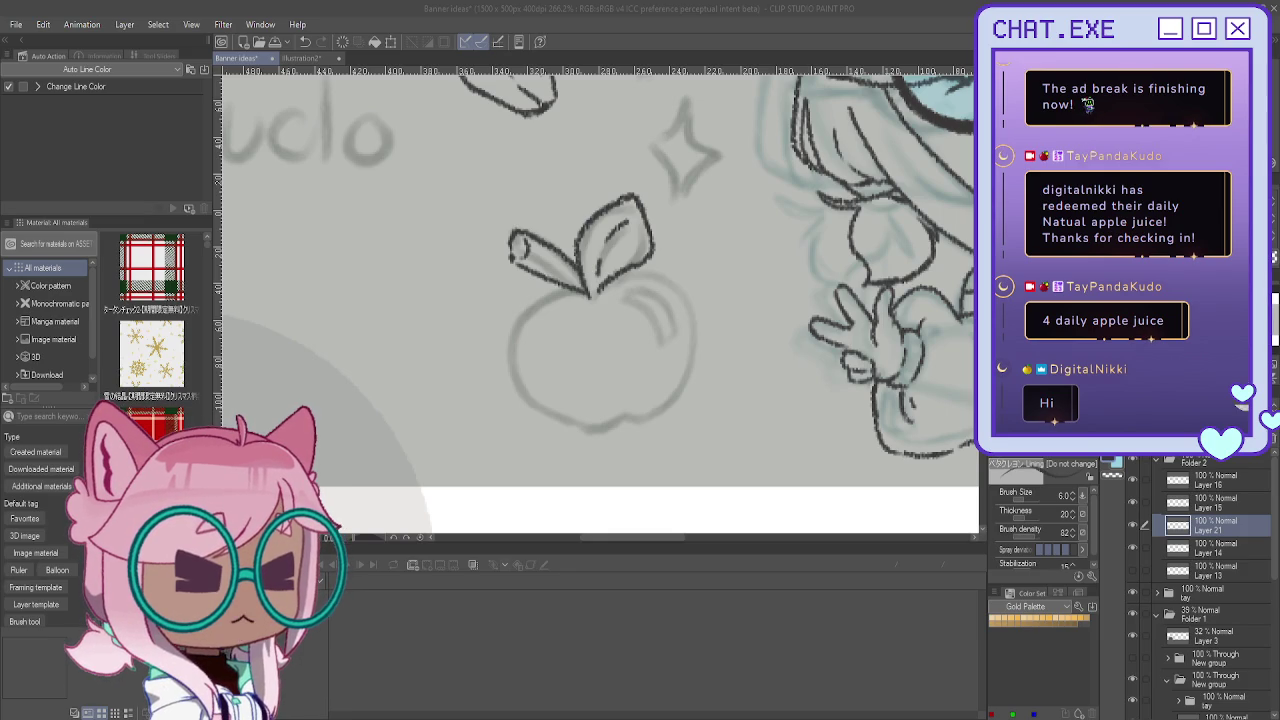
Step: Ink the apple's top, side, bottom and top-left outline plus a shine line, checking in mirrored view
{"action": "mouse_move", "coordinate": [580, 290]}
{"action": "left_mouse_down"}
{"action": "mouse_move", "coordinate": [516, 260]}
{"action": "mouse_move", "coordinate": [561, 283]}
{"action": "left_mouse_up"}
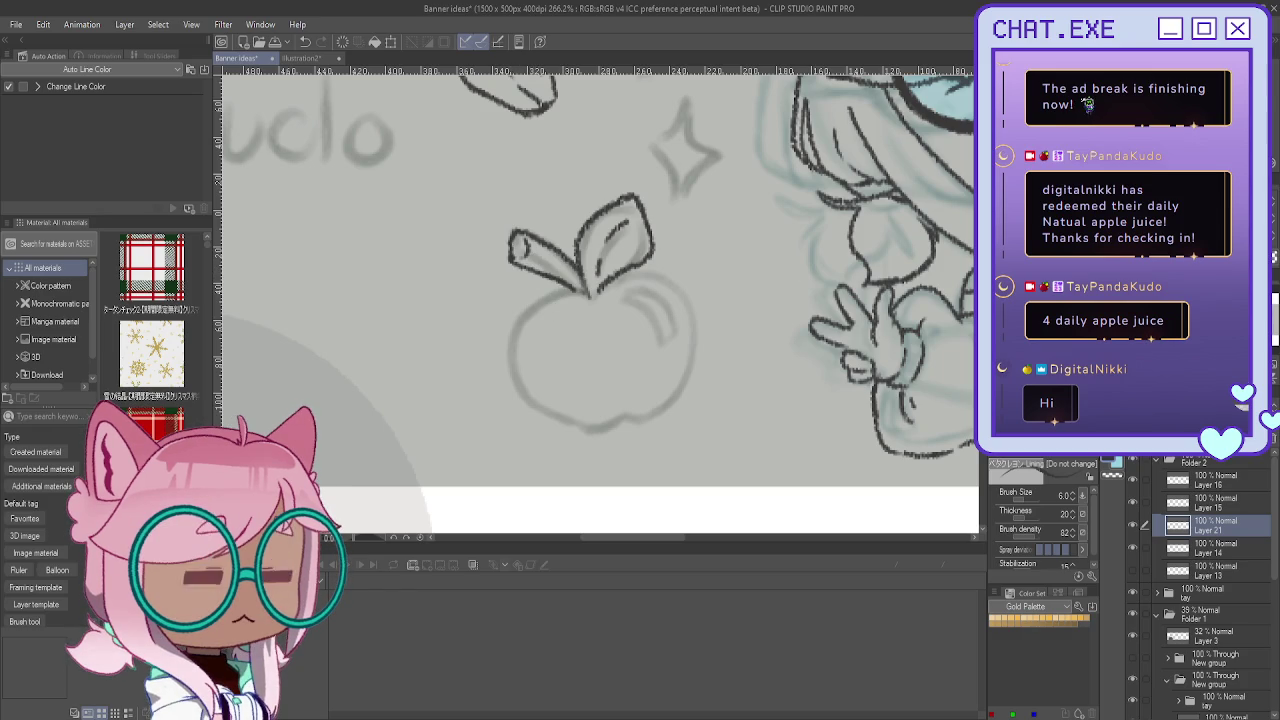
{"action": "key", "text": "h"}
{"action": "mouse_move", "coordinate": [614, 292]}
{"action": "left_mouse_down"}
{"action": "mouse_move", "coordinate": [672, 324]}
{"action": "mouse_move", "coordinate": [622, 366]}
{"action": "left_mouse_up"}
{"action": "mouse_move", "coordinate": [672, 330]}
{"action": "left_mouse_down"}
{"action": "mouse_move", "coordinate": [687, 339]}
{"action": "mouse_move", "coordinate": [684, 392]}
{"action": "left_mouse_up"}
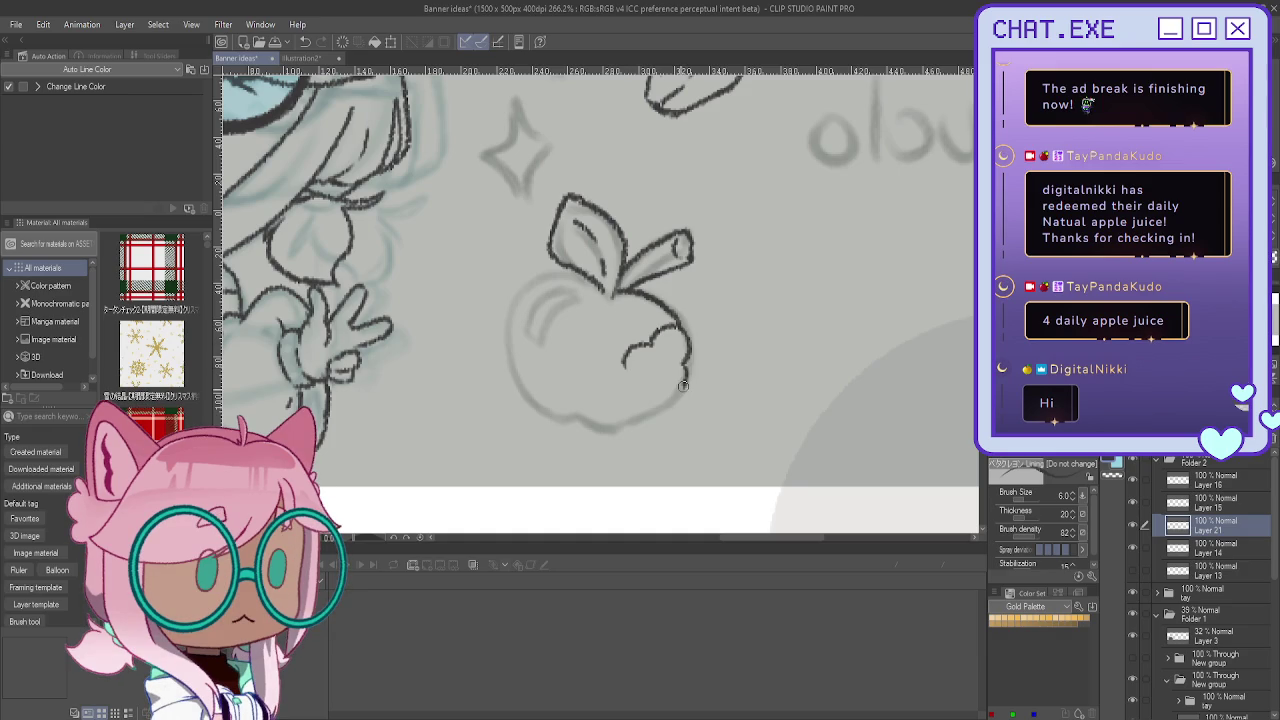
{"action": "key", "text": "ctrl+z"}
{"action": "mouse_move", "coordinate": [674, 329]}
{"action": "left_mouse_down"}
{"action": "mouse_move", "coordinate": [670, 396]}
{"action": "mouse_move", "coordinate": [641, 398]}
{"action": "mouse_move", "coordinate": [624, 427]}
{"action": "mouse_move", "coordinate": [640, 424]}
{"action": "mouse_move", "coordinate": [602, 428]}
{"action": "left_mouse_up"}
{"action": "key", "text": "ctrl+z"}
{"action": "key", "text": "ctrl+z"}
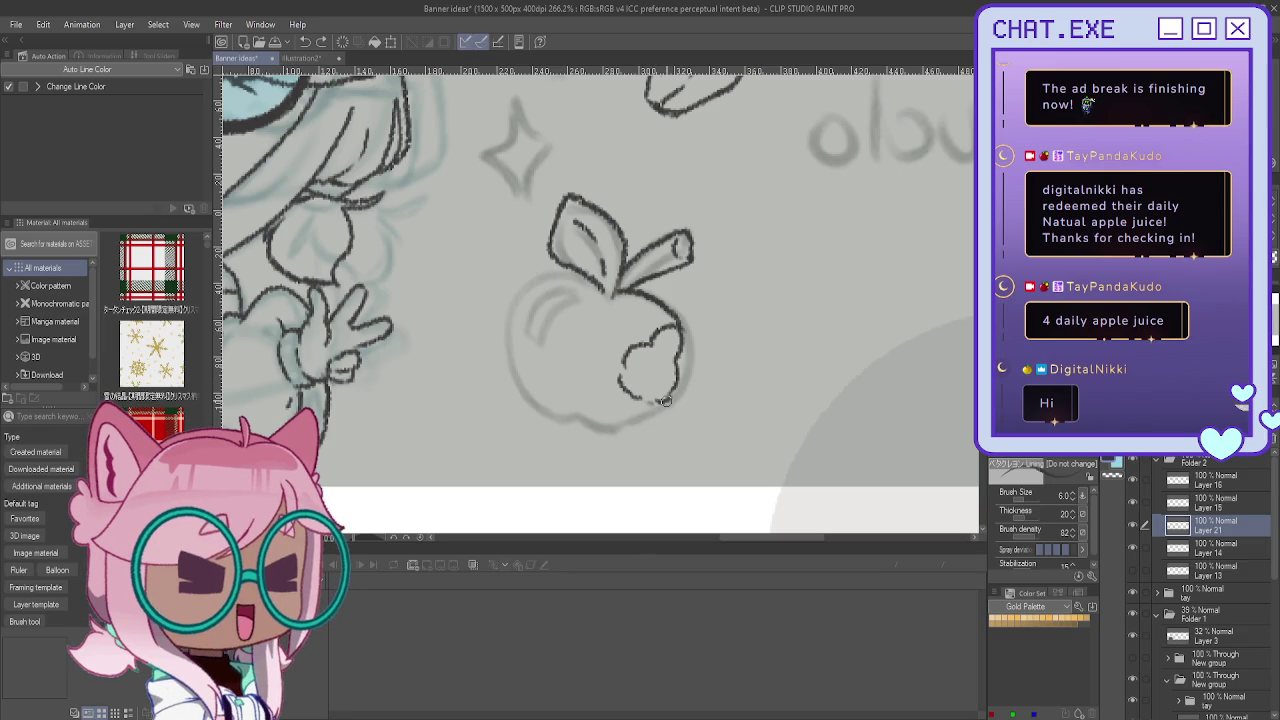
{"action": "left_click_drag", "start_coordinate": [600, 428], "coordinate": [566, 418]}
{"action": "mouse_move", "coordinate": [586, 280]}
{"action": "left_mouse_down"}
{"action": "mouse_move", "coordinate": [550, 272]}
{"action": "mouse_move", "coordinate": [506, 330]}
{"action": "mouse_move", "coordinate": [552, 416]}
{"action": "mouse_move", "coordinate": [690, 370]}
{"action": "mouse_move", "coordinate": [685, 335]}
{"action": "left_mouse_up"}
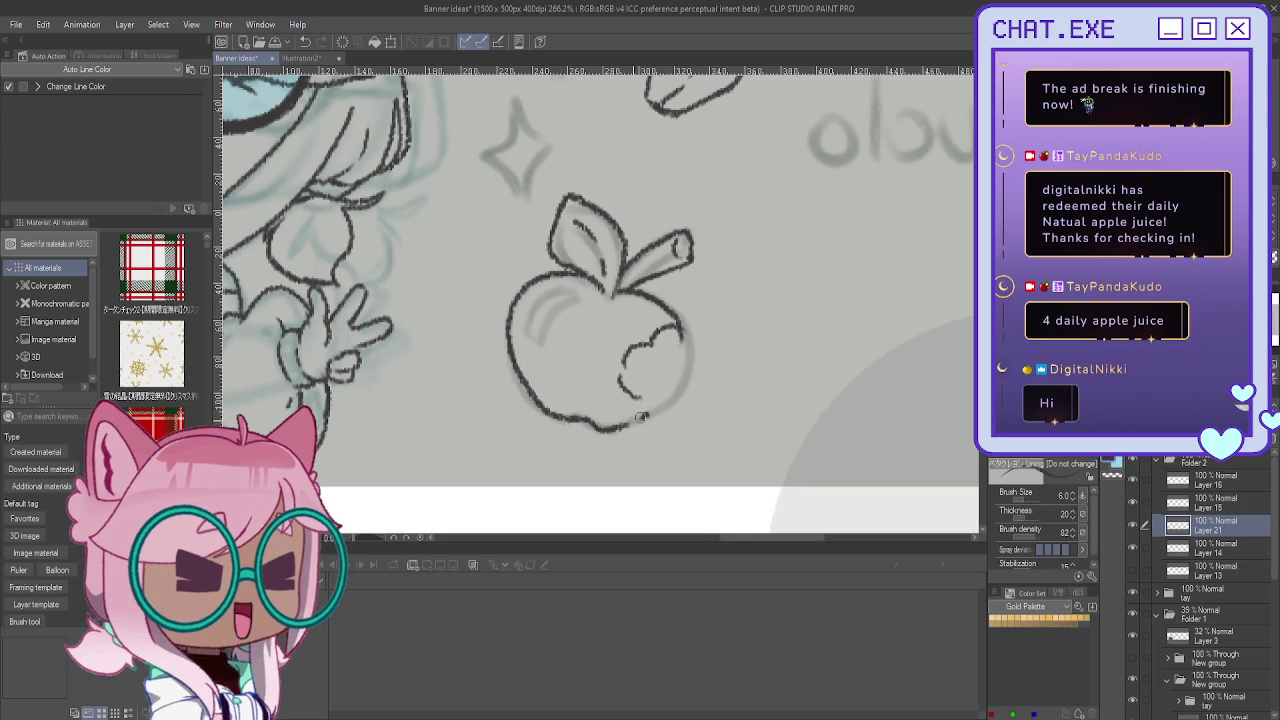
{"action": "key", "text": "h"}
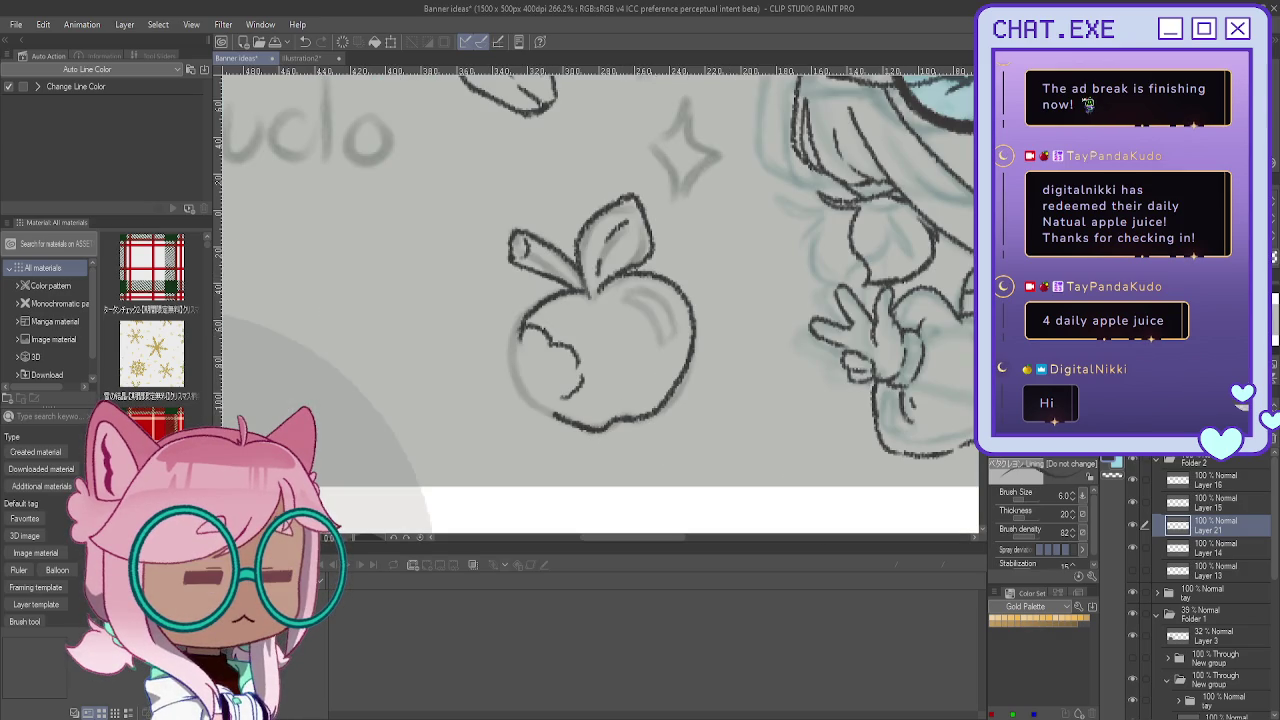
Step: Redraw the apple's left outline in dark ink, add a small bite mark, and begin flipping it
{"action": "scroll", "coordinate": [507, 310], "scroll_direction": "up", "scroll_amount": 1}
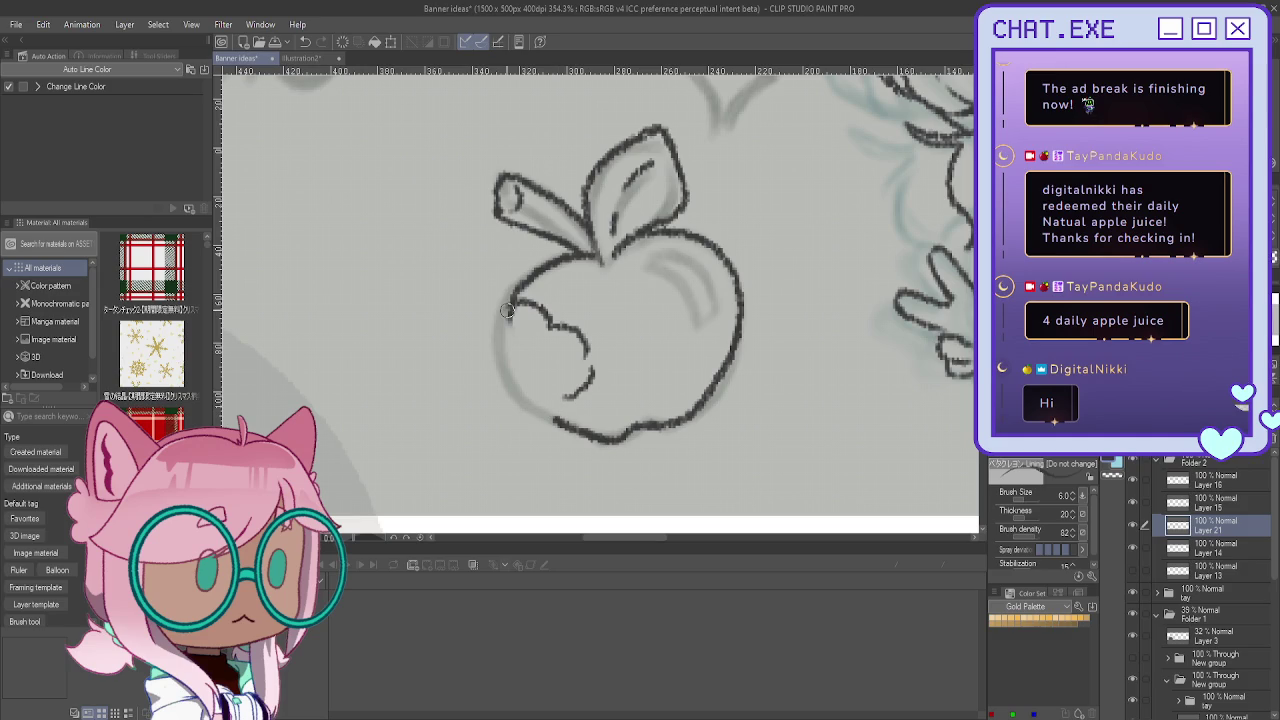
{"action": "mouse_move", "coordinate": [507, 310]}
{"action": "left_mouse_down"}
{"action": "mouse_move", "coordinate": [471, 314]}
{"action": "mouse_move", "coordinate": [528, 300]}
{"action": "mouse_move", "coordinate": [563, 371]}
{"action": "left_mouse_up"}
{"action": "left_click_drag", "start_coordinate": [527, 280], "coordinate": [508, 302]}
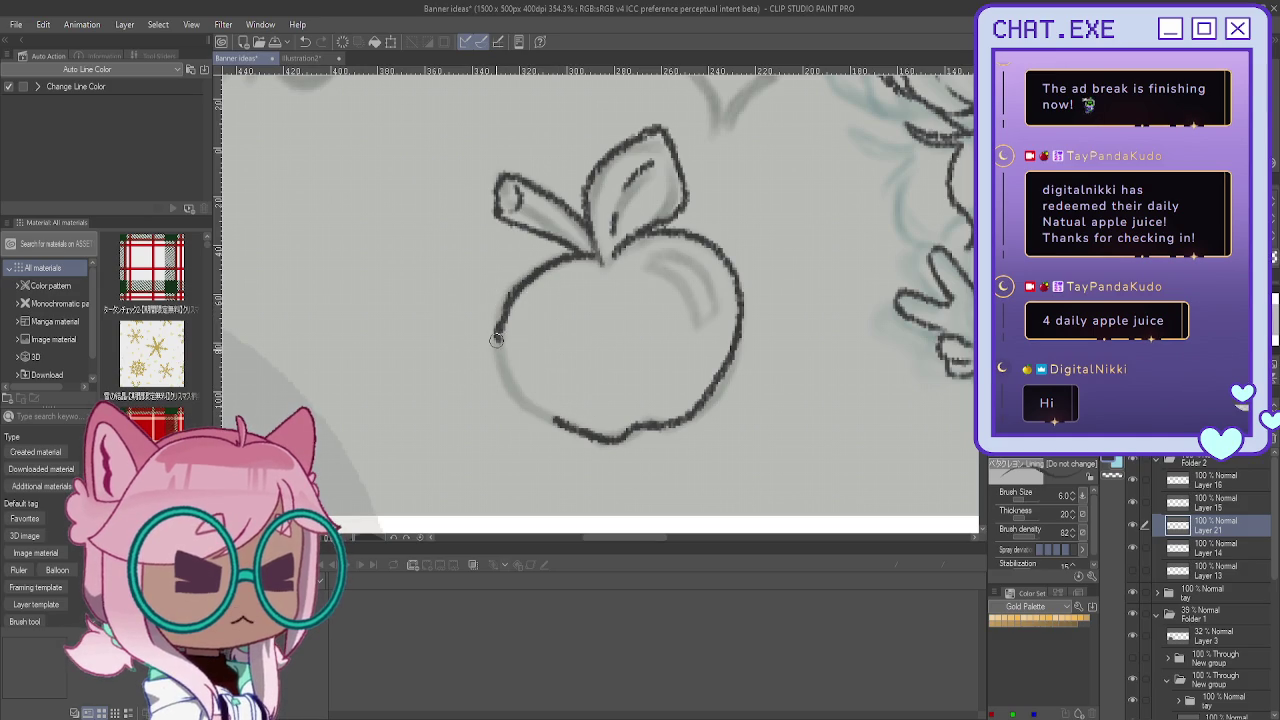
{"action": "left_click_drag", "start_coordinate": [500, 355], "coordinate": [568, 421]}
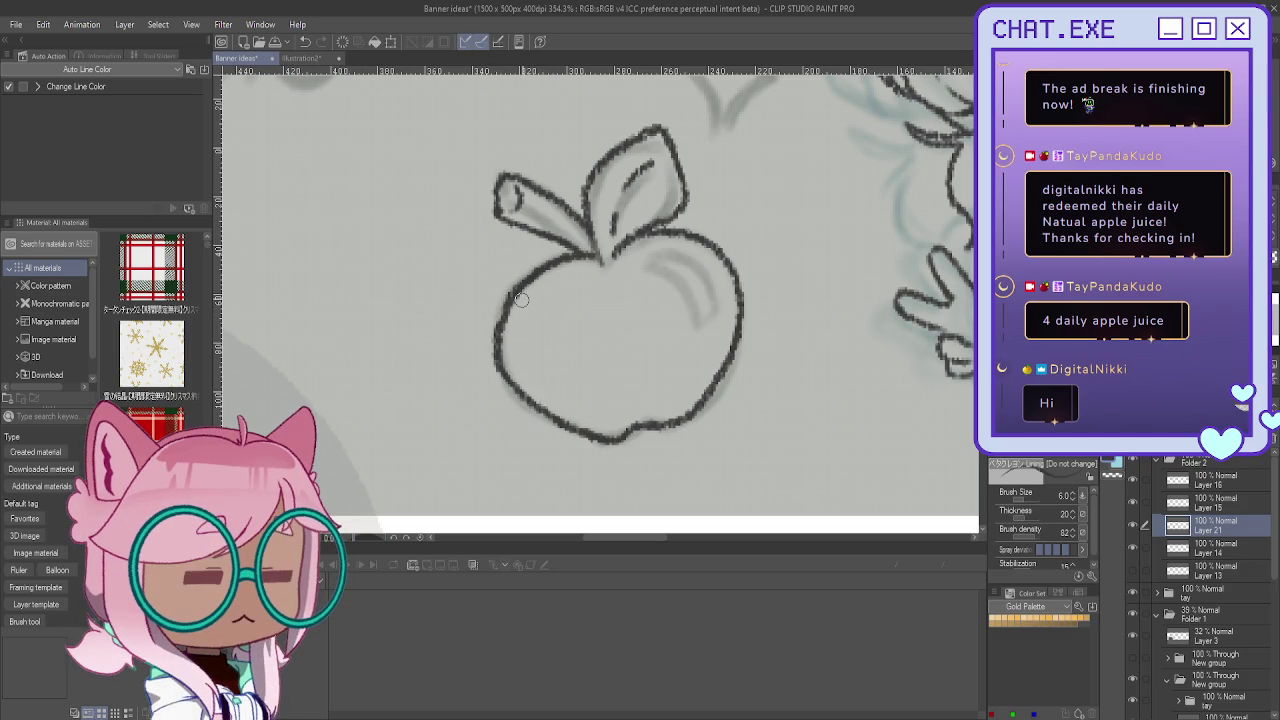
{"action": "mouse_move", "coordinate": [515, 296]}
{"action": "left_mouse_down"}
{"action": "mouse_move", "coordinate": [572, 348]}
{"action": "mouse_move", "coordinate": [577, 398]}
{"action": "mouse_move", "coordinate": [562, 410]}
{"action": "left_mouse_up"}
{"action": "mouse_move", "coordinate": [510, 362]}
{"action": "left_mouse_down"}
{"action": "mouse_move", "coordinate": [508, 300]}
{"action": "mouse_move", "coordinate": [528, 402]}
{"action": "left_mouse_up"}
{"action": "key", "text": "ctrl+z"}
{"action": "key", "text": "e"}
{"action": "scroll", "coordinate": [551, 311], "scroll_direction": "down", "scroll_amount": 3}
{"action": "left_click_drag", "start_coordinate": [604, 282], "coordinate": [630, 276]}
{"action": "key", "text": "ctrl+t"}
Step: Commit the mirrored apple's transform in place over its sketch
{"action": "scroll", "coordinate": [522, 328], "scroll_direction": "down", "scroll_amount": 1}
{"action": "scroll", "coordinate": [522, 328], "scroll_direction": "down", "scroll_amount": 1}
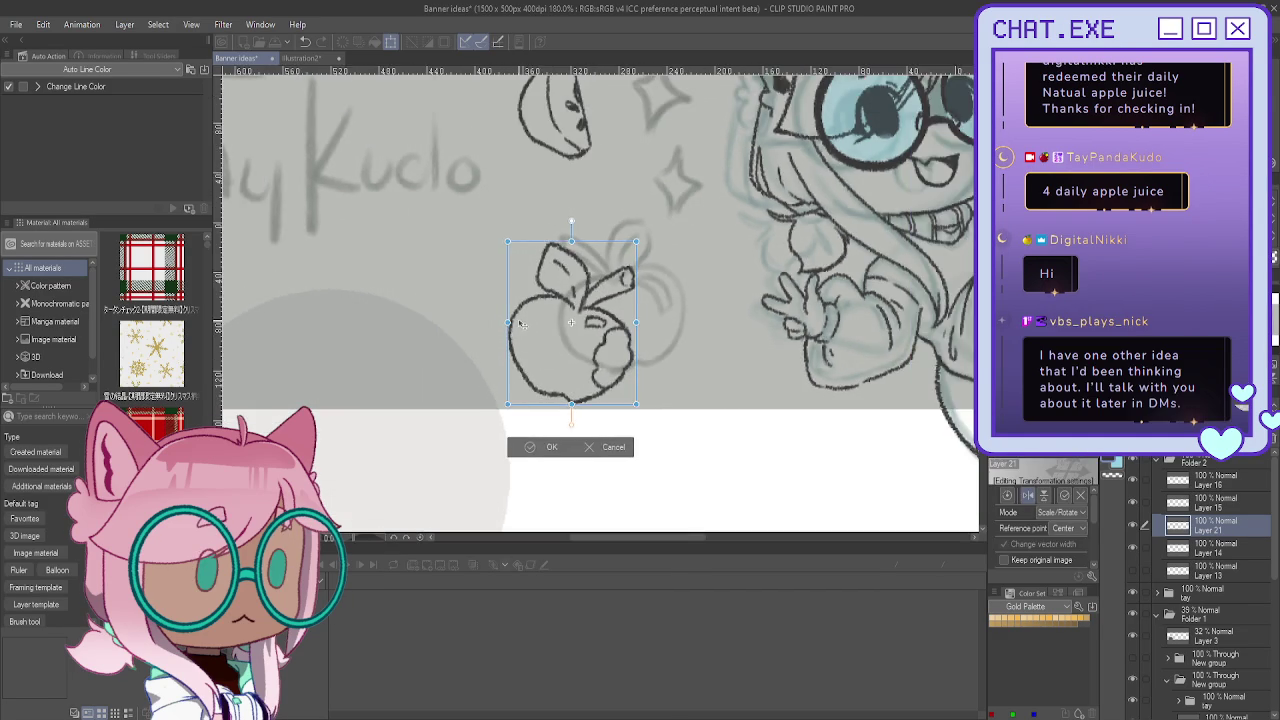
{"action": "scroll", "coordinate": [522, 328], "scroll_direction": "down", "scroll_amount": 1}
{"action": "scroll", "coordinate": [522, 328], "scroll_direction": "down", "scroll_amount": 1}
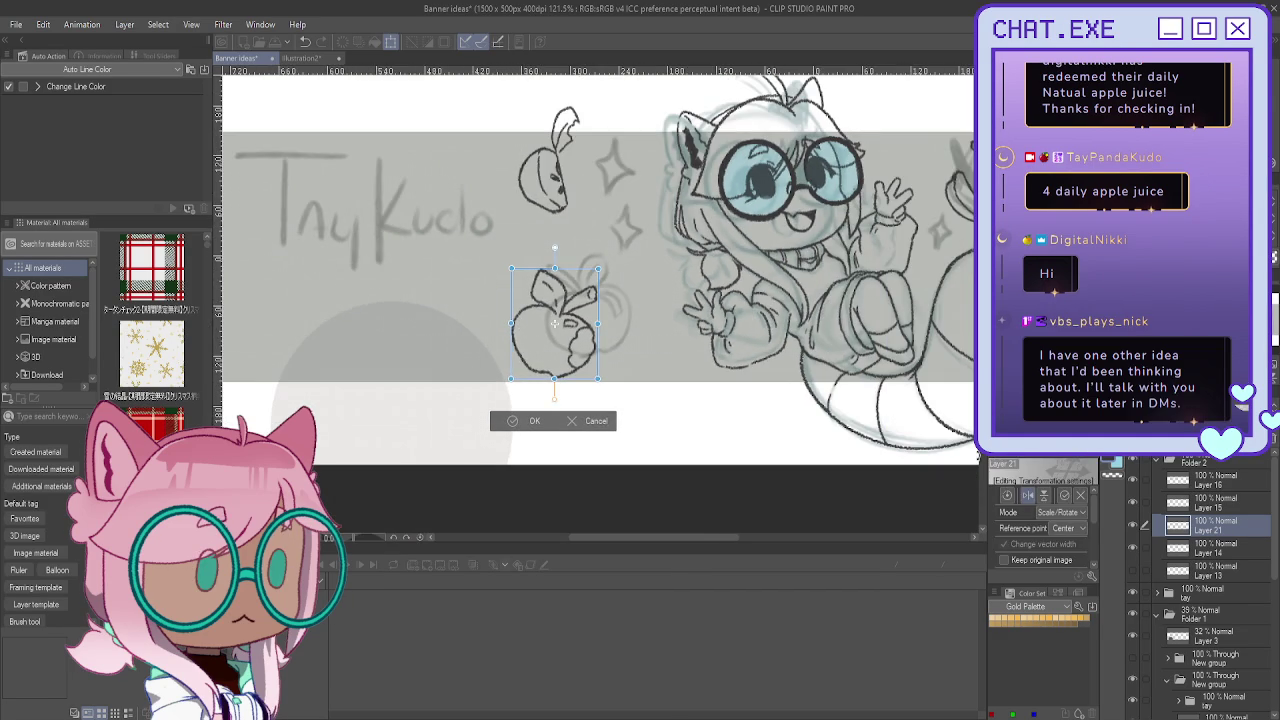
{"action": "left_click", "coordinate": [1197, 484]}
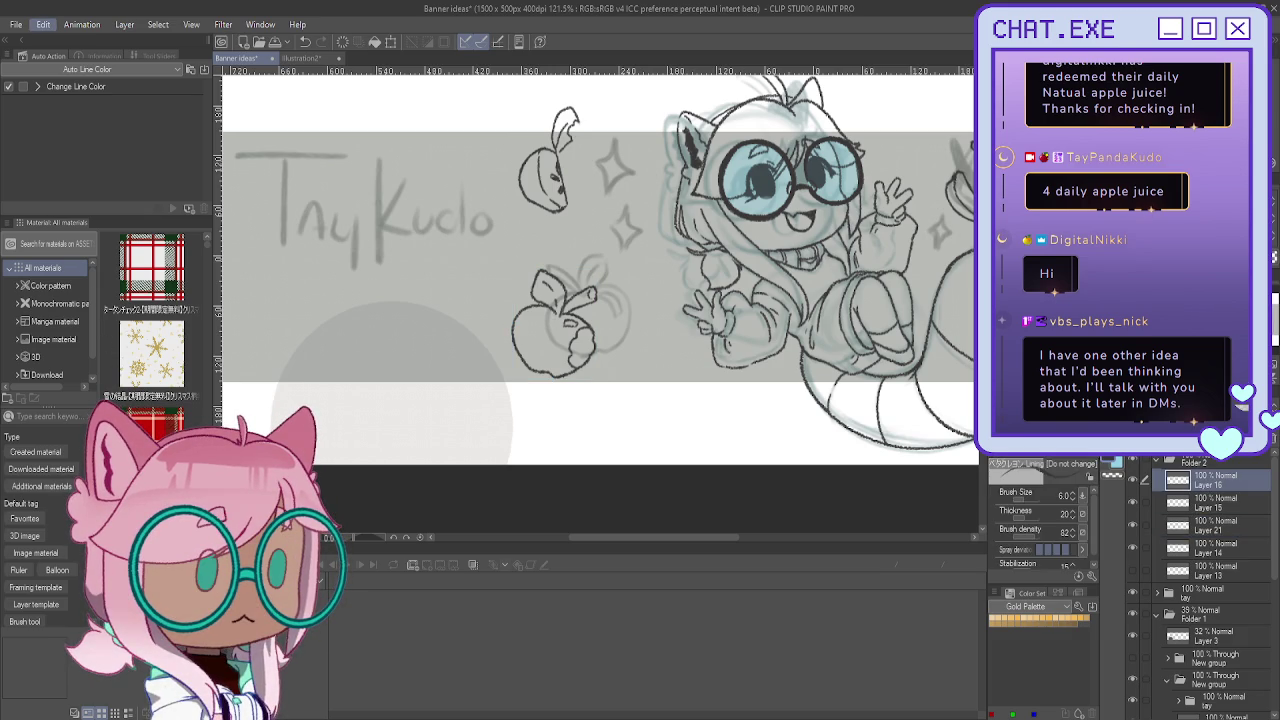
Step: Briefly transform the top apple slice, duplicate Layer 16, and switch to Illustration2
{"action": "key", "text": "ctrl+t"}
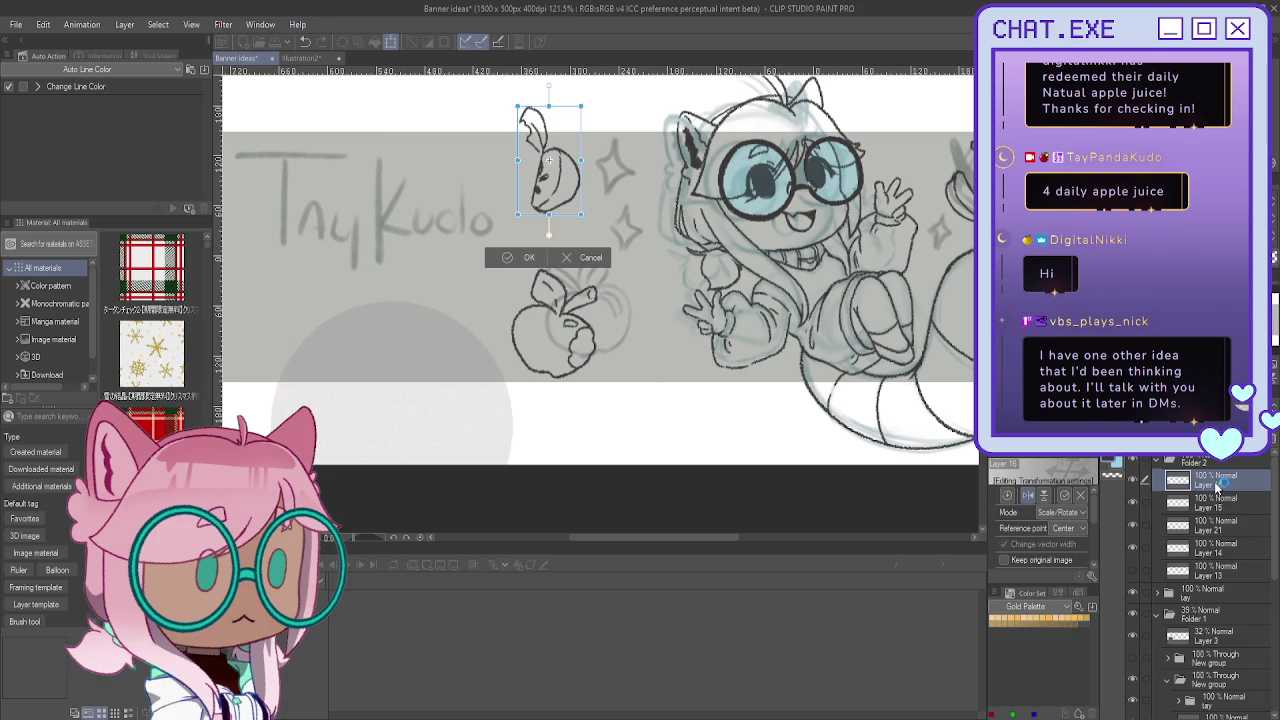
{"action": "left_click", "coordinate": [588, 257]}
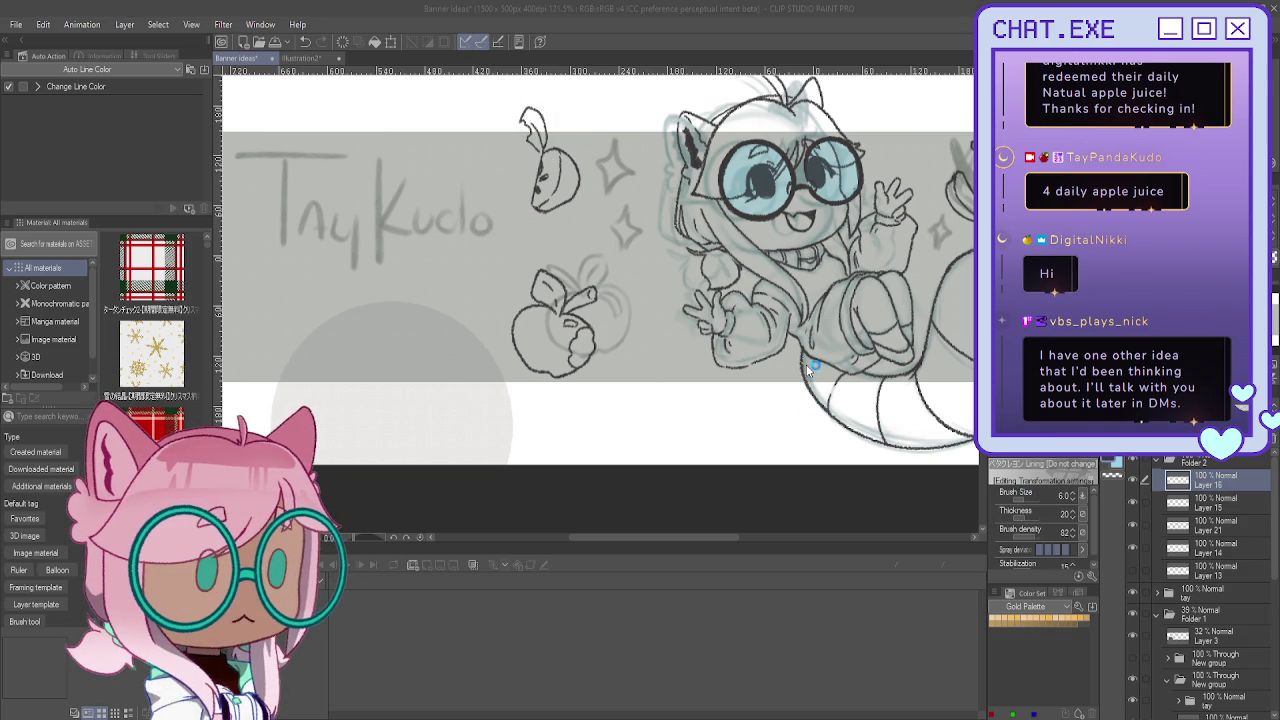
{"action": "key", "text": "ctrl+v"}
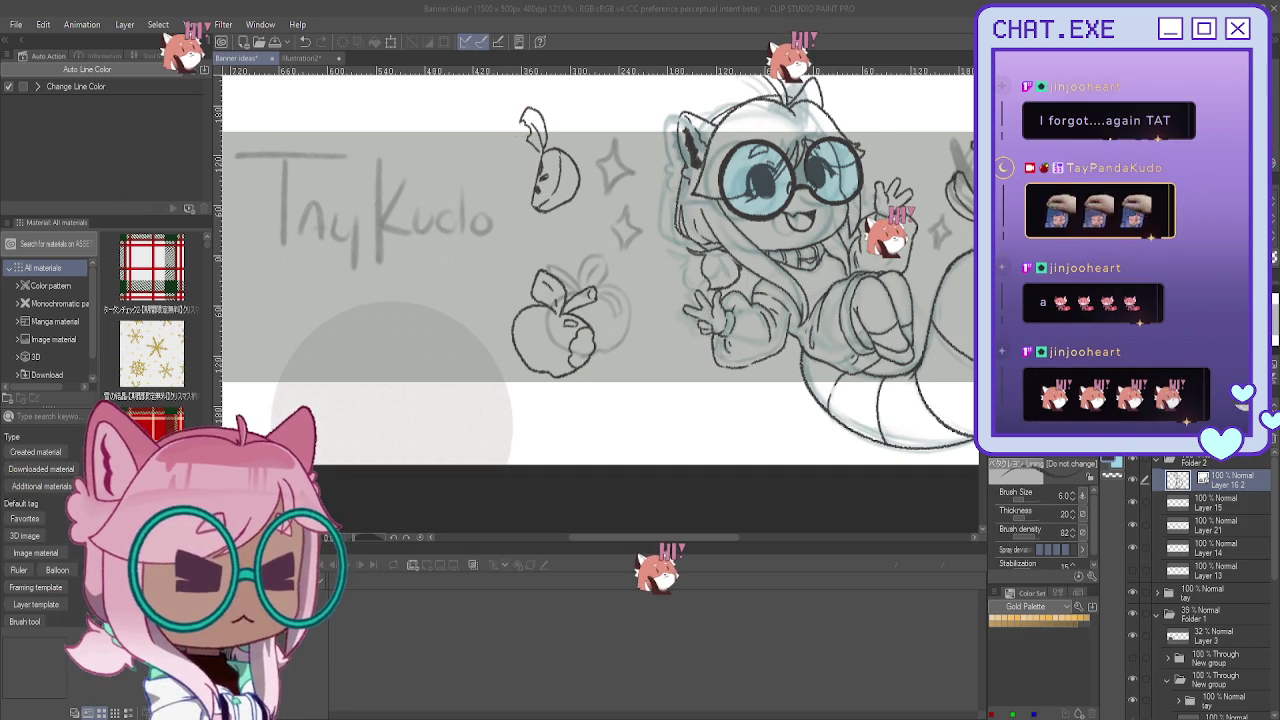
{"action": "left_click", "coordinate": [318, 59]}
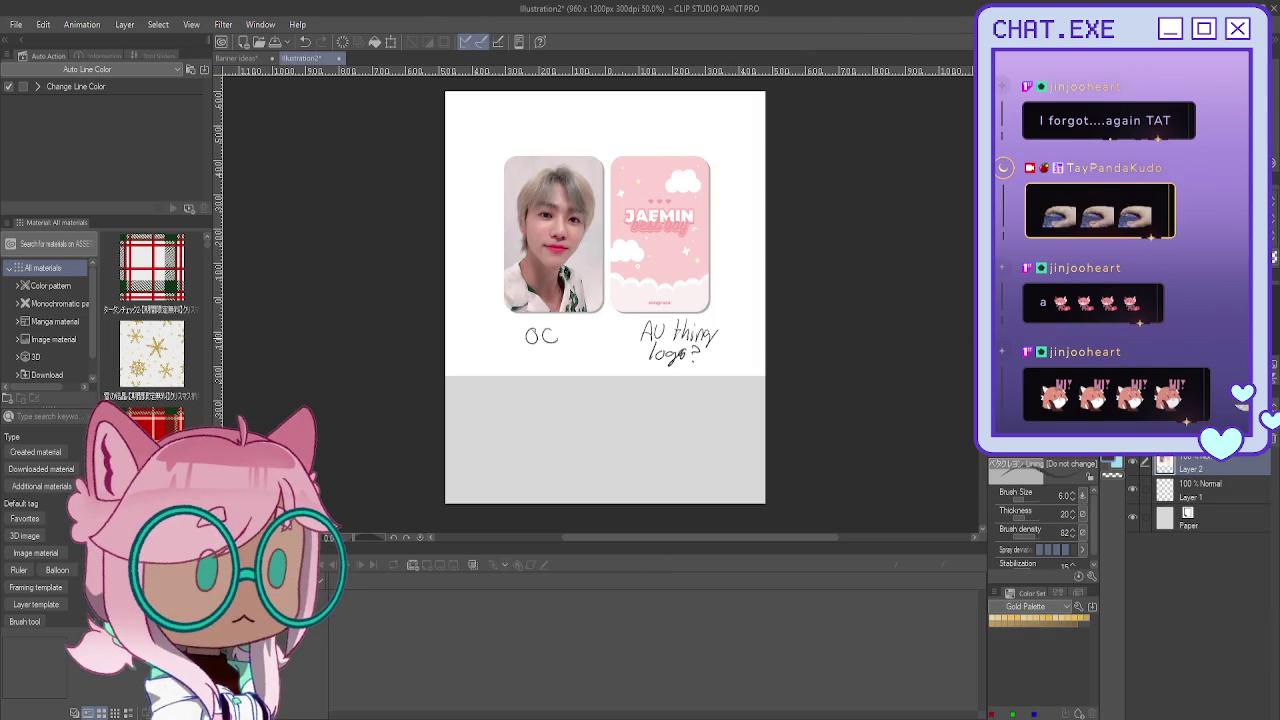
Step: Paste the bookmarks and tassels photo, shrink it to the page width, and move it up
{"action": "key", "text": "ctrl+v"}
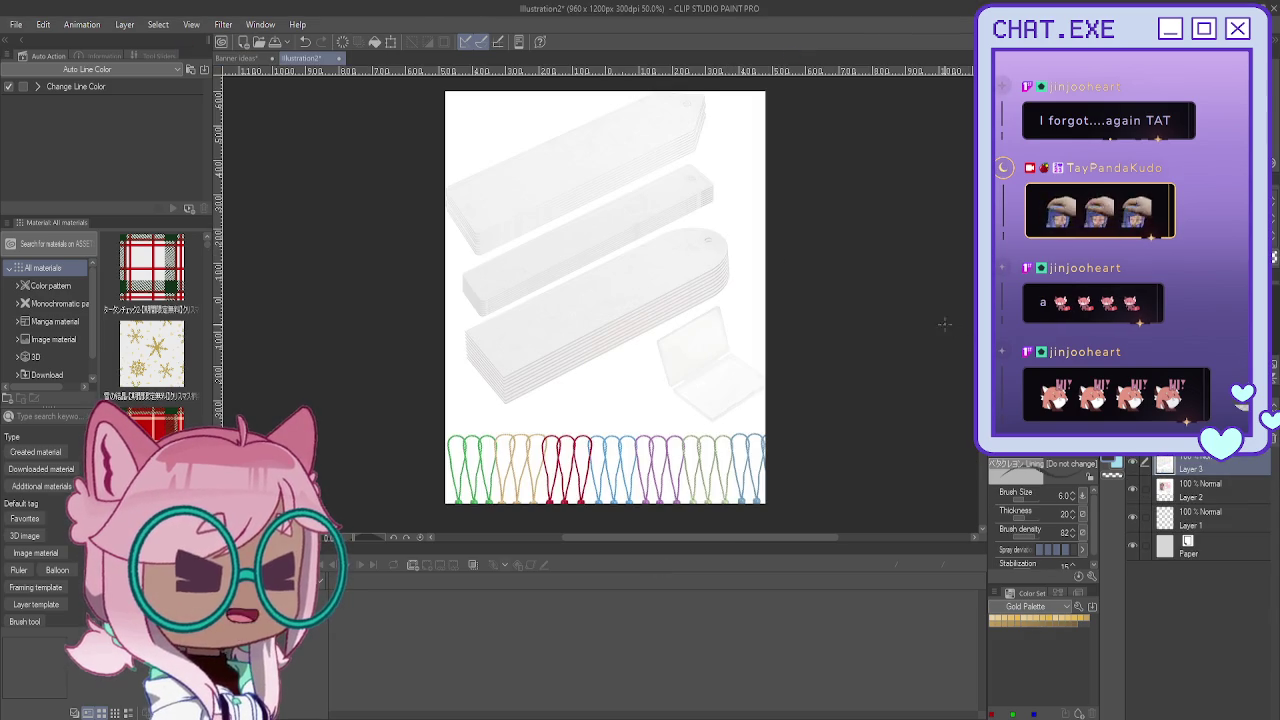
{"action": "key", "text": "ctrl+t"}
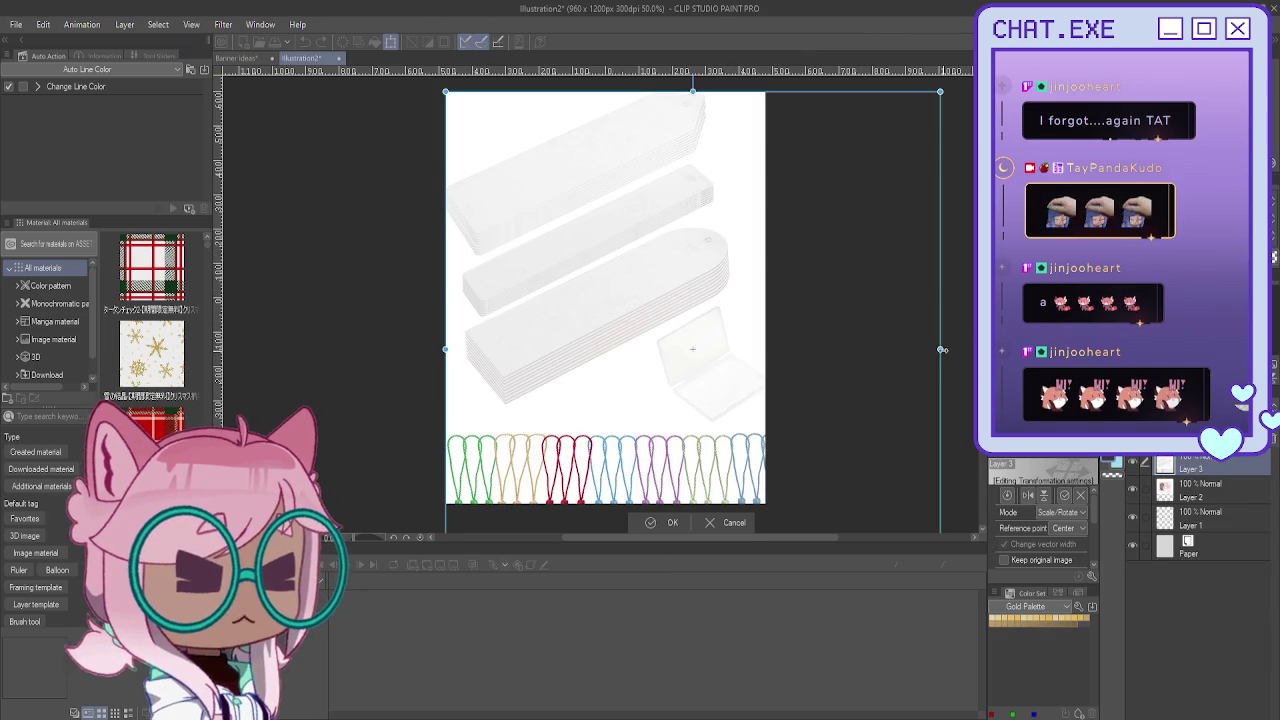
{"action": "left_click_drag", "start_coordinate": [942, 350], "coordinate": [755, 304]}
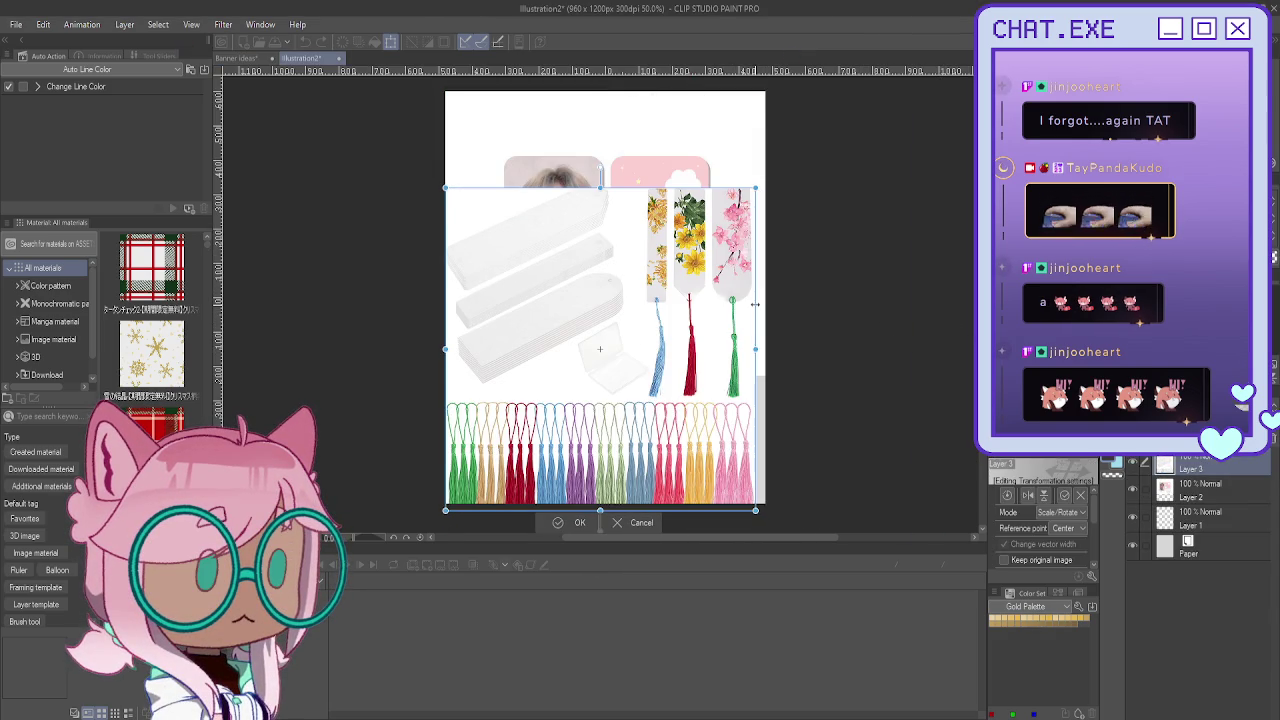
{"action": "left_click_drag", "start_coordinate": [669, 333], "coordinate": [675, 272]}
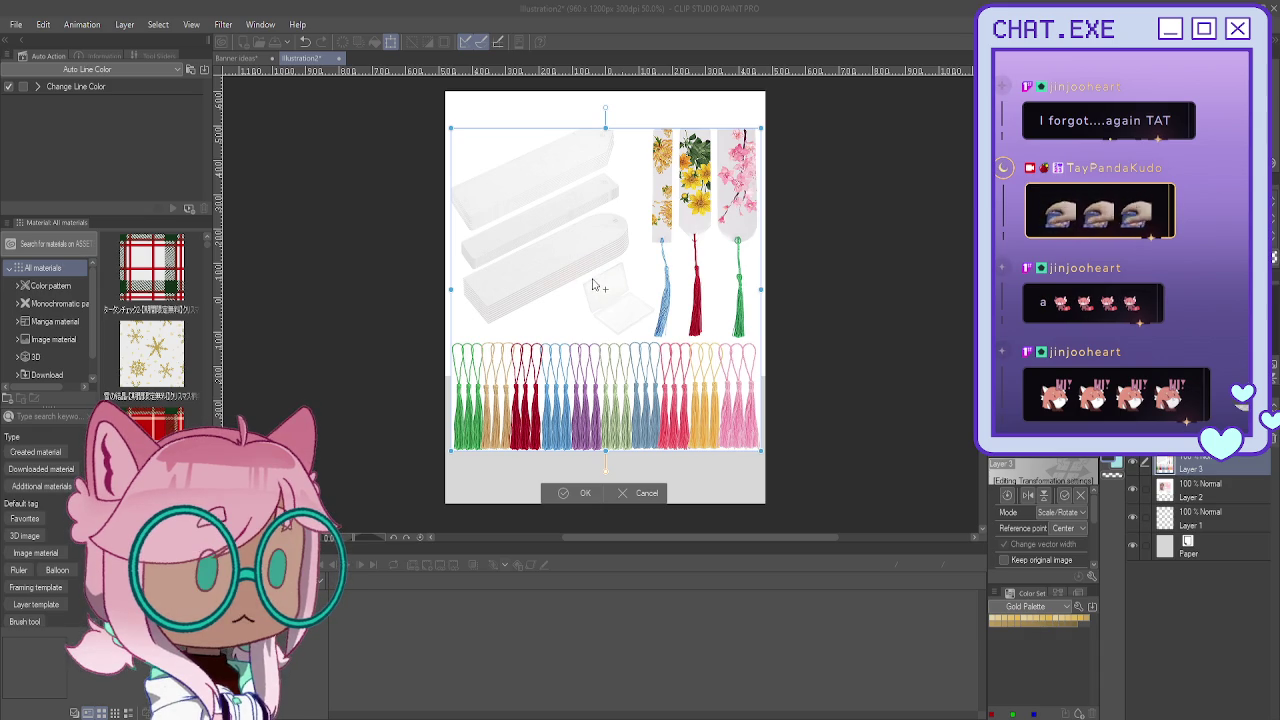
{"action": "key", "text": "Return"}
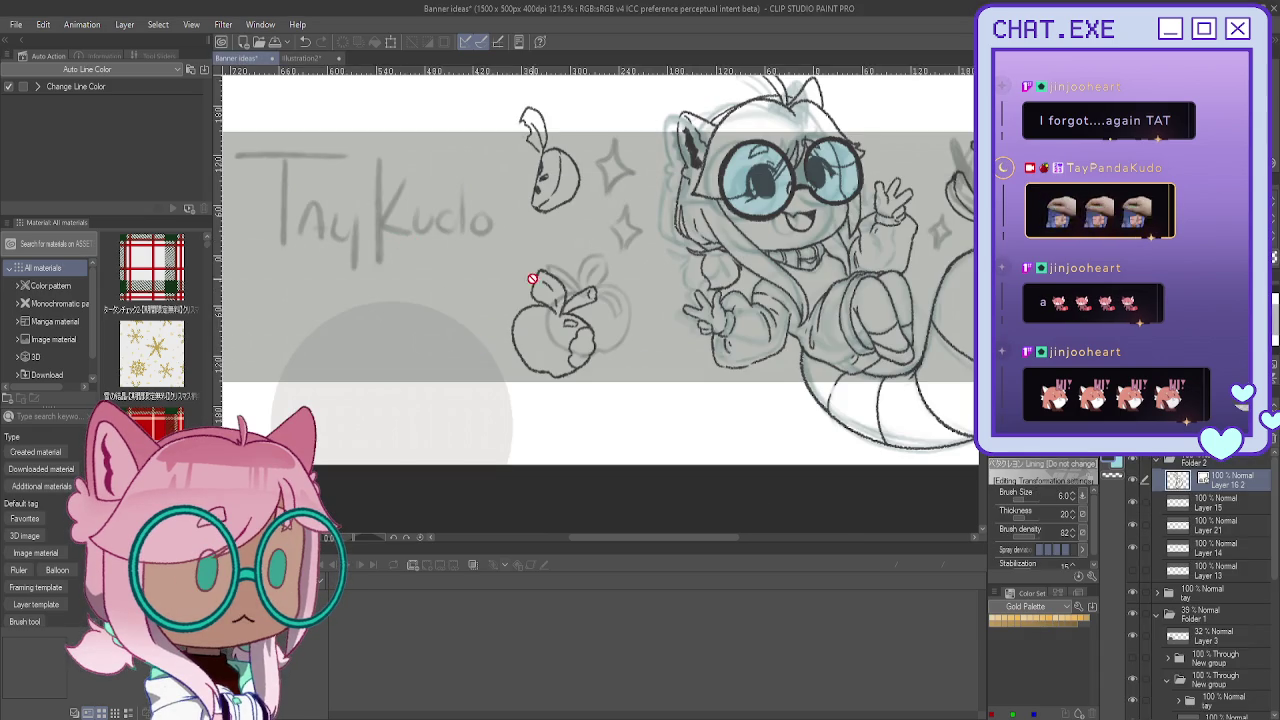
Step: Duplicate Layers 15, 21 and 14 in Folder 2, collapse the folder, and add a new layer
{"action": "scroll", "coordinate": [530, 270], "scroll_direction": "down", "scroll_amount": 2}
{"action": "scroll", "coordinate": [532, 286], "scroll_direction": "down", "scroll_amount": 1}
{"action": "scroll", "coordinate": [532, 295], "scroll_direction": "down", "scroll_amount": 2}
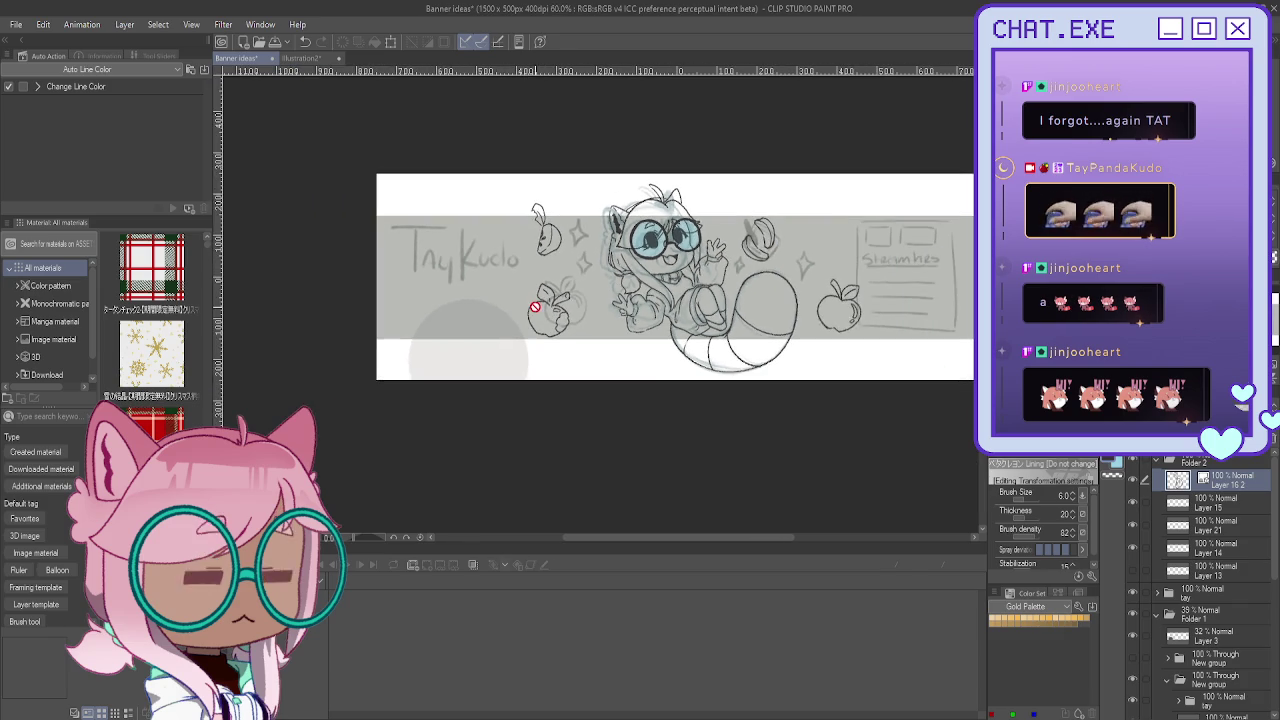
{"action": "scroll", "coordinate": [534, 310], "scroll_direction": "down", "scroll_amount": 1}
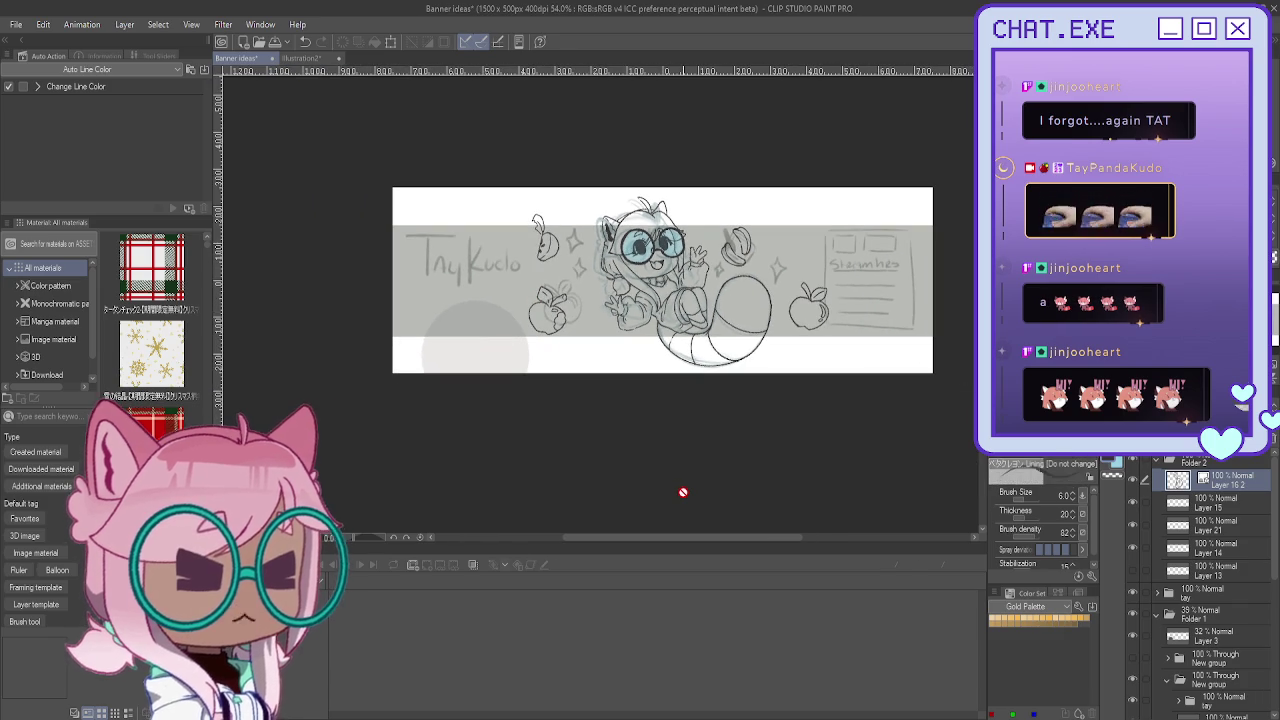
{"action": "left_click", "coordinate": [1210, 505]}
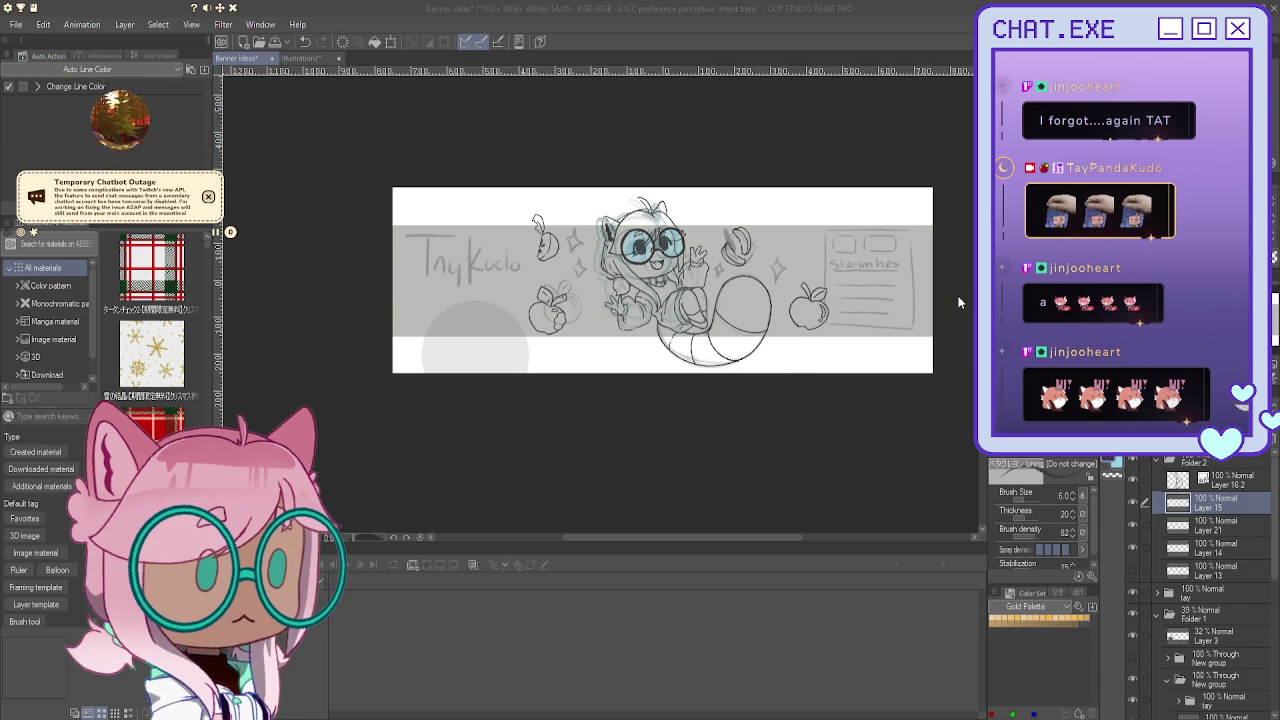
{"action": "left_click", "coordinate": [1193, 500]}
{"action": "left_click", "coordinate": [1196, 527]}
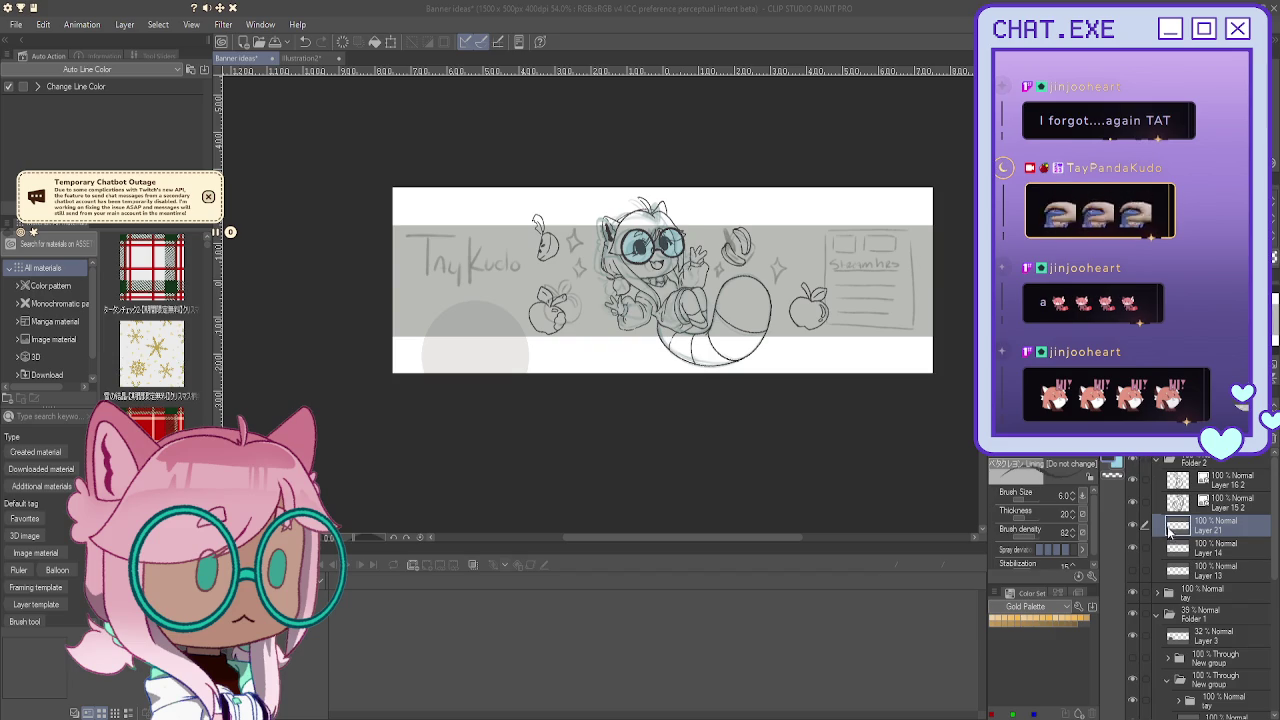
{"action": "left_click", "coordinate": [1190, 549]}
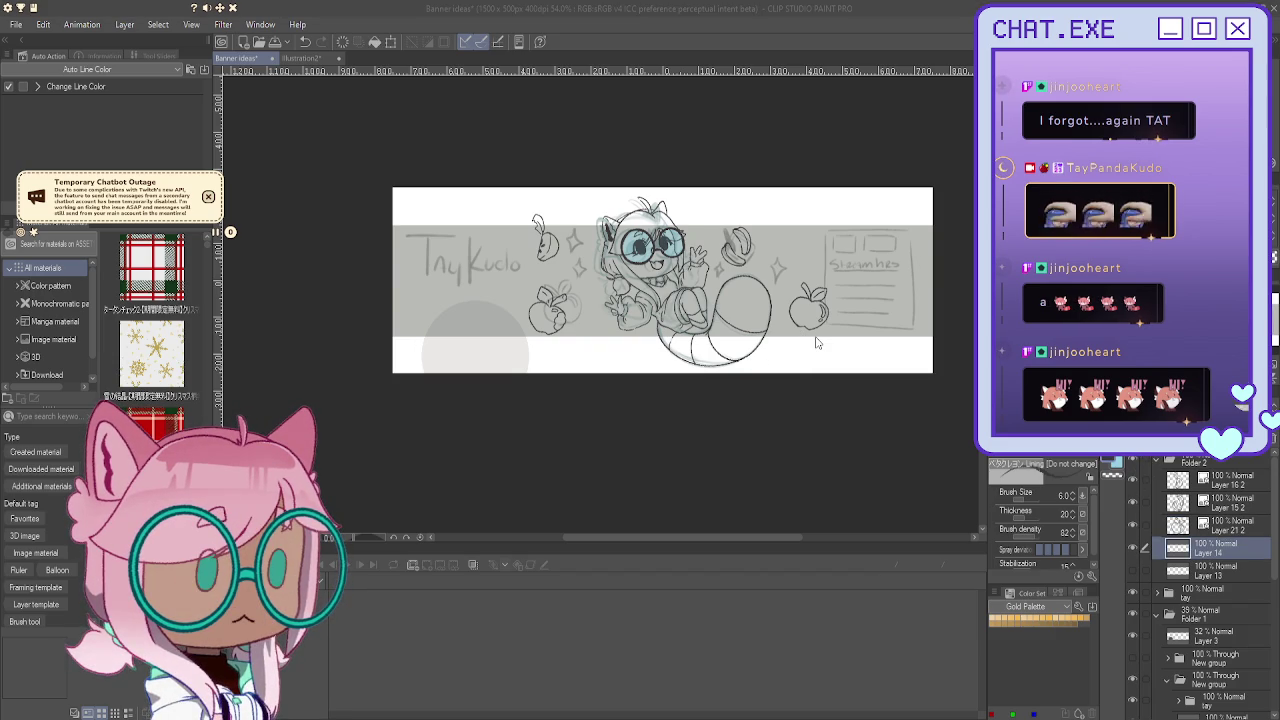
{"action": "key", "text": "ctrl+v"}
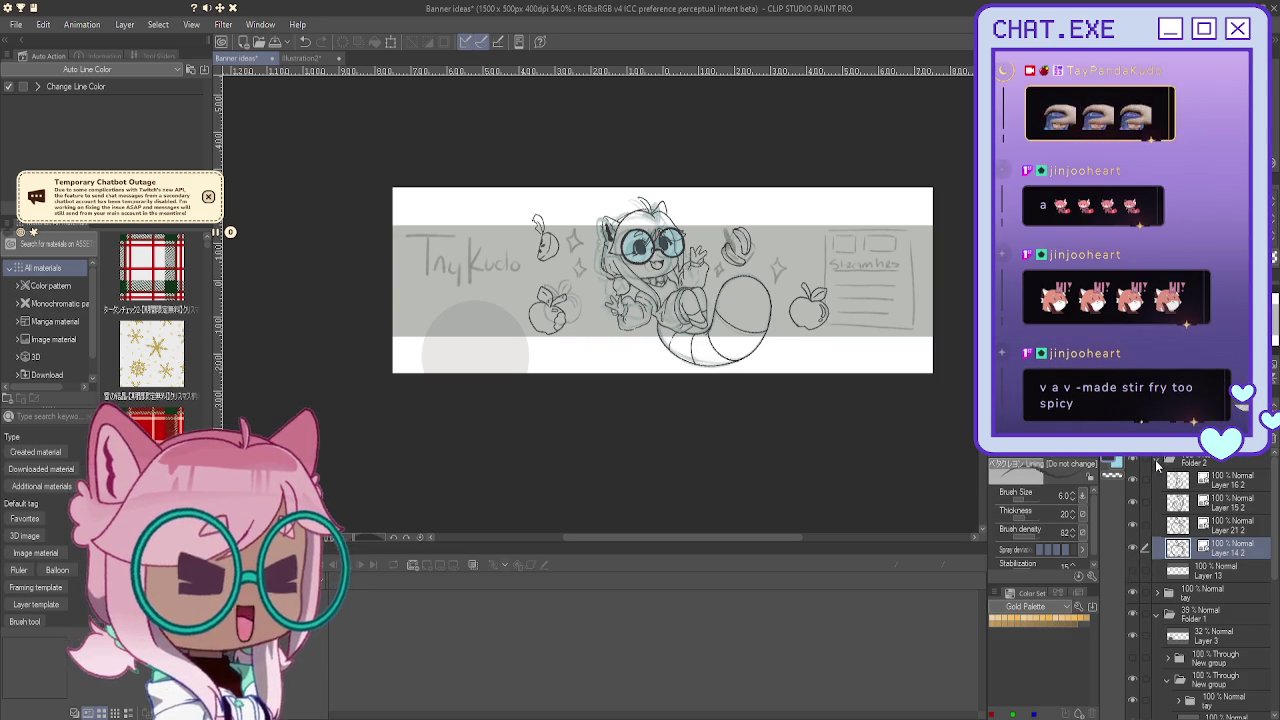
{"action": "left_click", "coordinate": [1161, 464]}
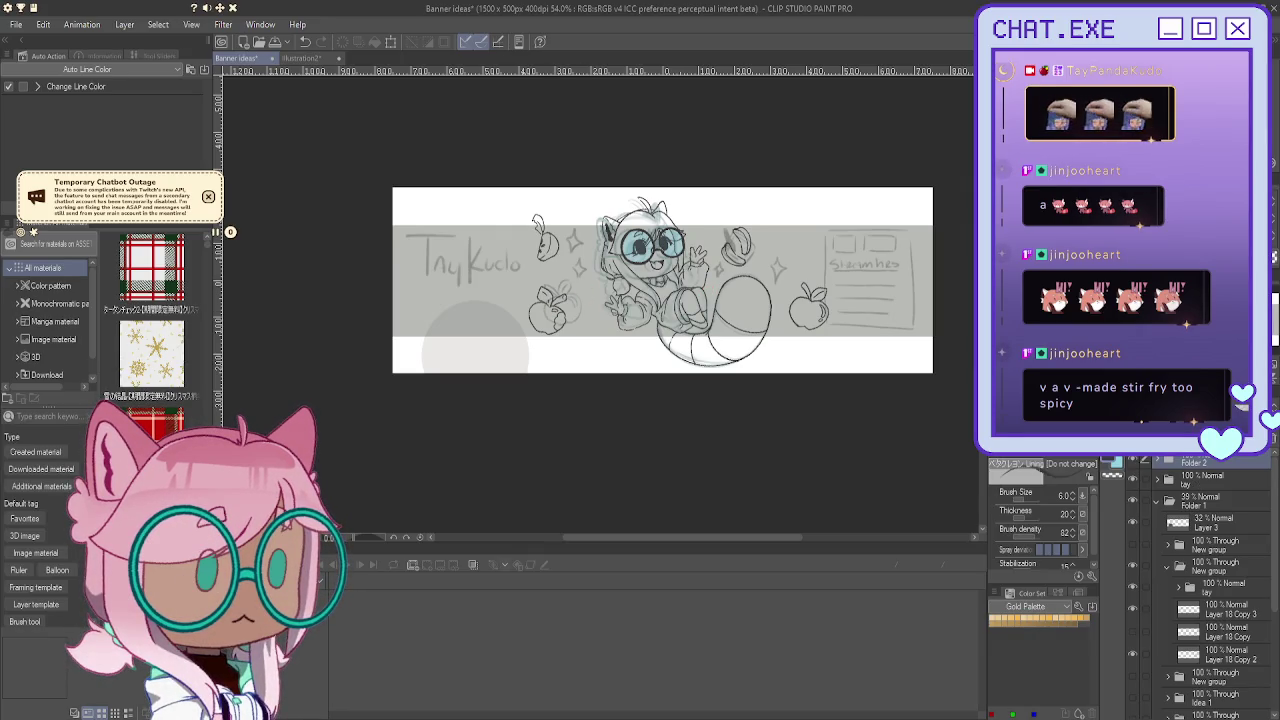
{"action": "key", "text": "ctrl+shift+n"}
Step: Ink the first sparkle's right point and left arm beside the banana slice
{"action": "scroll", "coordinate": [699, 215], "scroll_direction": "up", "scroll_amount": 2}
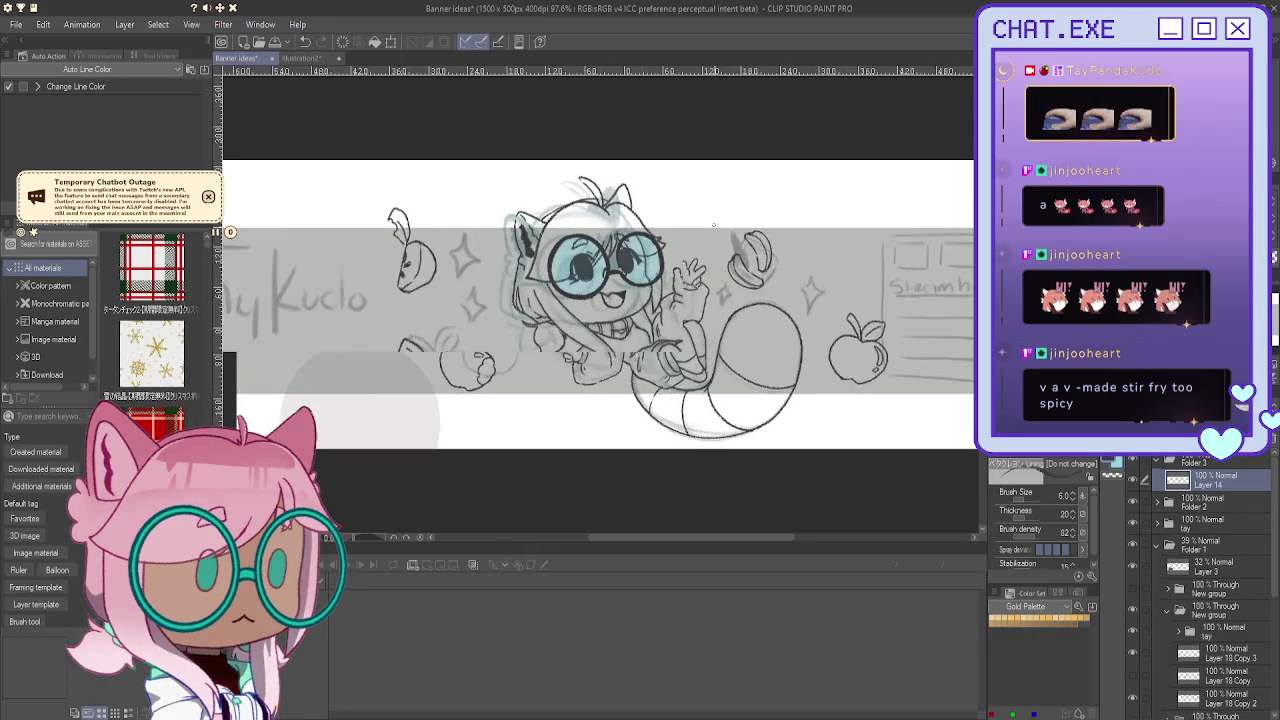
{"action": "scroll", "coordinate": [715, 250], "scroll_direction": "up", "scroll_amount": 3}
{"action": "scroll", "coordinate": [875, 158], "scroll_direction": "up", "scroll_amount": 2}
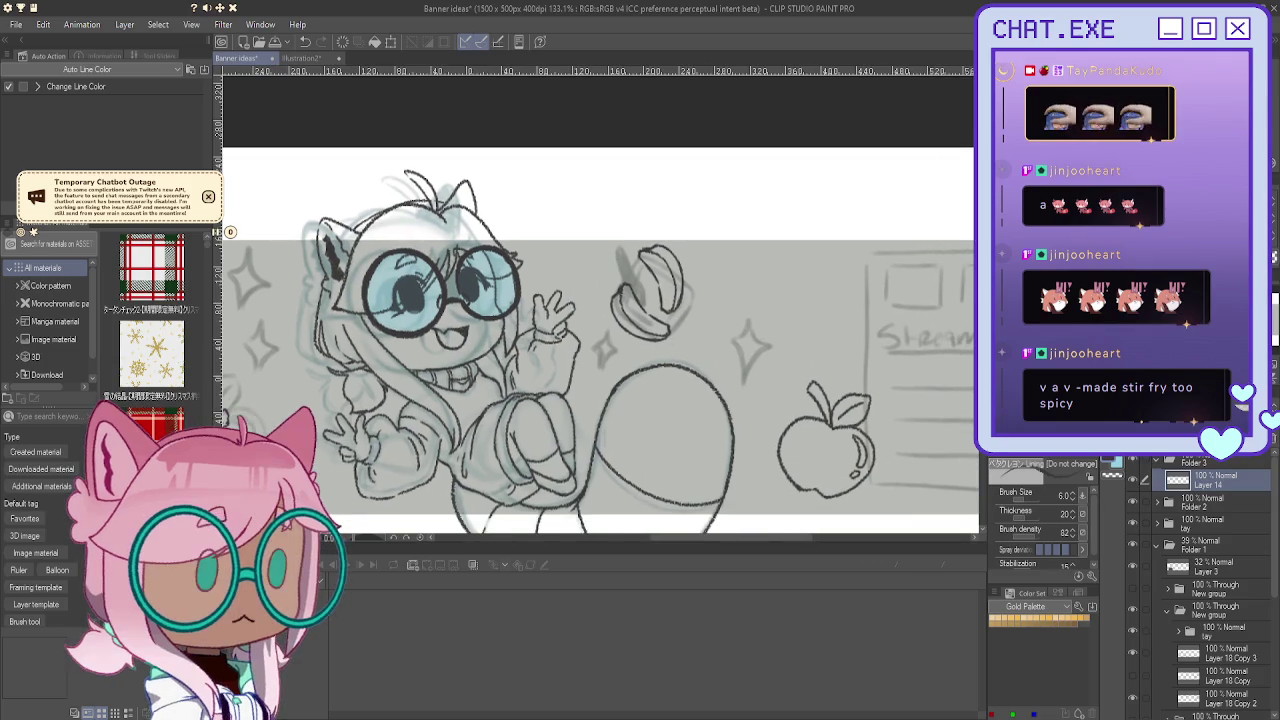
{"action": "scroll", "coordinate": [751, 297], "scroll_direction": "up", "scroll_amount": 1}
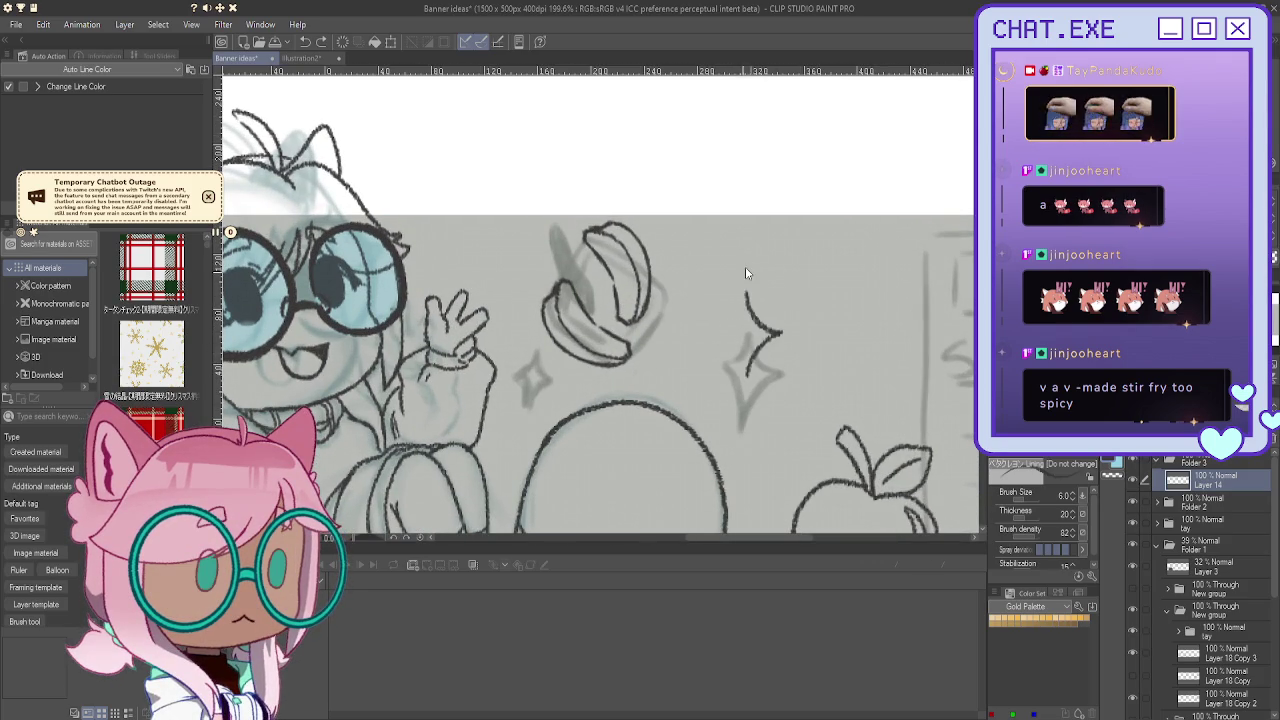
{"action": "key", "text": "ctrl+z"}
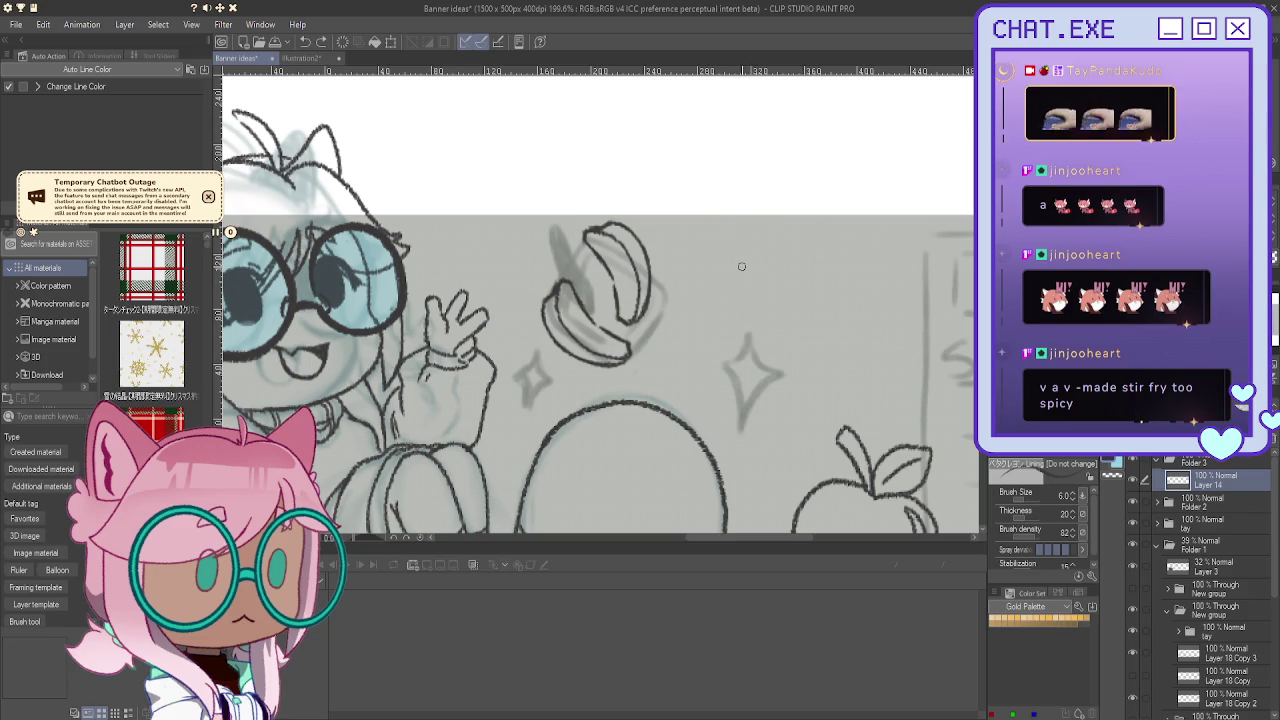
{"action": "left_click_drag", "start_coordinate": [743, 281], "coordinate": [745, 330]}
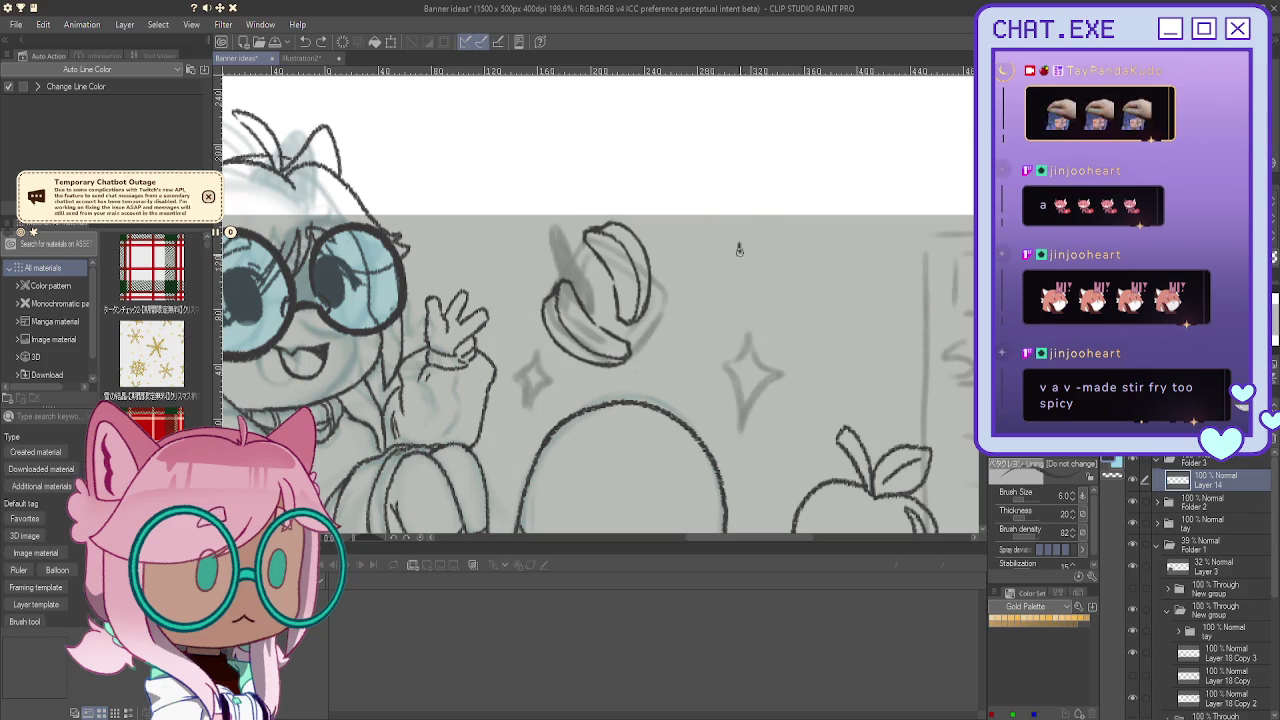
{"action": "left_click_drag", "start_coordinate": [758, 274], "coordinate": [739, 291]}
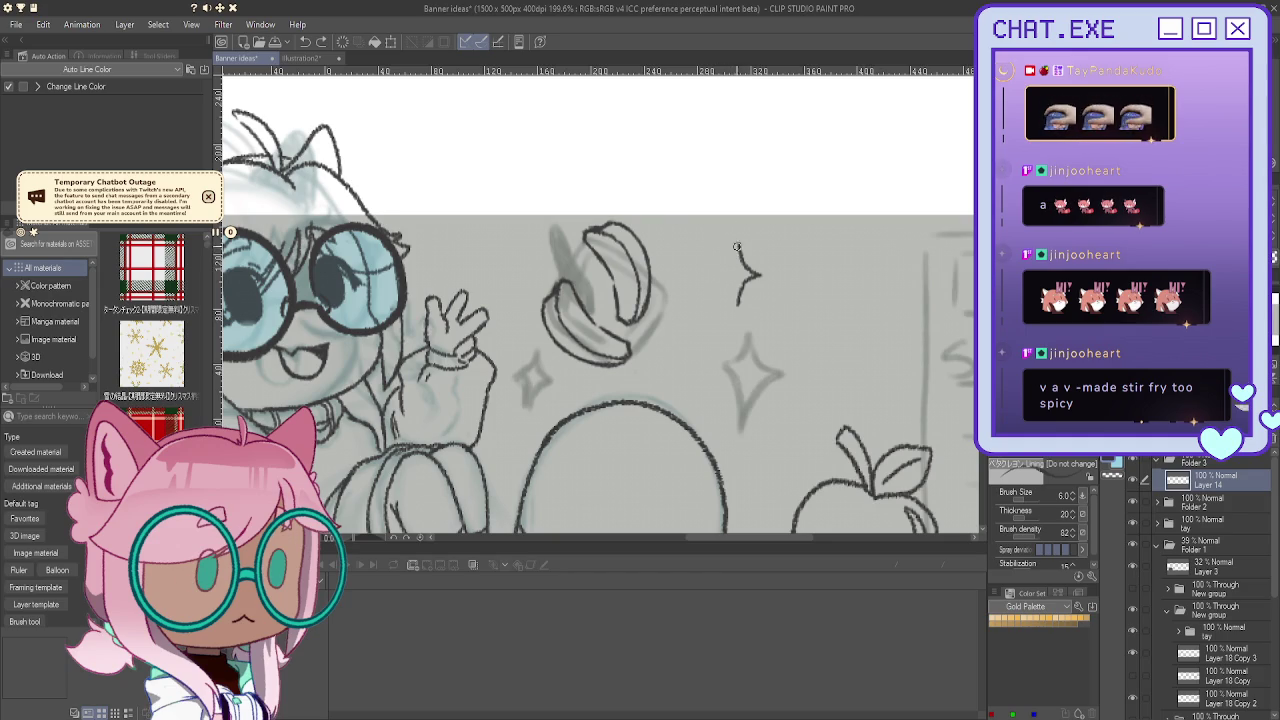
{"action": "mouse_move", "coordinate": [740, 270]}
{"action": "left_mouse_down"}
{"action": "mouse_move", "coordinate": [722, 276]}
{"action": "mouse_move", "coordinate": [737, 291]}
{"action": "left_mouse_up"}
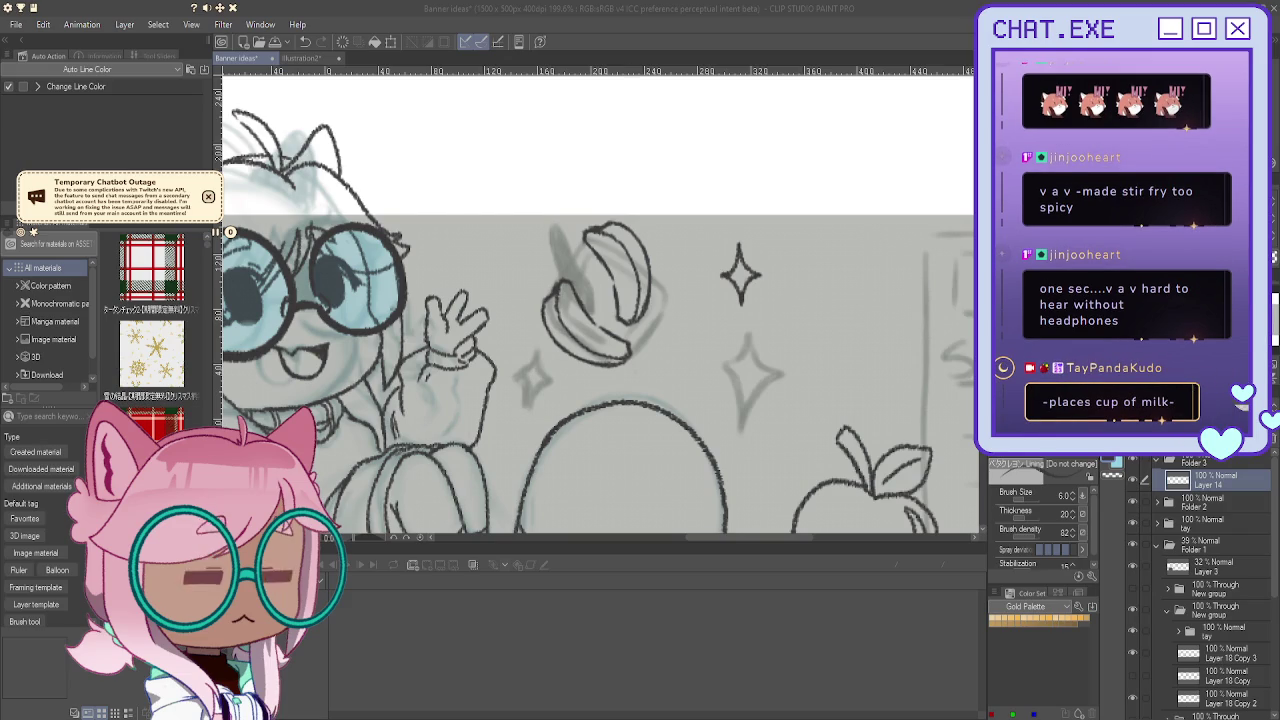
Step: On another new layer, ink the second sparkle's arms and curved edges, redoing stray strokes
{"action": "key", "text": "ctrl+shift+n"}
{"action": "left_click_drag", "start_coordinate": [678, 316], "coordinate": [685, 408]}
{"action": "key", "text": "ctrl+z"}
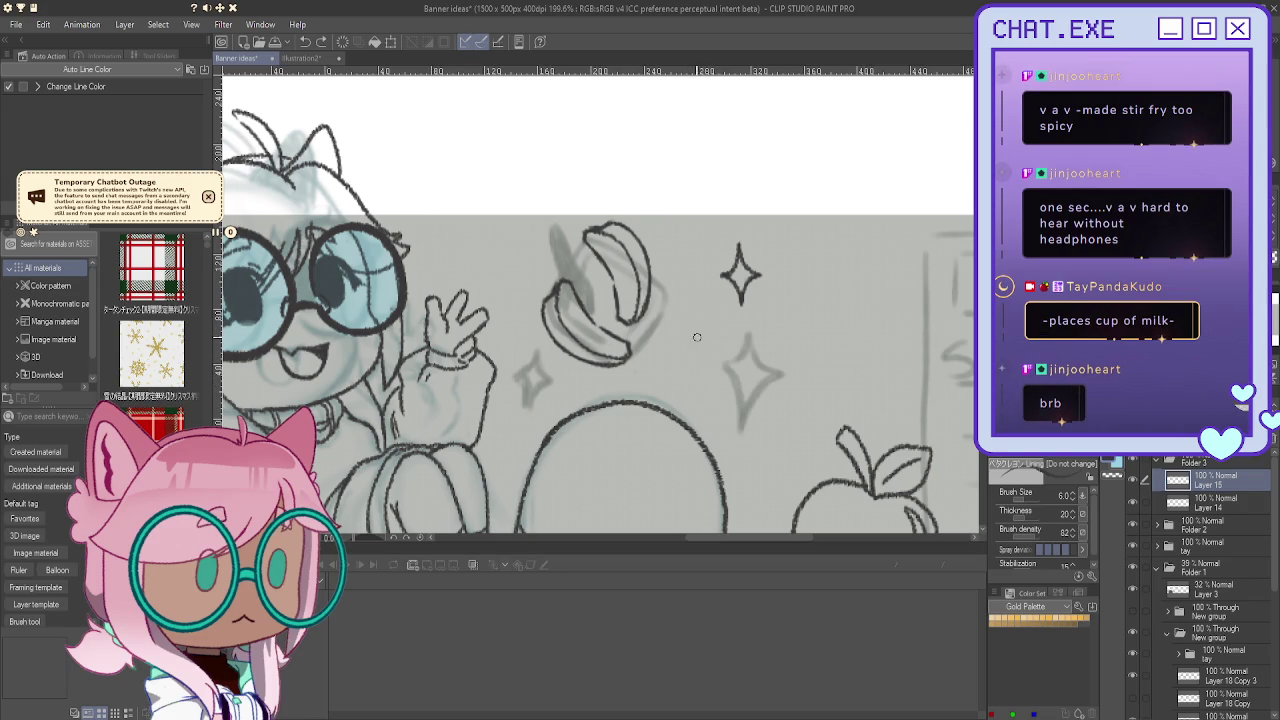
{"action": "mouse_move", "coordinate": [688, 314]}
{"action": "left_mouse_down"}
{"action": "mouse_move", "coordinate": [700, 352]}
{"action": "mouse_move", "coordinate": [720, 364]}
{"action": "left_mouse_up"}
{"action": "key", "text": "ctrl+z"}
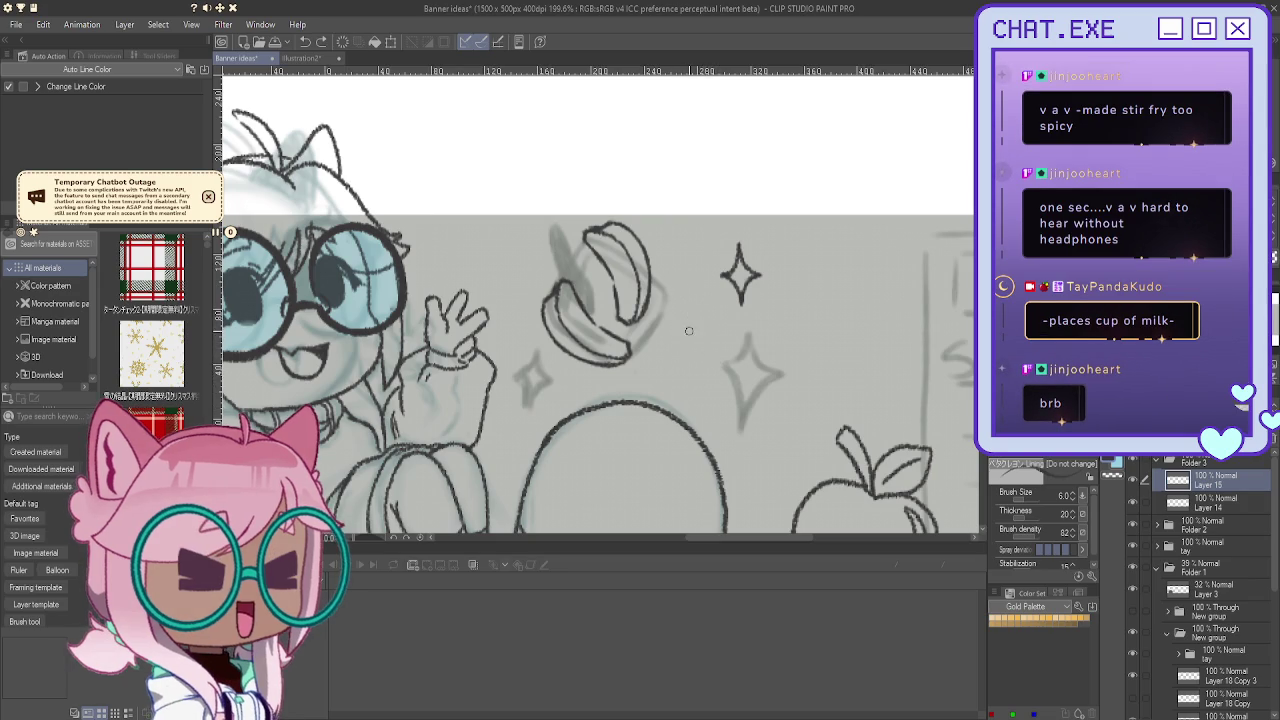
{"action": "left_click_drag", "start_coordinate": [688, 312], "coordinate": [716, 345]}
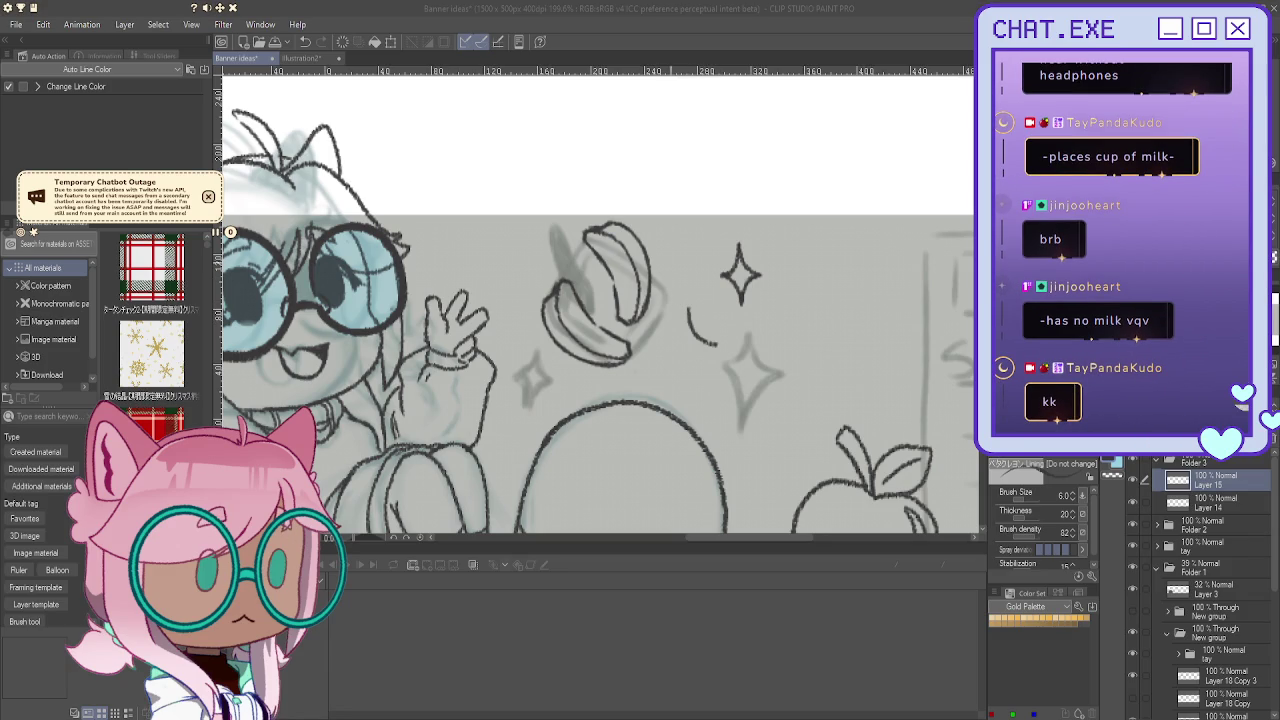
{"action": "left_click_drag", "start_coordinate": [688, 312], "coordinate": [687, 292]}
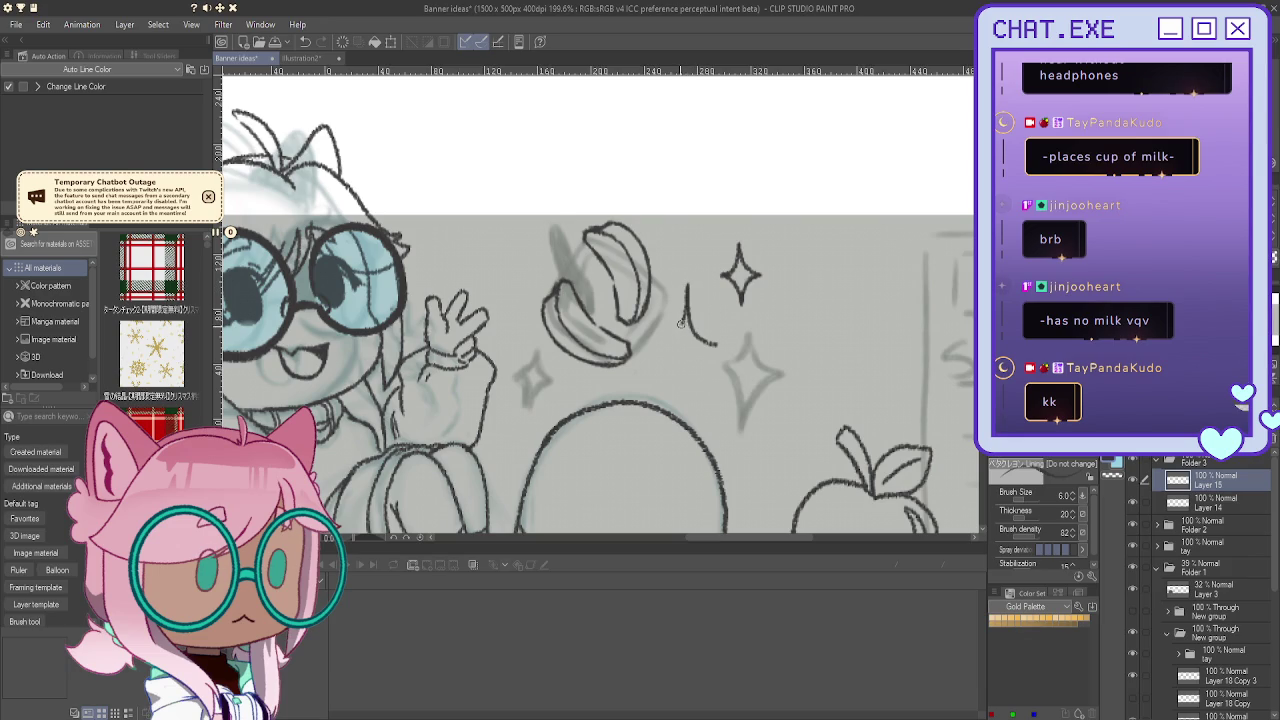
{"action": "key", "text": "ctrl+z"}
{"action": "mouse_move", "coordinate": [685, 312]}
{"action": "left_mouse_down"}
{"action": "mouse_move", "coordinate": [653, 346]}
{"action": "mouse_move", "coordinate": [686, 367]}
{"action": "left_mouse_up"}
{"action": "key", "text": "ctrl+z"}
{"action": "left_click_drag", "start_coordinate": [700, 352], "coordinate": [688, 380]}
{"action": "mouse_move", "coordinate": [656, 346]}
{"action": "left_mouse_down"}
{"action": "mouse_move", "coordinate": [688, 372]}
{"action": "mouse_move", "coordinate": [676, 353]}
{"action": "mouse_move", "coordinate": [688, 384]}
{"action": "left_mouse_up"}
{"action": "key", "text": "ctrl+z"}
{"action": "scroll", "coordinate": [620, 305], "scroll_direction": "down", "scroll_amount": 3}
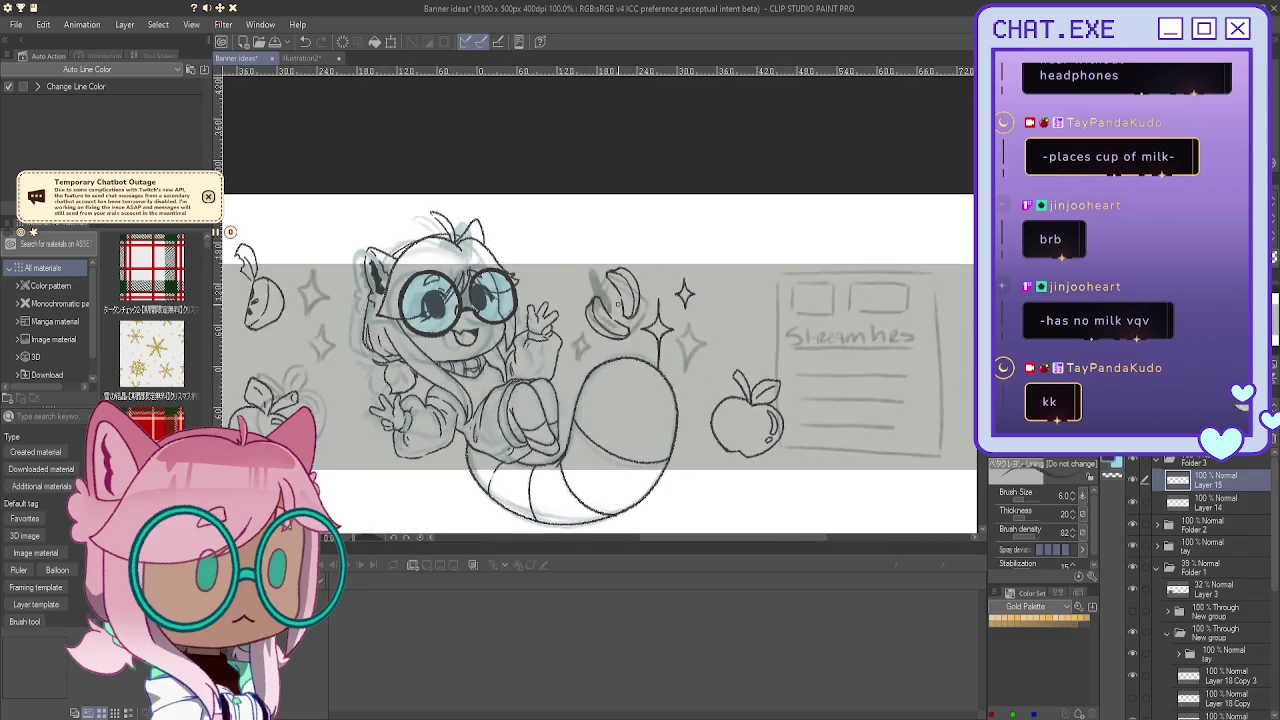
Step: Move the inked sparkle beside the character's left side
{"action": "scroll", "coordinate": [618, 303], "scroll_direction": "down", "scroll_amount": 1}
{"action": "key", "text": "k"}
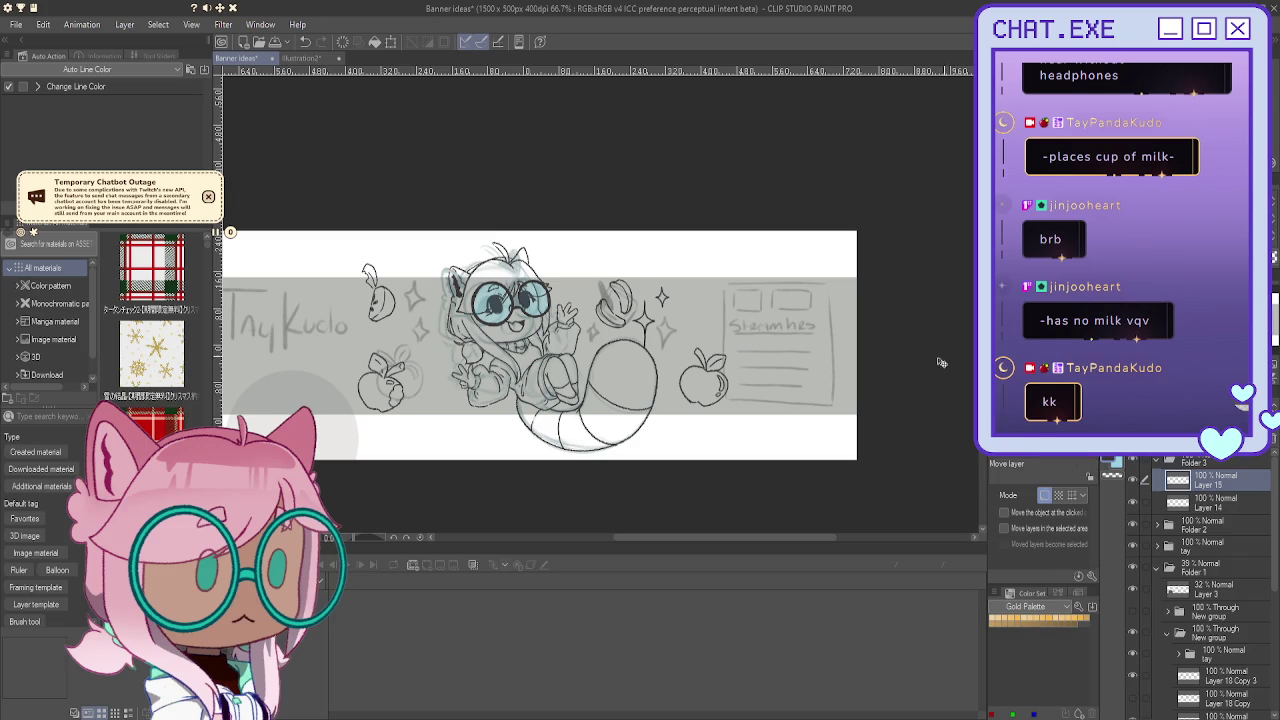
{"action": "mouse_move", "coordinate": [391, 381]}
{"action": "left_mouse_down"}
{"action": "mouse_move", "coordinate": [451, 318]}
{"action": "mouse_move", "coordinate": [466, 329]}
{"action": "left_mouse_up"}
Step: Ink the sparkle above the left apple, redrawing and darkening its lower arm
{"action": "scroll", "coordinate": [670, 330], "scroll_direction": "up", "scroll_amount": 1}
{"action": "scroll", "coordinate": [670, 330], "scroll_direction": "up", "scroll_amount": 1}
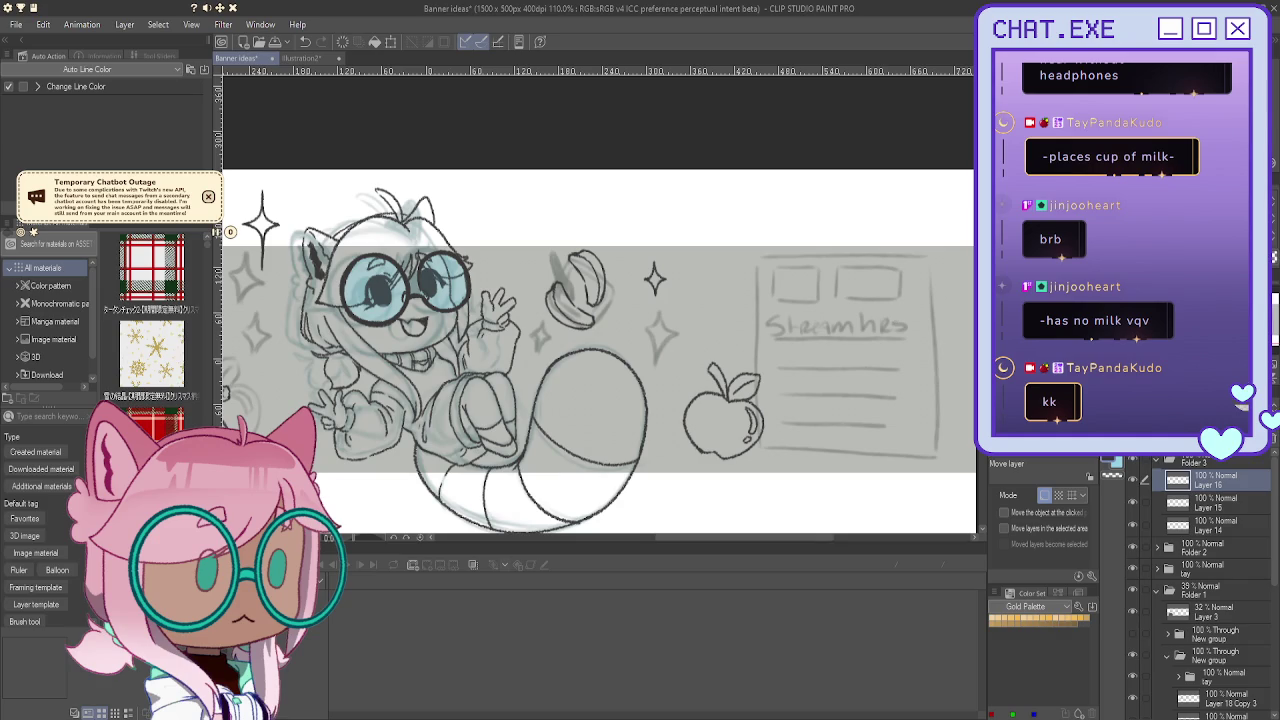
{"action": "key", "text": "p"}
{"action": "key", "text": "b"}
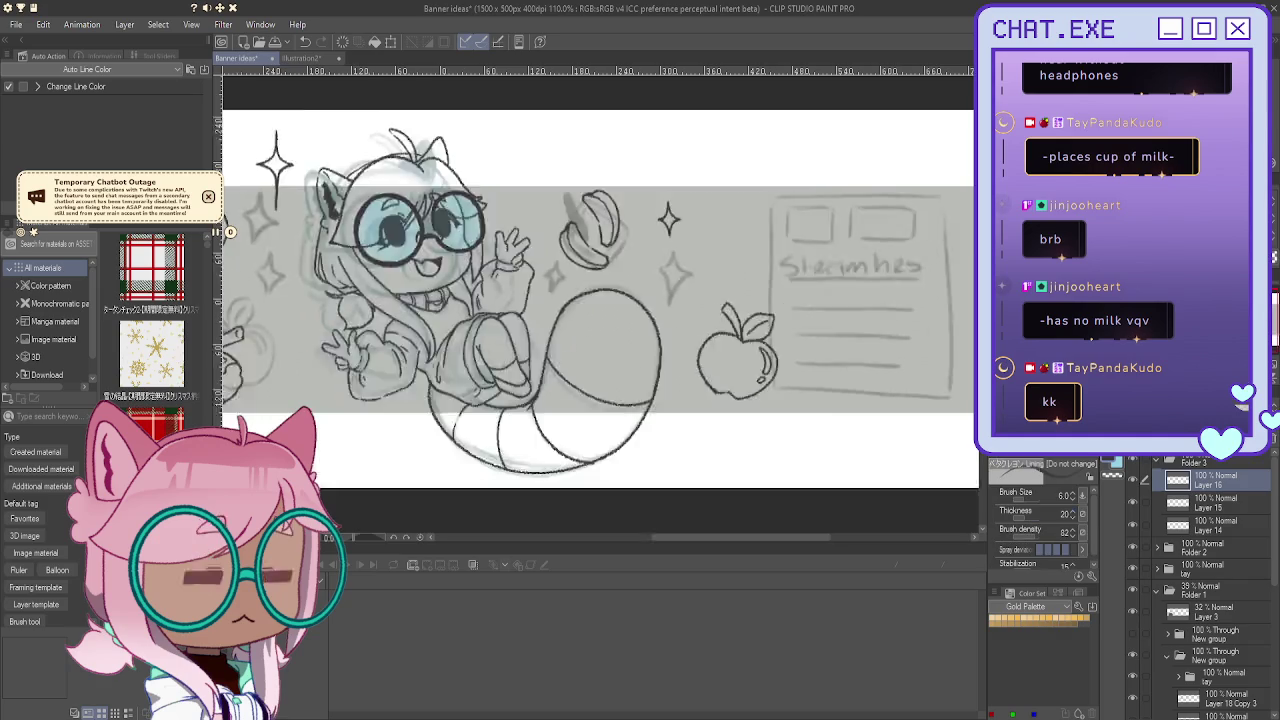
{"action": "left_click_drag", "start_coordinate": [272, 395], "coordinate": [502, 323]}
{"action": "scroll", "coordinate": [502, 323], "scroll_direction": "up", "scroll_amount": 1}
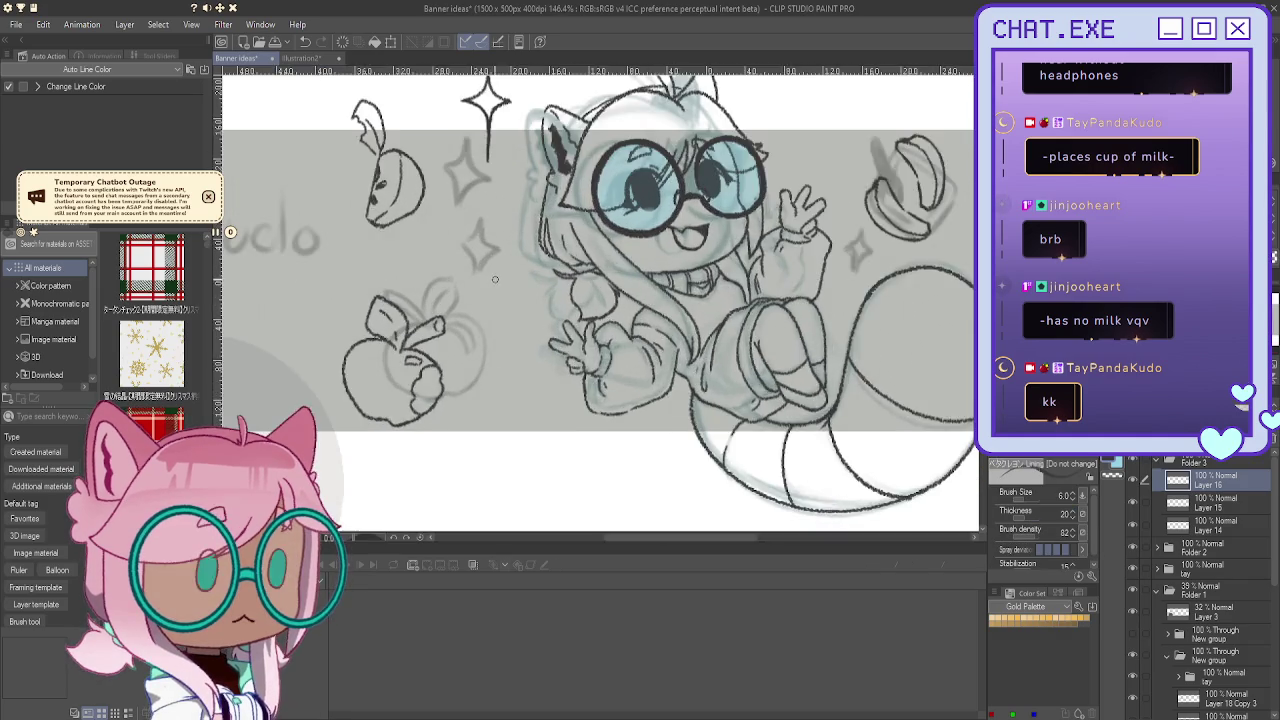
{"action": "scroll", "coordinate": [472, 196], "scroll_direction": "up", "scroll_amount": 1}
{"action": "mouse_move", "coordinate": [473, 207]}
{"action": "left_mouse_down"}
{"action": "mouse_move", "coordinate": [489, 231]}
{"action": "mouse_move", "coordinate": [470, 272]}
{"action": "left_mouse_up"}
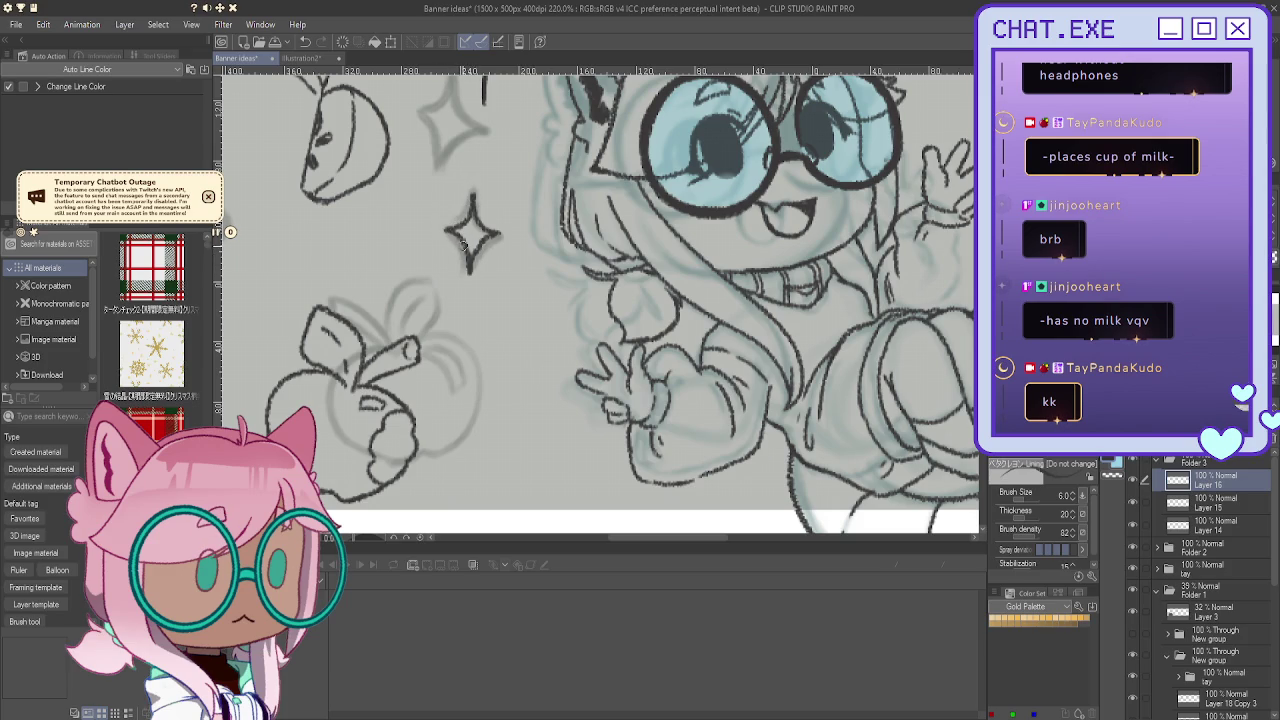
{"action": "key", "text": "ctrl+z"}
{"action": "left_click_drag", "start_coordinate": [473, 256], "coordinate": [471, 278]}
{"action": "left_click_drag", "start_coordinate": [461, 234], "coordinate": [469, 285]}
{"action": "scroll", "coordinate": [487, 230], "scroll_direction": "down", "scroll_amount": 1}
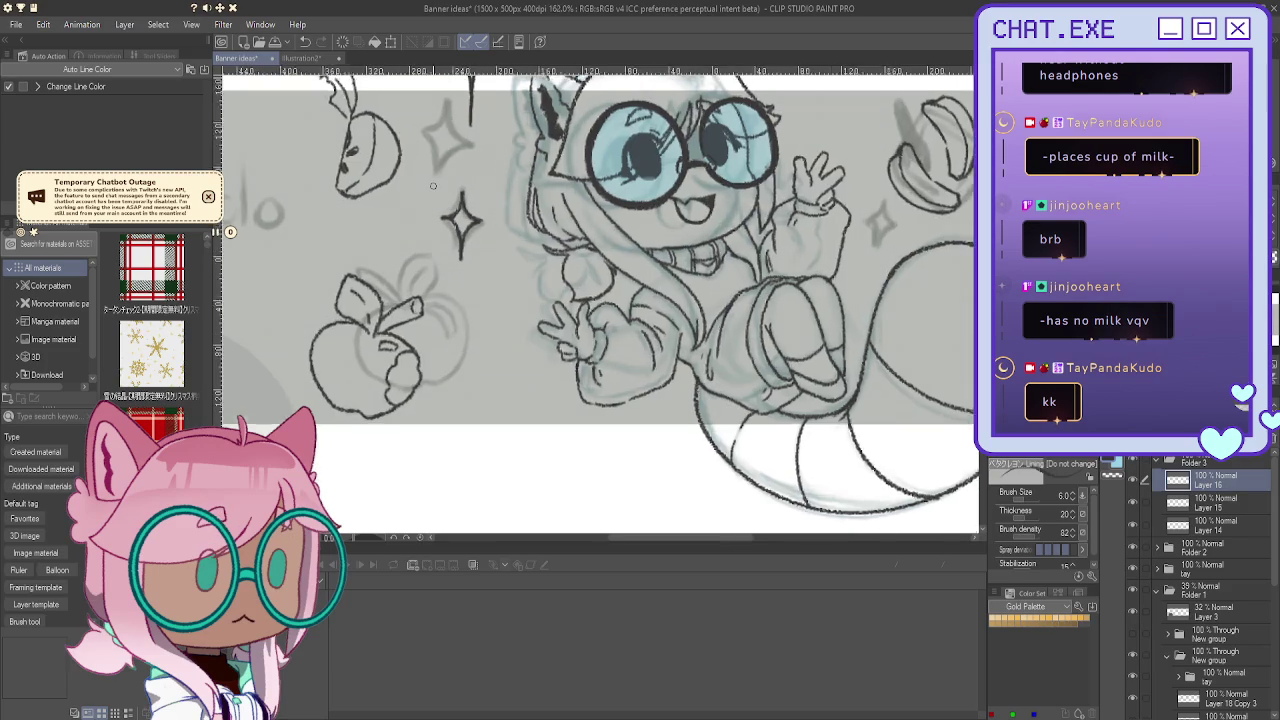
{"action": "scroll", "coordinate": [487, 230], "scroll_direction": "down", "scroll_amount": 1}
Step: On new Layer 21, ink and darken the lower banana sparkle's upper-left curve
{"action": "key", "text": "ctrl+shift+n"}
{"action": "left_click_drag", "start_coordinate": [600, 250], "coordinate": [480, 340]}
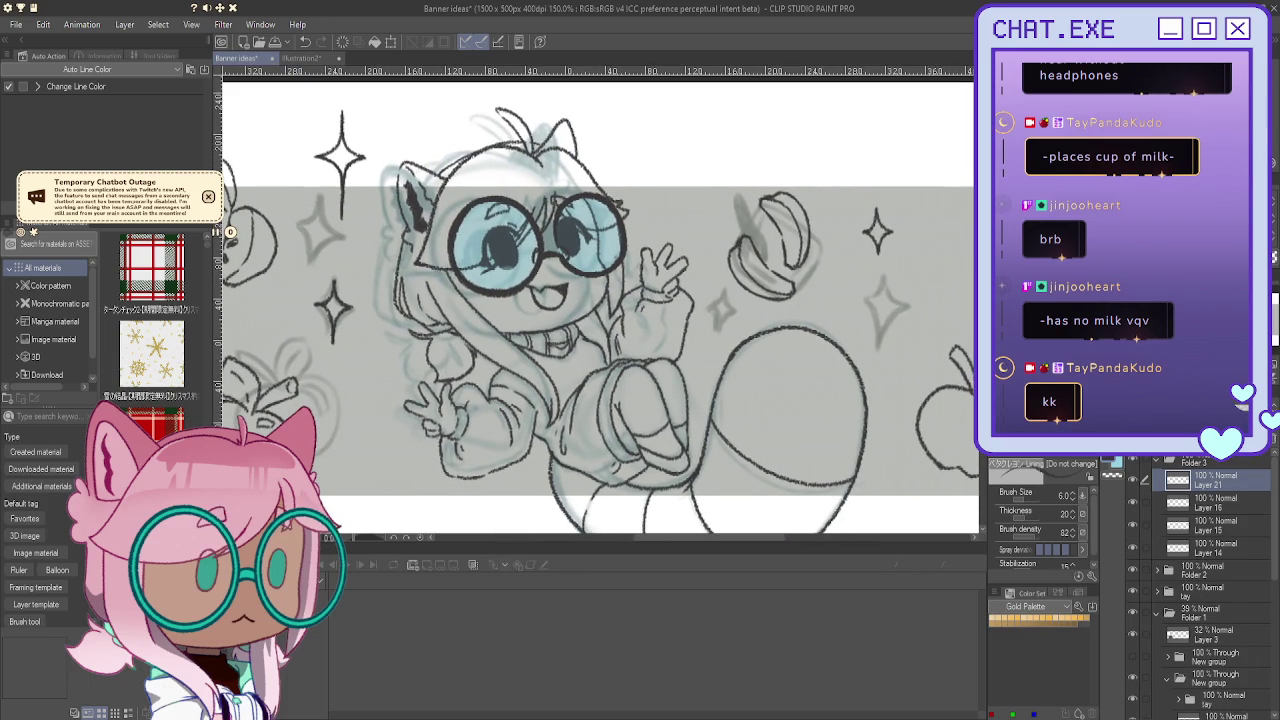
{"action": "scroll", "coordinate": [722, 313], "scroll_direction": "up", "scroll_amount": 1}
{"action": "mouse_move", "coordinate": [900, 290]}
{"action": "left_mouse_down"}
{"action": "mouse_move", "coordinate": [722, 313]}
{"action": "mouse_move", "coordinate": [758, 339]}
{"action": "mouse_move", "coordinate": [730, 356]}
{"action": "mouse_move", "coordinate": [710, 432]}
{"action": "left_mouse_up"}
{"action": "scroll", "coordinate": [722, 313], "scroll_direction": "up", "scroll_amount": 1}
{"action": "scroll", "coordinate": [722, 313], "scroll_direction": "up", "scroll_amount": 1}
{"action": "left_click_drag", "start_coordinate": [714, 291], "coordinate": [669, 328]}
{"action": "mouse_move", "coordinate": [714, 292]}
{"action": "left_mouse_down"}
{"action": "mouse_move", "coordinate": [676, 331]}
{"action": "mouse_move", "coordinate": [706, 380]}
{"action": "mouse_move", "coordinate": [710, 436]}
{"action": "left_mouse_up"}
Step: Zoom in on the sparkles and ink a small sparkle's edges, redoing one stroke
{"action": "scroll", "coordinate": [662, 302], "scroll_direction": "down", "scroll_amount": 1}
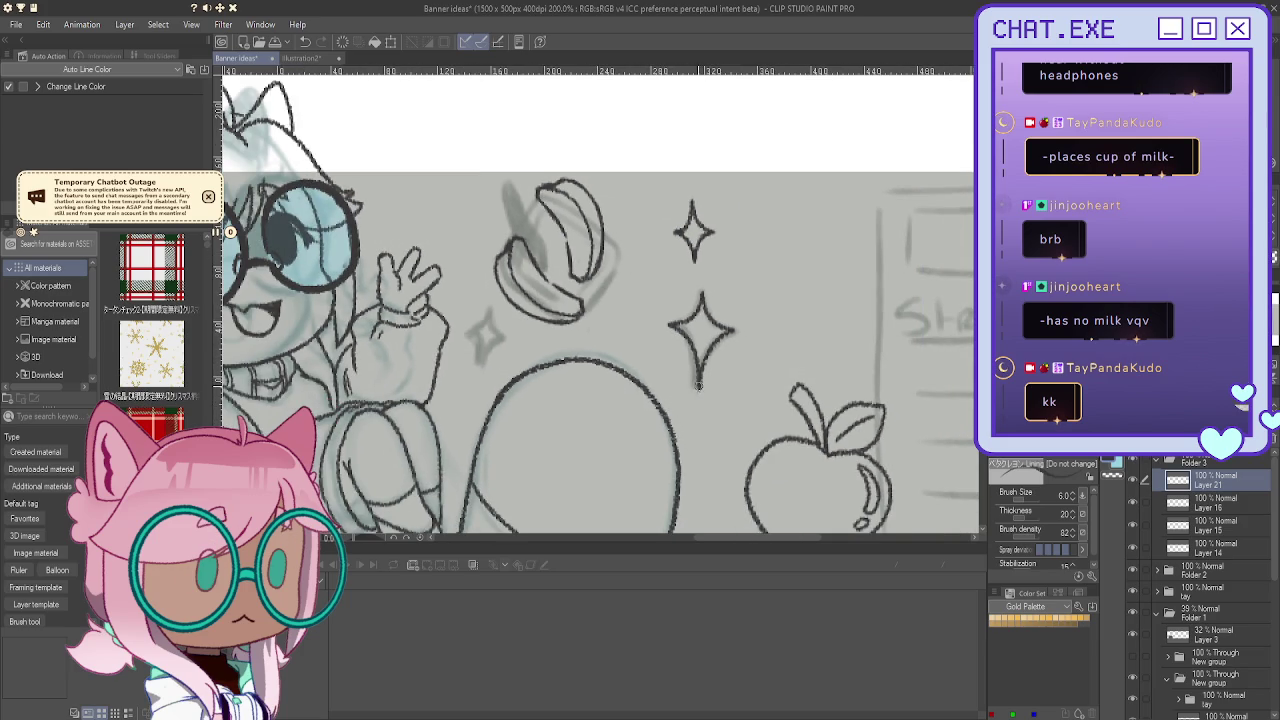
{"action": "scroll", "coordinate": [654, 336], "scroll_direction": "down", "scroll_amount": 1}
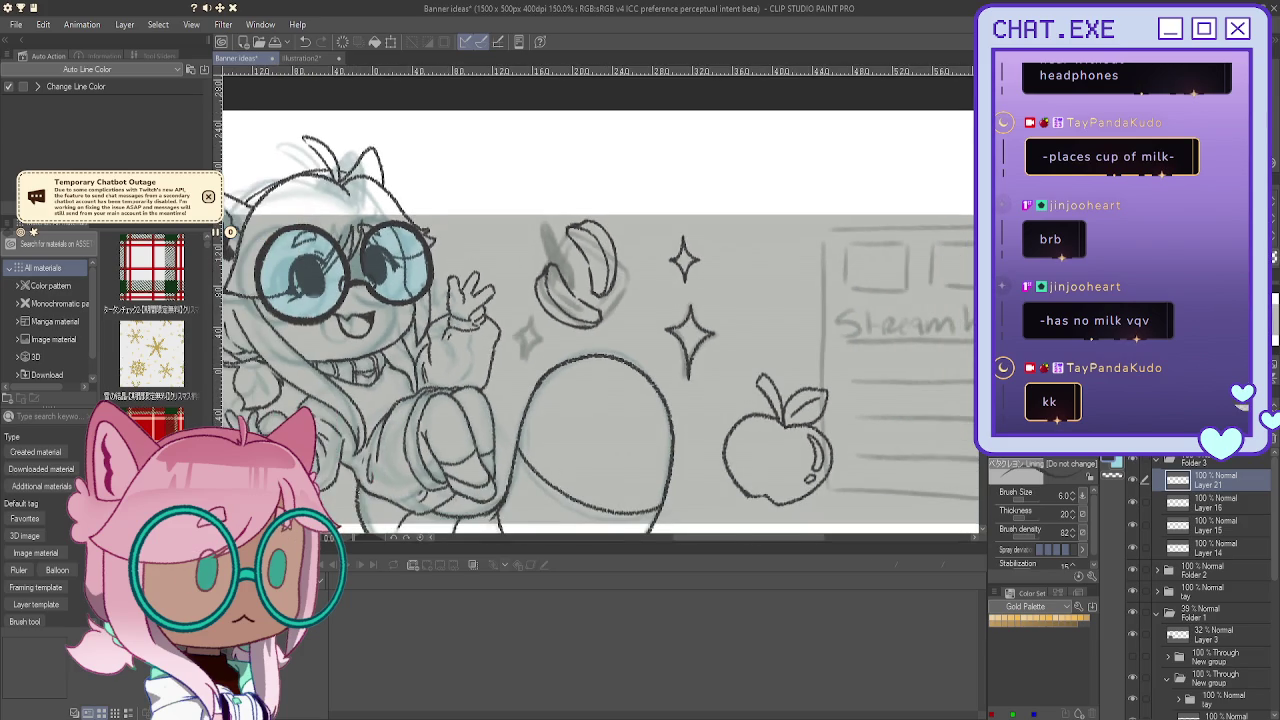
{"action": "scroll", "coordinate": [600, 330], "scroll_direction": "left", "scroll_amount": 3}
{"action": "scroll", "coordinate": [685, 259], "scroll_direction": "up", "scroll_amount": 2}
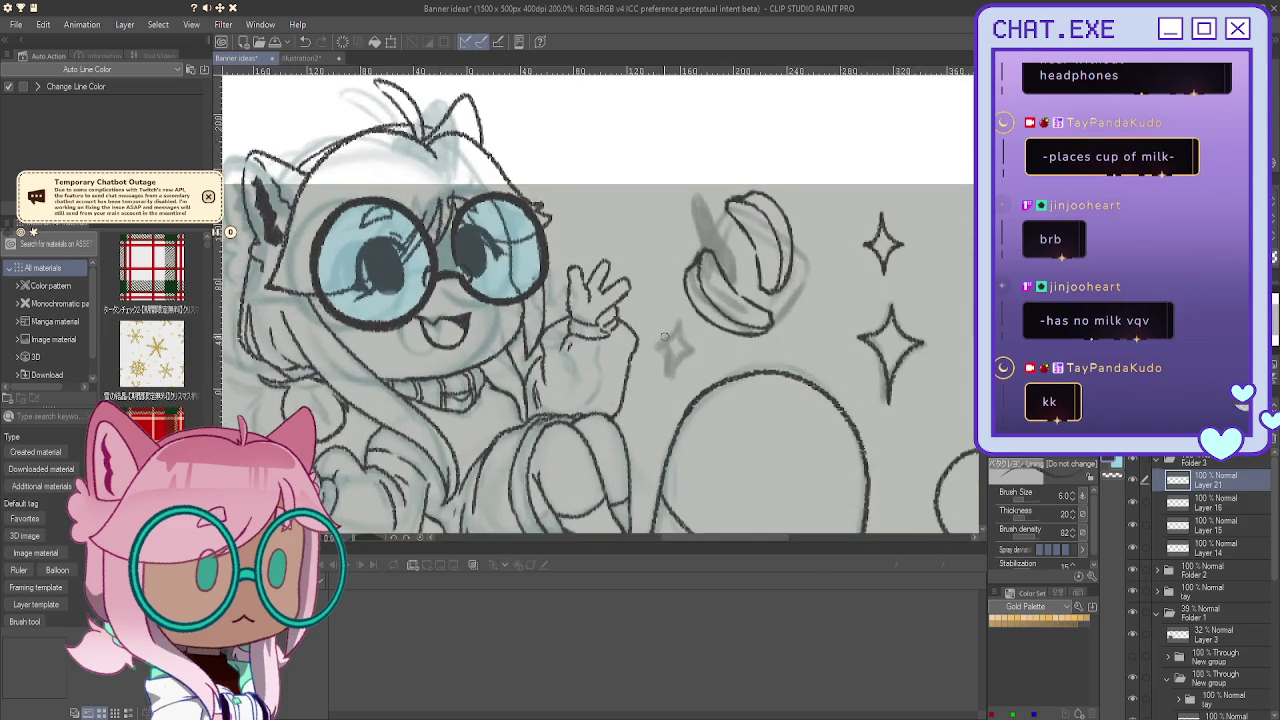
{"action": "scroll", "coordinate": [666, 343], "scroll_direction": "up", "scroll_amount": 1}
{"action": "mouse_move", "coordinate": [679, 316]}
{"action": "left_mouse_down"}
{"action": "mouse_move", "coordinate": [688, 340]}
{"action": "mouse_move", "coordinate": [670, 375]}
{"action": "left_mouse_up"}
{"action": "left_click_drag", "start_coordinate": [676, 328], "coordinate": [659, 338]}
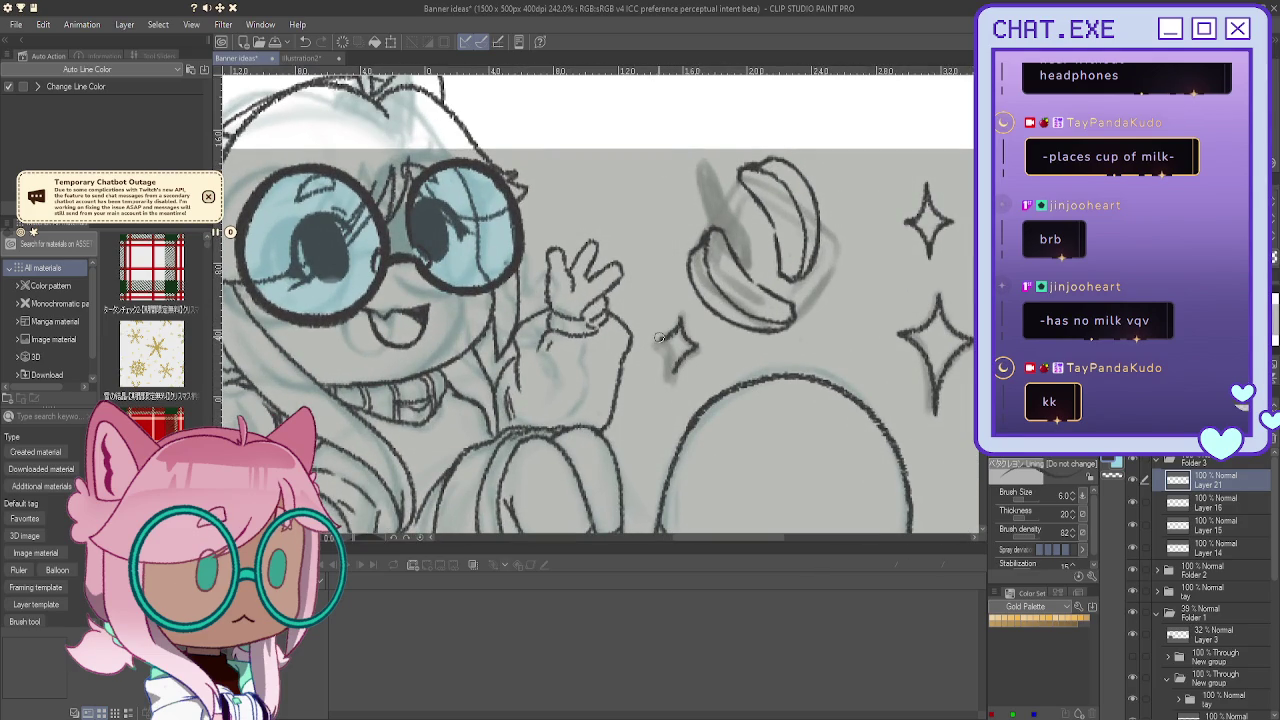
{"action": "scroll", "coordinate": [667, 304], "scroll_direction": "up", "scroll_amount": 1}
{"action": "key", "text": "ctrl+z"}
{"action": "key", "text": "ctrl+z"}
{"action": "key", "text": "ctrl+z"}
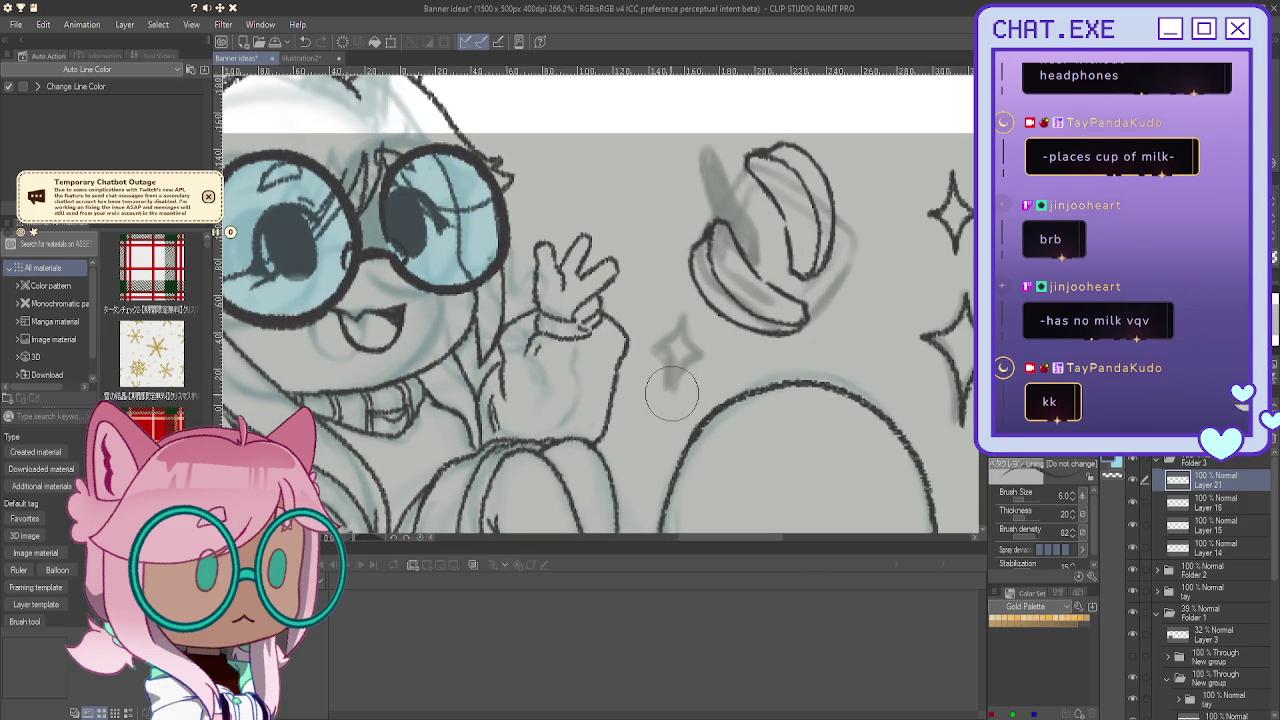
{"action": "mouse_move", "coordinate": [675, 322]}
{"action": "left_mouse_down"}
{"action": "mouse_move", "coordinate": [698, 356]}
{"action": "mouse_move", "coordinate": [668, 378]}
{"action": "mouse_move", "coordinate": [674, 392]}
{"action": "mouse_move", "coordinate": [737, 352]}
{"action": "left_mouse_up"}
Step: Reframe on the left apple and sparkles, add a small sparkle beside them, then zoom out
{"action": "scroll", "coordinate": [652, 352], "scroll_direction": "down", "scroll_amount": 3}
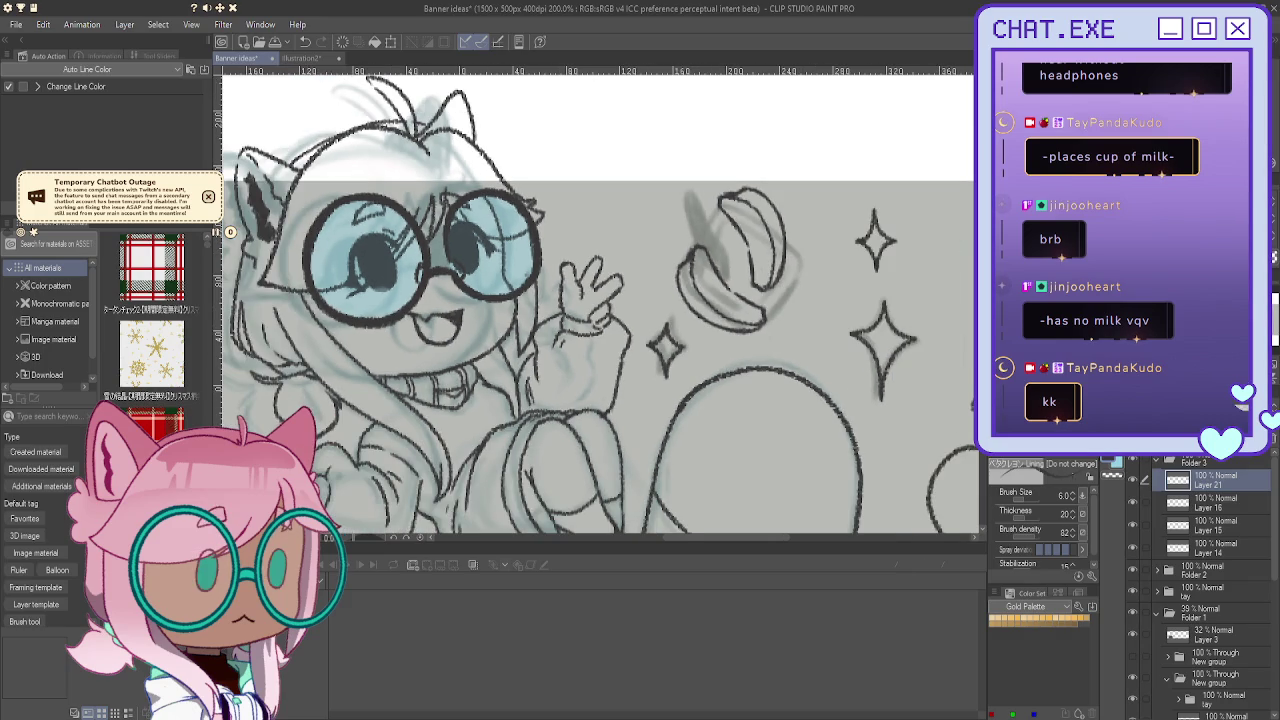
{"action": "left_click_drag", "start_coordinate": [560, 352], "coordinate": [900, 345]}
{"action": "left_click_drag", "start_coordinate": [485, 335], "coordinate": [615, 320]}
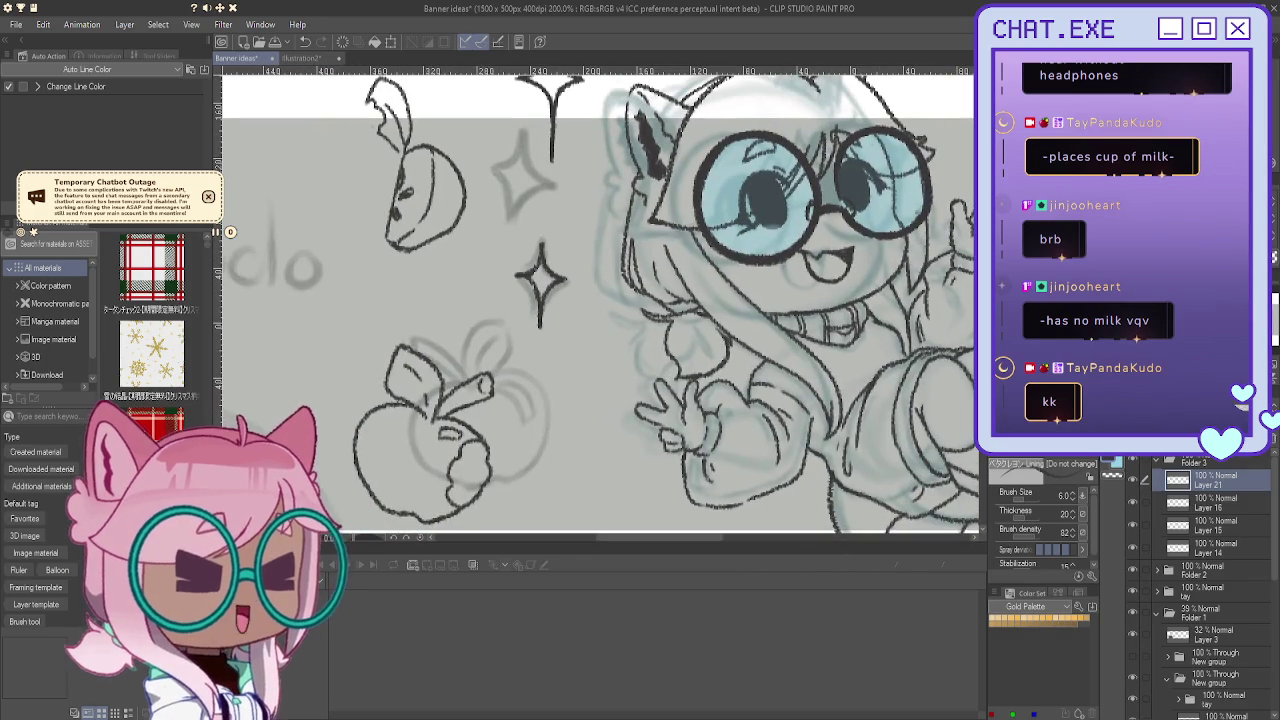
{"action": "scroll", "coordinate": [663, 288], "scroll_direction": "up", "scroll_amount": 1}
{"action": "scroll", "coordinate": [663, 288], "scroll_direction": "up", "scroll_amount": 1}
{"action": "scroll", "coordinate": [663, 288], "scroll_direction": "up", "scroll_amount": 1}
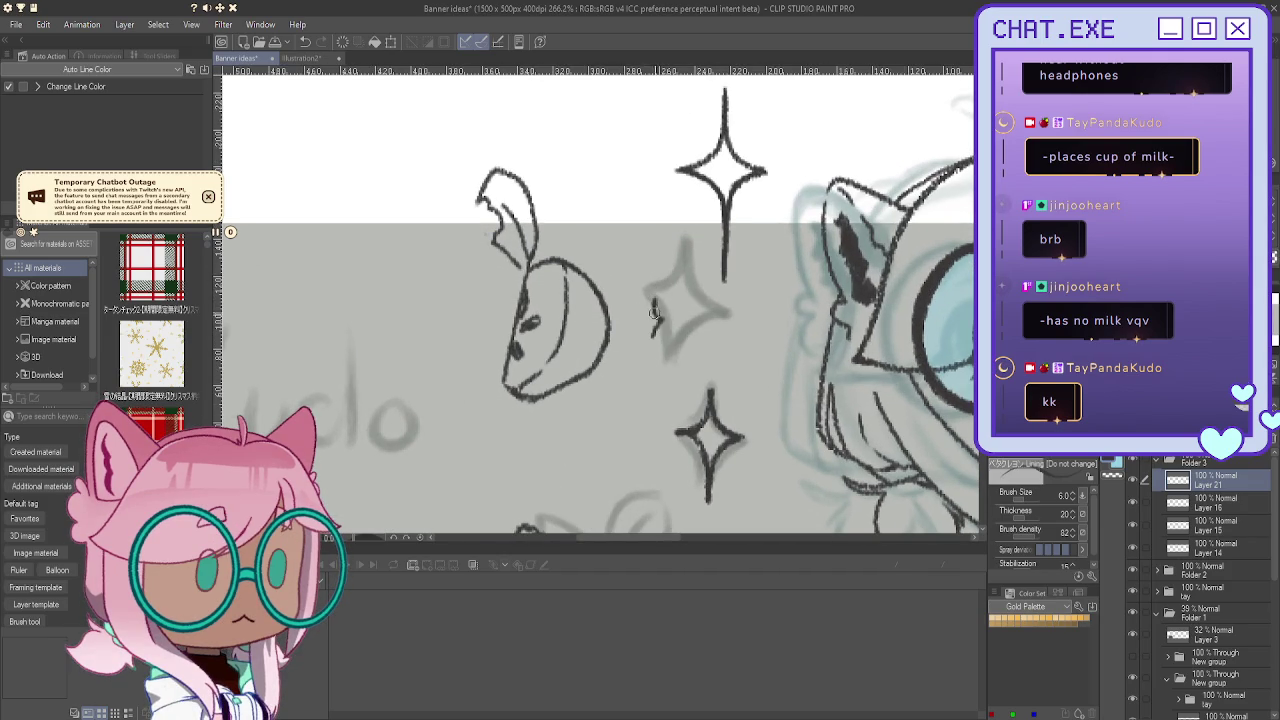
{"action": "mouse_move", "coordinate": [651, 338]}
{"action": "left_mouse_down"}
{"action": "mouse_move", "coordinate": [651, 358]}
{"action": "mouse_move", "coordinate": [648, 330]}
{"action": "left_mouse_up"}
{"action": "scroll", "coordinate": [649, 340], "scroll_direction": "down", "scroll_amount": 2}
{"action": "scroll", "coordinate": [649, 340], "scroll_direction": "down", "scroll_amount": 2}
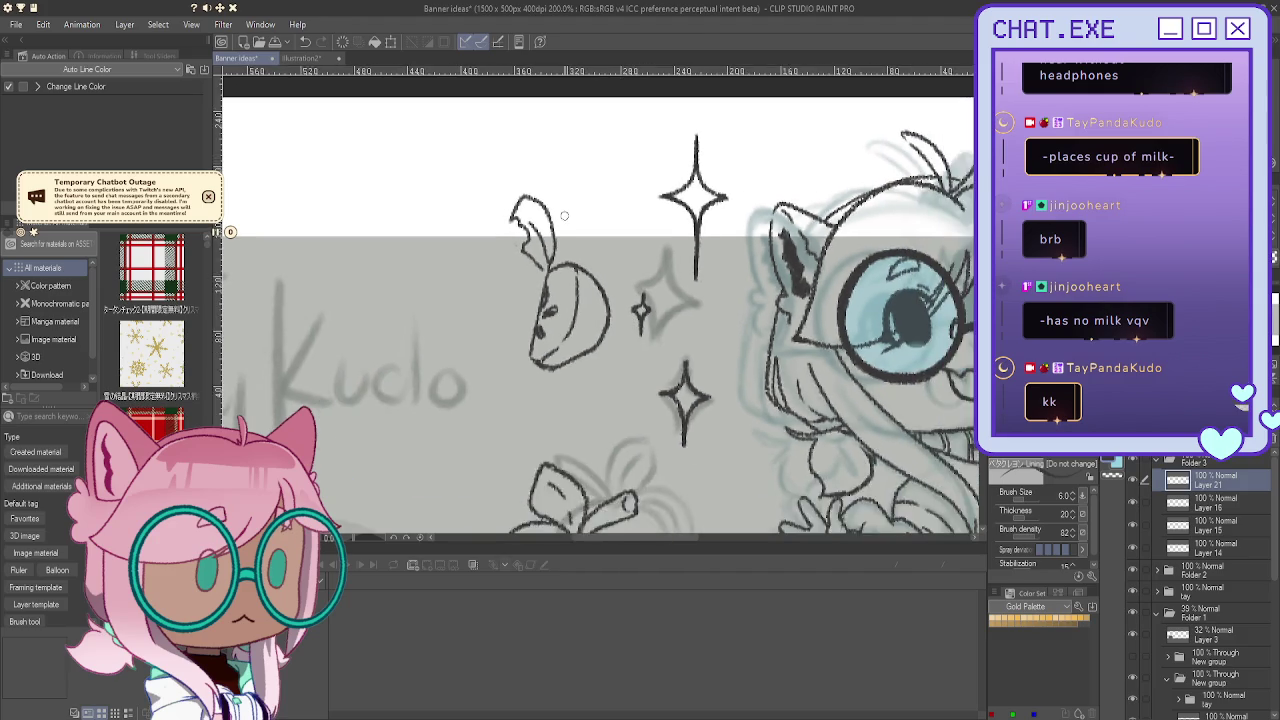
{"action": "scroll", "coordinate": [479, 288], "scroll_direction": "down", "scroll_amount": 2}
{"action": "scroll", "coordinate": [479, 288], "scroll_direction": "down", "scroll_amount": 2}
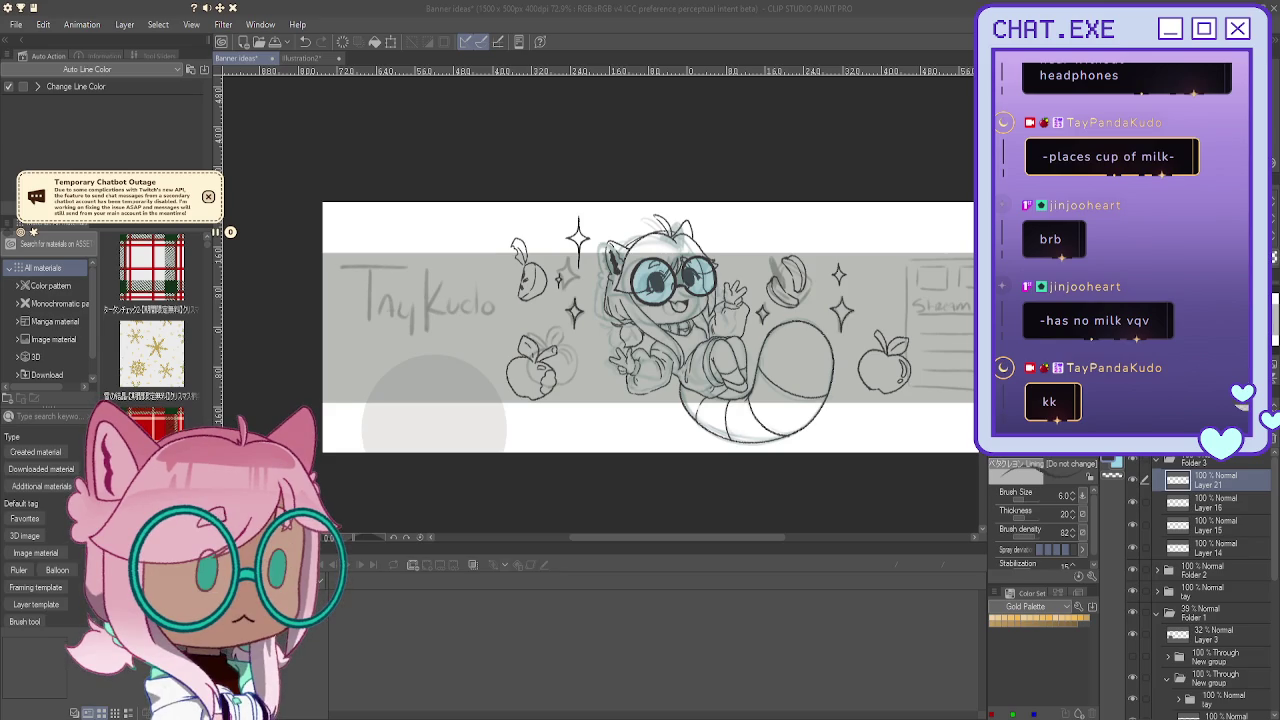
Step: Nudge the apple right, then move the half-apple down-left and rotate it counter-clockwise
{"action": "scroll", "coordinate": [529, 405], "scroll_direction": "up", "scroll_amount": 3}
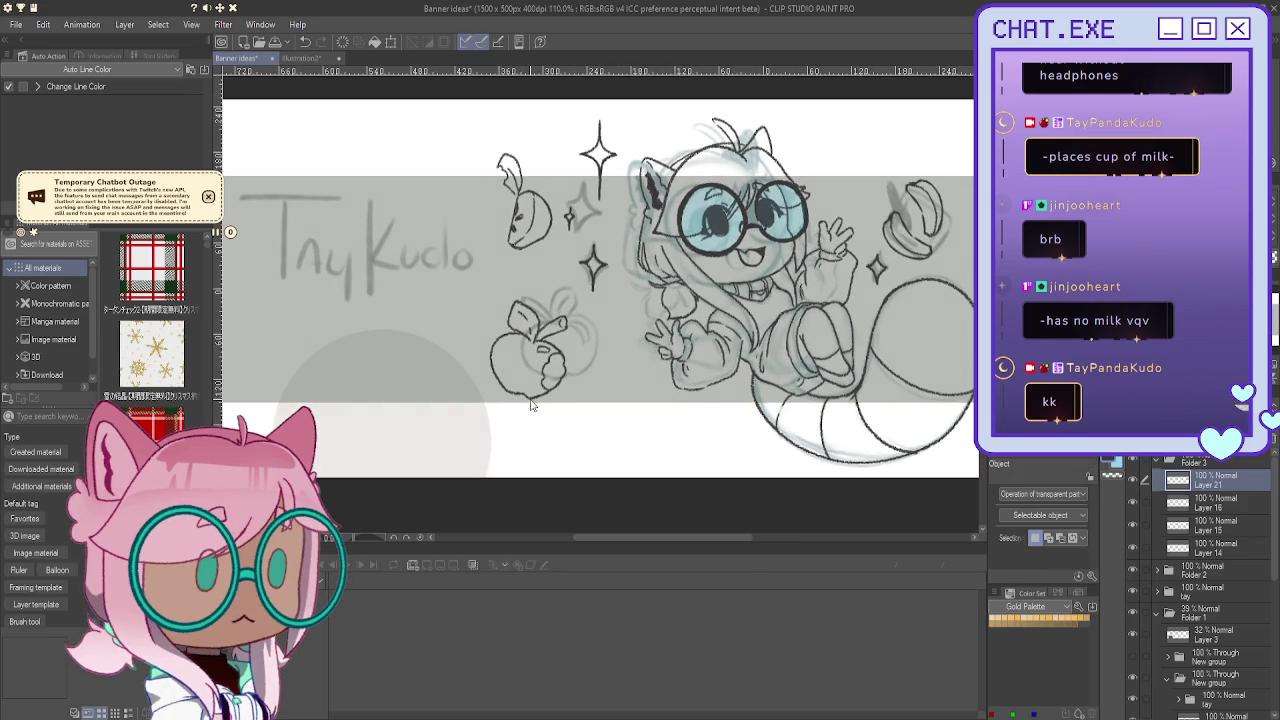
{"action": "left_click", "coordinate": [531, 405]}
{"action": "mouse_move", "coordinate": [538, 402]}
{"action": "left_mouse_down"}
{"action": "mouse_move", "coordinate": [604, 414]}
{"action": "mouse_move", "coordinate": [604, 434]}
{"action": "left_mouse_up"}
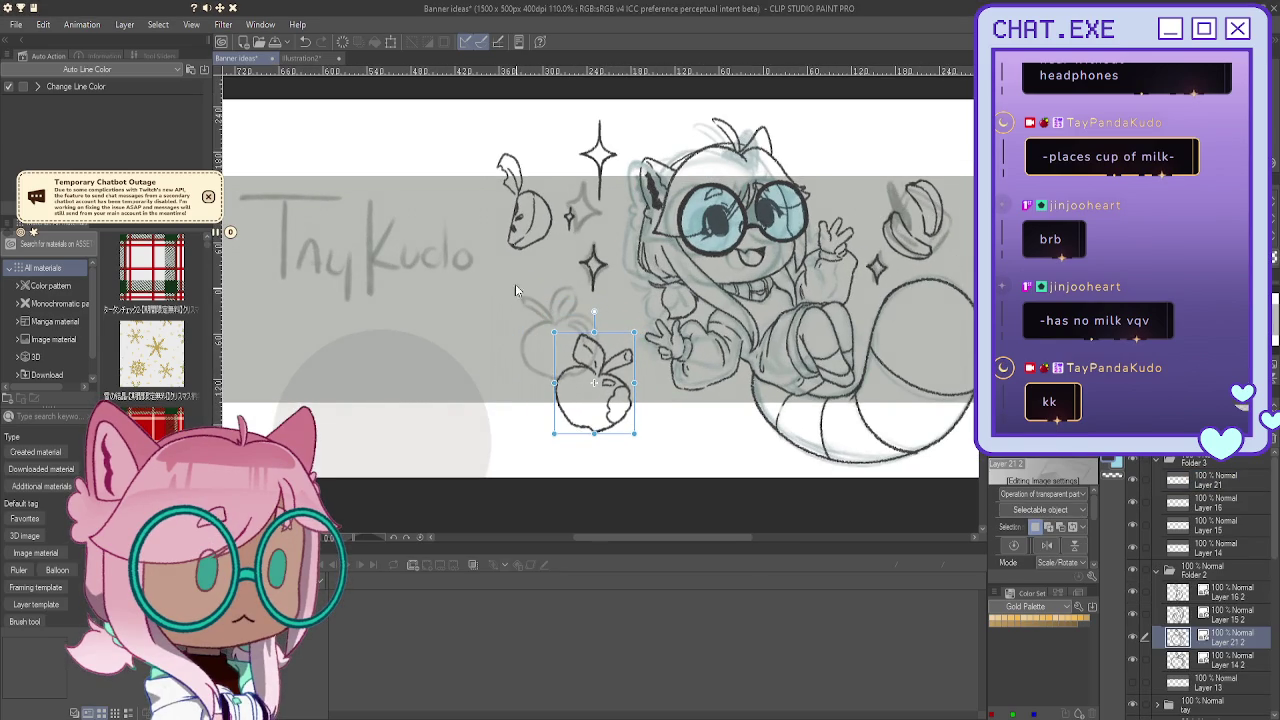
{"action": "left_click", "coordinate": [510, 244]}
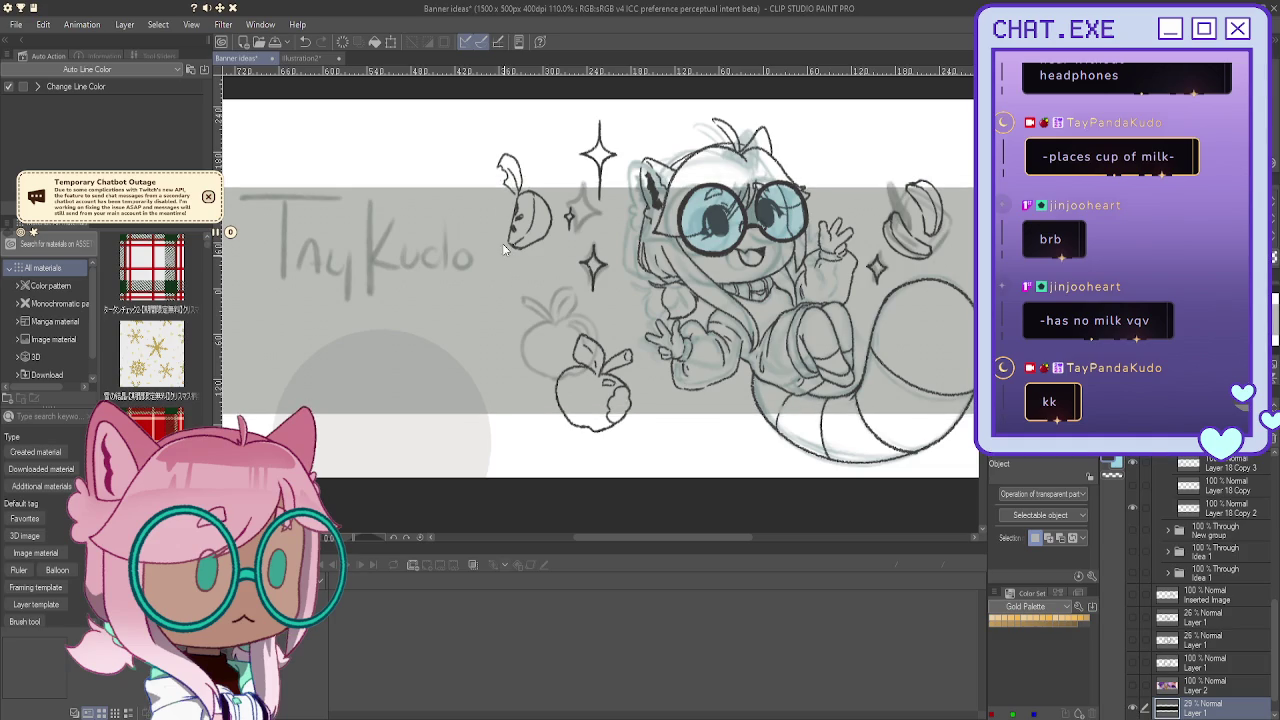
{"action": "left_click", "coordinate": [517, 250]}
{"action": "left_click_drag", "start_coordinate": [517, 250], "coordinate": [508, 275]}
{"action": "left_click_drag", "start_coordinate": [515, 160], "coordinate": [493, 167]}
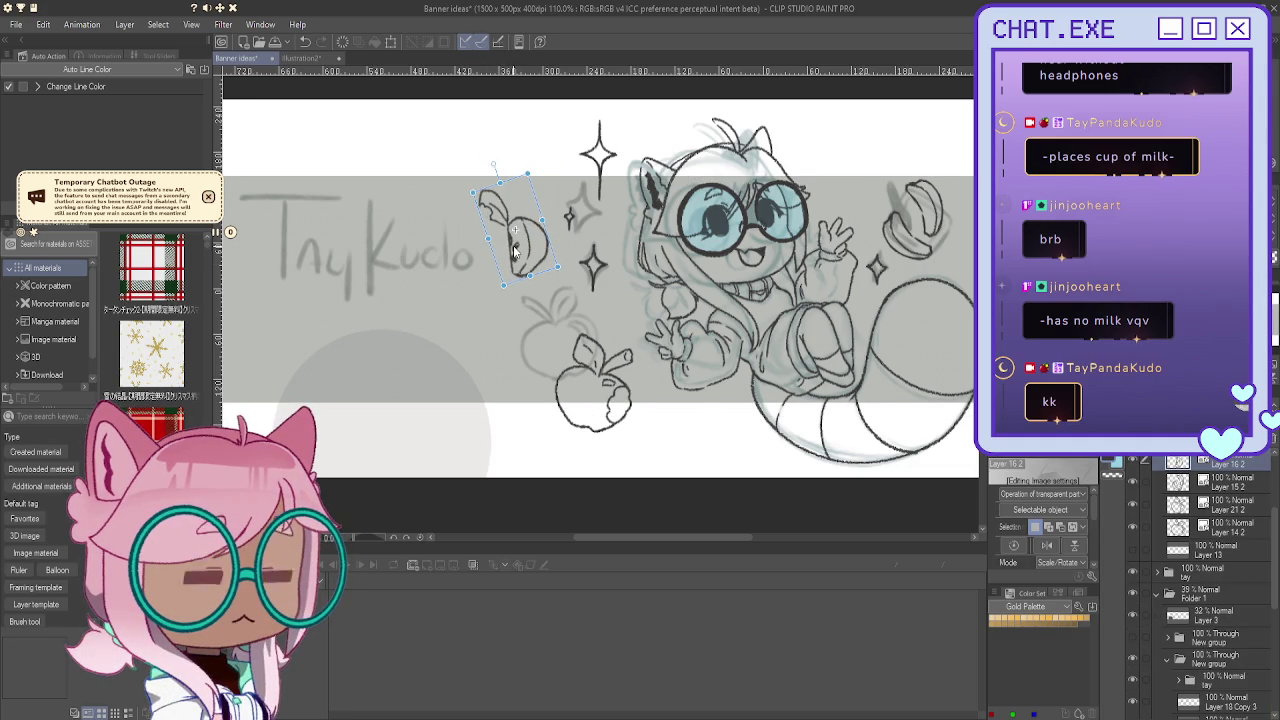
Step: Place the half-apple on top of the apple and commit the transform
{"action": "scroll", "coordinate": [420, 188], "scroll_direction": "down", "scroll_amount": 1}
{"action": "scroll", "coordinate": [420, 188], "scroll_direction": "down", "scroll_amount": 2}
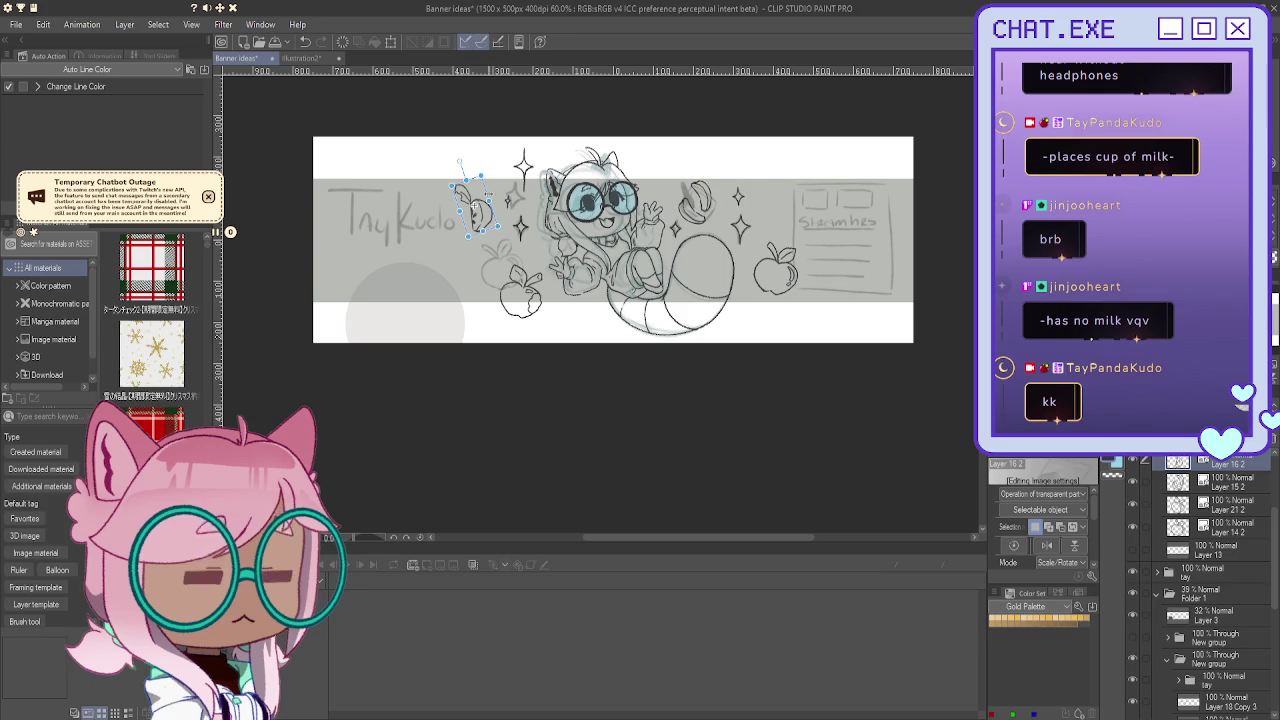
{"action": "scroll", "coordinate": [470, 214], "scroll_direction": "up", "scroll_amount": 2}
{"action": "scroll", "coordinate": [472, 225], "scroll_direction": "up", "scroll_amount": 1}
{"action": "scroll", "coordinate": [476, 243], "scroll_direction": "up", "scroll_amount": 1}
{"action": "left_click_drag", "start_coordinate": [475, 240], "coordinate": [533, 368]}
{"action": "key", "text": "Return"}
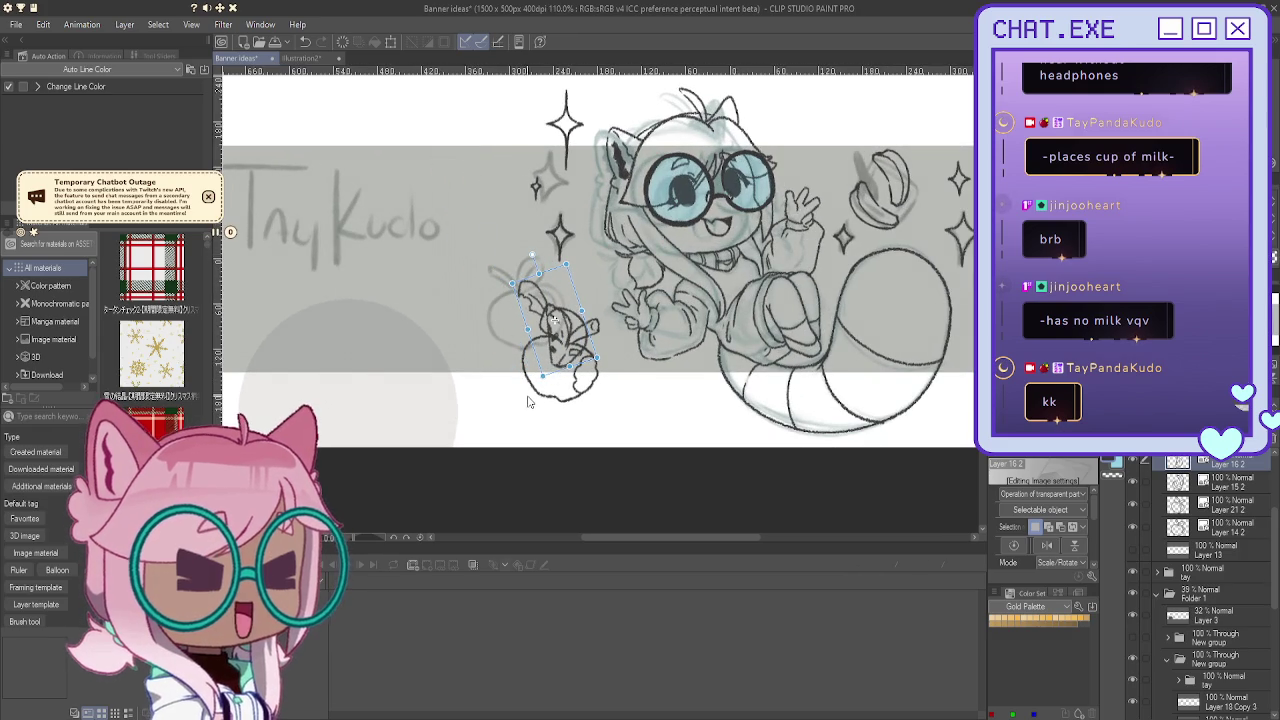
Step: Move the whole apple up-left beside the name, shrink it slightly and tilt it clockwise
{"action": "left_click", "coordinate": [513, 376]}
{"action": "left_click_drag", "start_coordinate": [513, 376], "coordinate": [459, 240]}
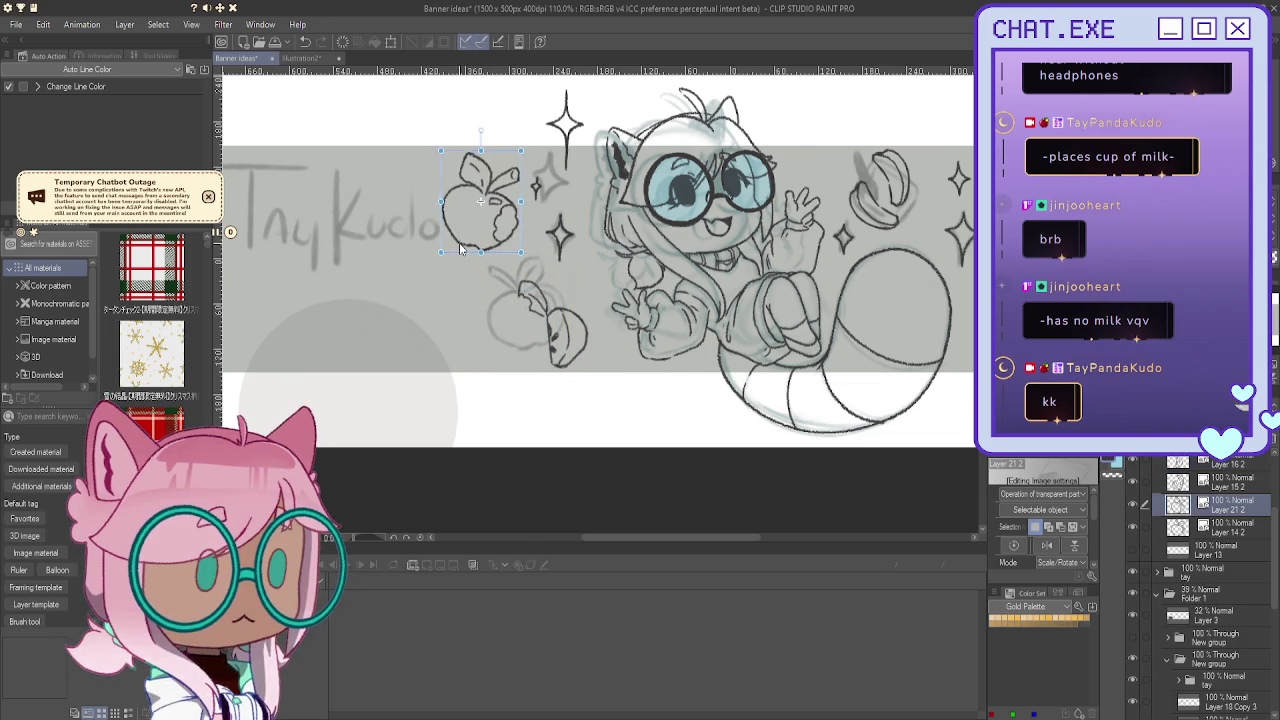
{"action": "left_click_drag", "start_coordinate": [436, 146], "coordinate": [439, 151]}
{"action": "left_click_drag", "start_coordinate": [438, 254], "coordinate": [449, 257]}
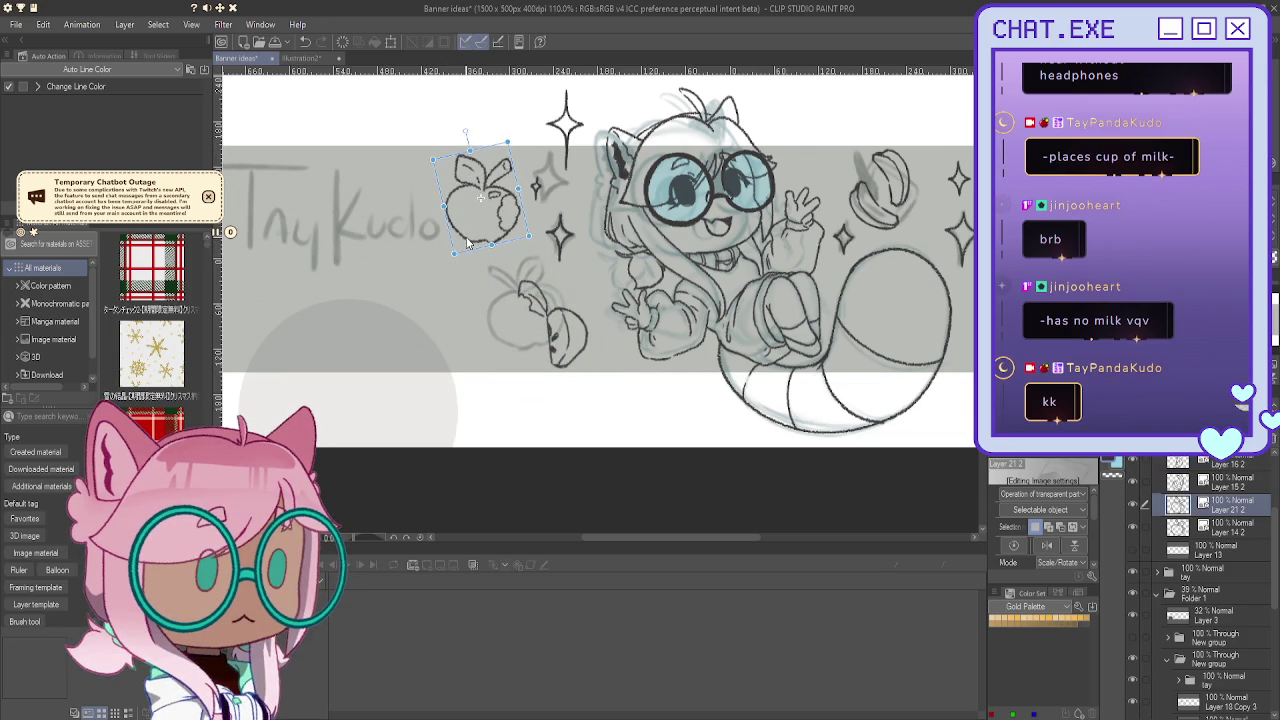
{"action": "scroll", "coordinate": [457, 227], "scroll_direction": "down", "scroll_amount": 3}
{"action": "scroll", "coordinate": [440, 260], "scroll_direction": "down", "scroll_amount": 1}
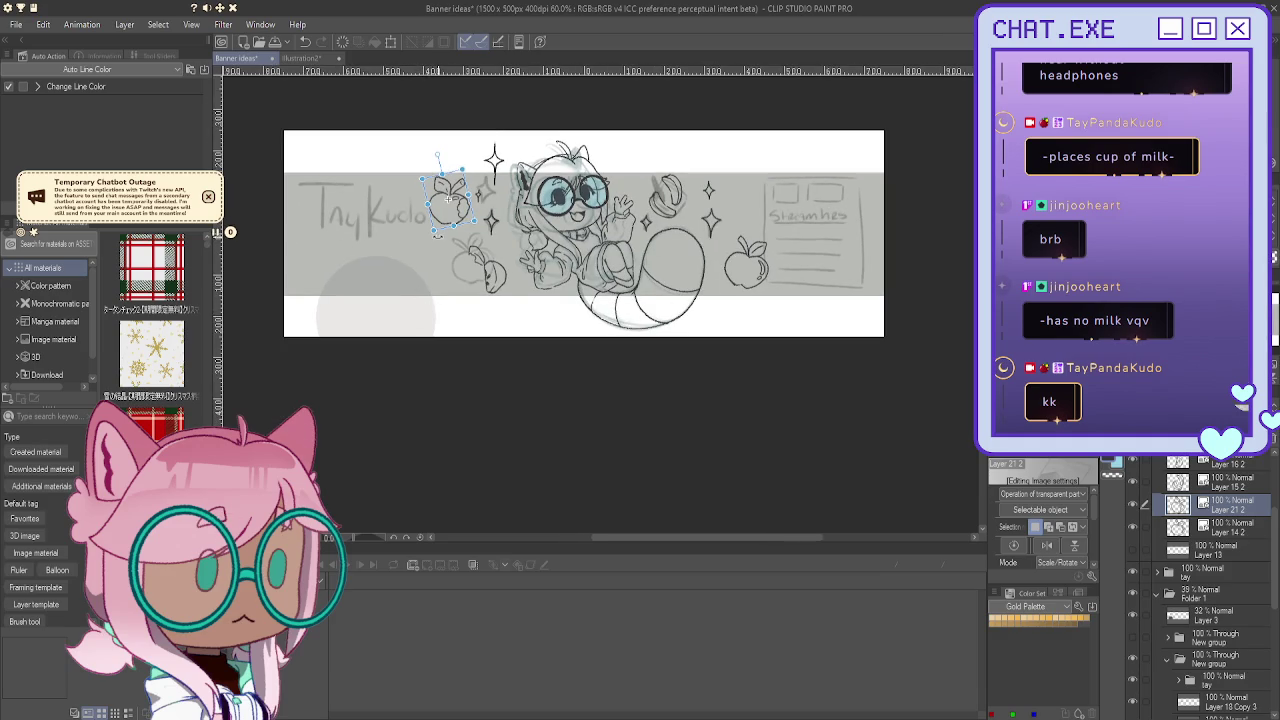
{"action": "left_click_drag", "start_coordinate": [427, 238], "coordinate": [428, 237]}
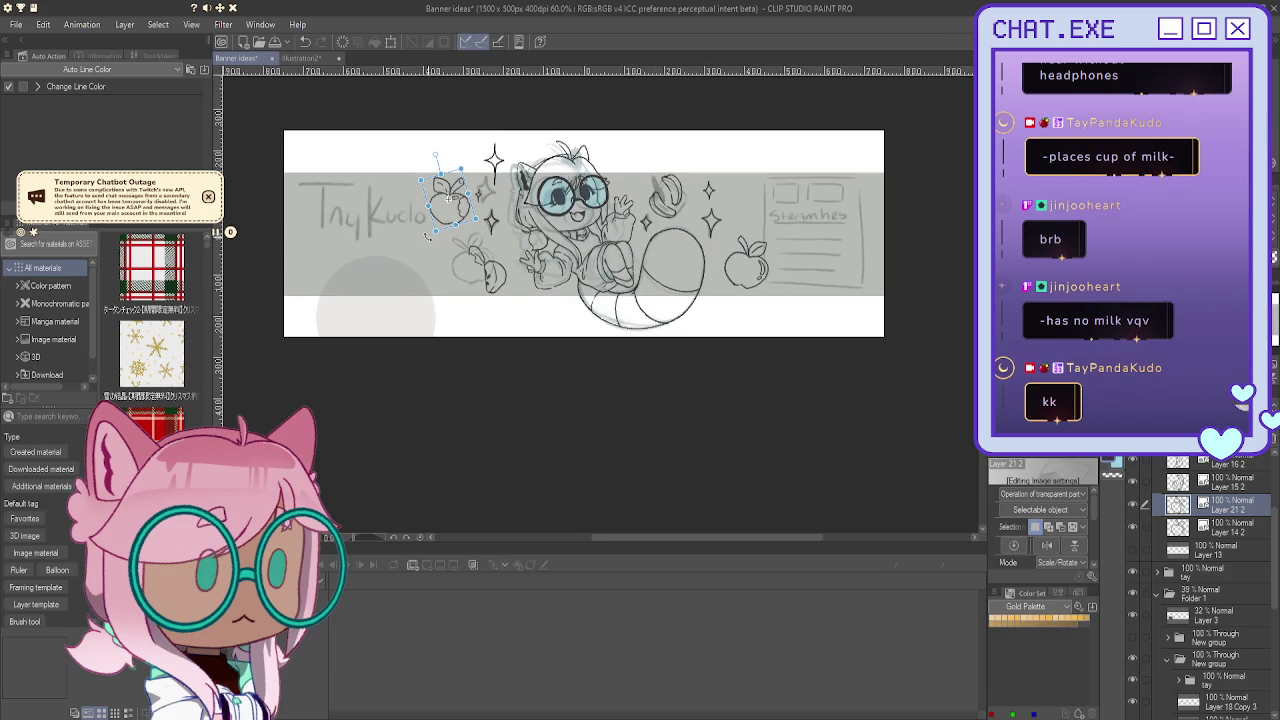
Step: Rotate the half-apple and shift it left with a slight extra tilt
{"action": "left_click", "coordinate": [496, 288]}
{"action": "left_click", "coordinate": [460, 300]}
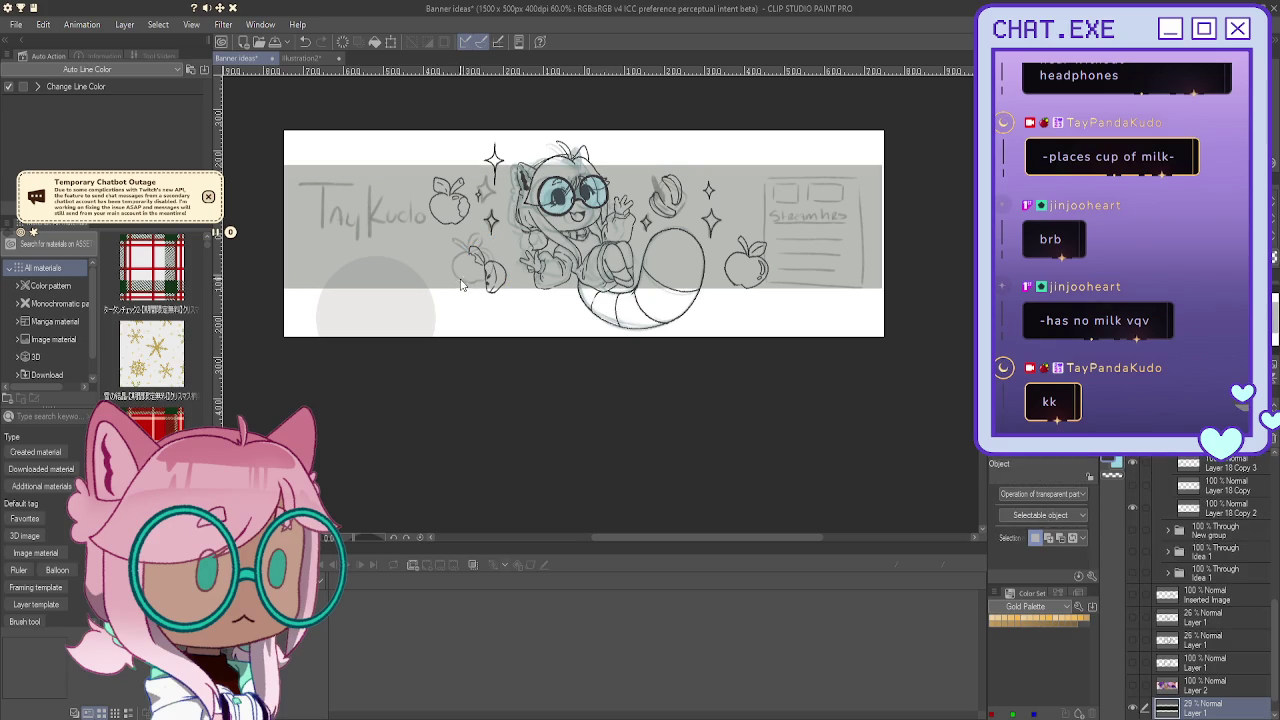
{"action": "left_click", "coordinate": [488, 283]}
{"action": "mouse_move", "coordinate": [493, 305]}
{"action": "left_mouse_down"}
{"action": "mouse_move", "coordinate": [466, 298]}
{"action": "mouse_move", "coordinate": [483, 285]}
{"action": "left_mouse_up"}
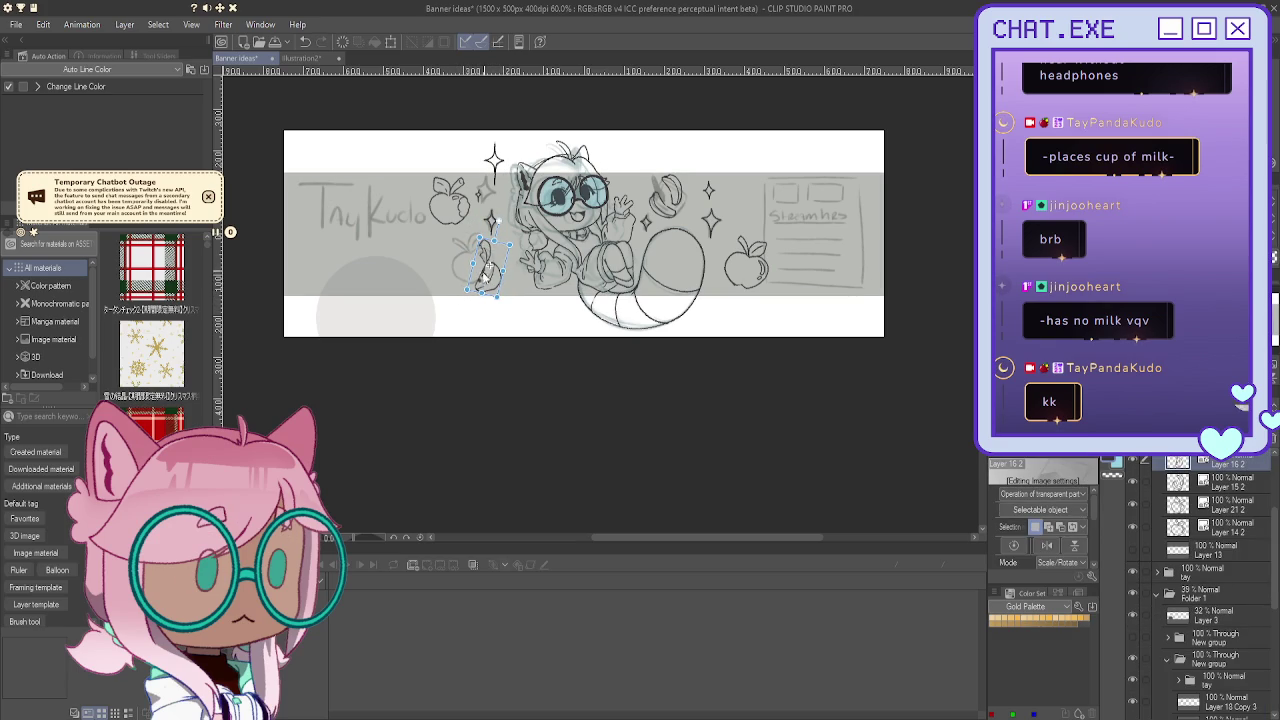
{"action": "mouse_move", "coordinate": [483, 270]}
{"action": "left_mouse_down"}
{"action": "mouse_move", "coordinate": [477, 280]}
{"action": "mouse_move", "coordinate": [453, 256]}
{"action": "left_mouse_up"}
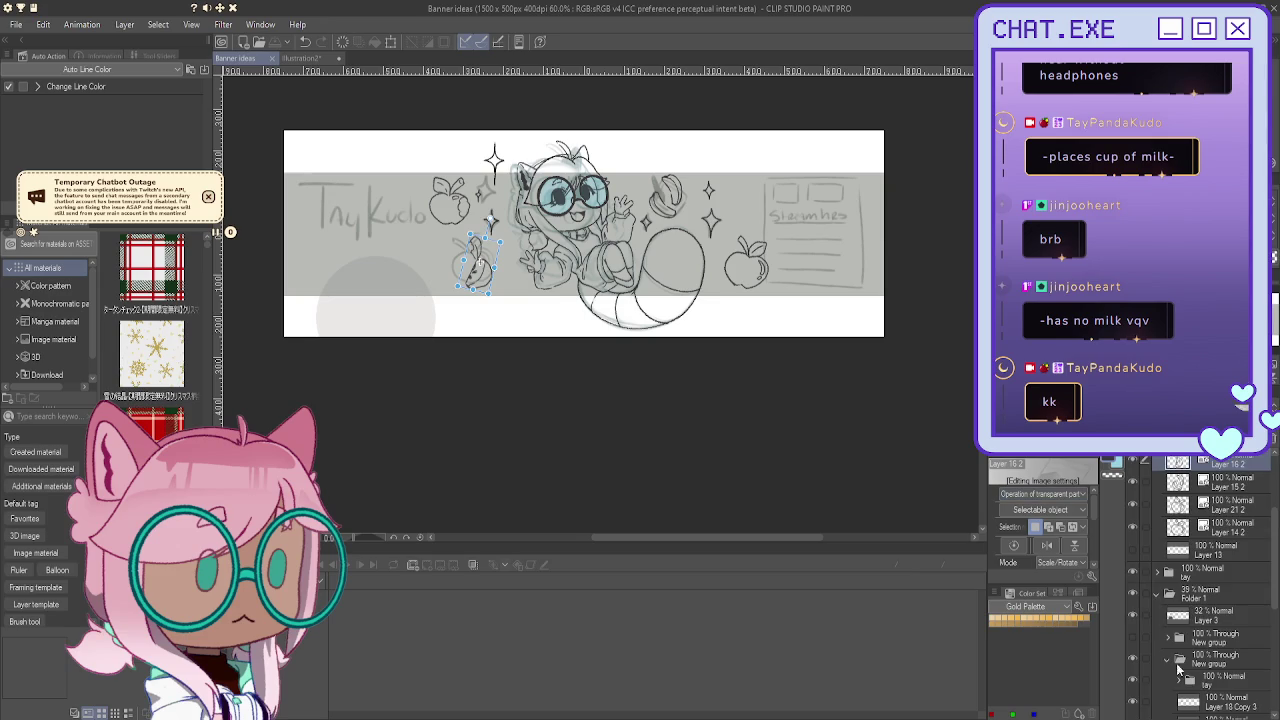
Step: Reorder the grey band layer, Layer 1, and group it into a new Folder 4
{"action": "scroll", "coordinate": [1170, 670], "scroll_direction": "down", "scroll_amount": 3}
{"action": "scroll", "coordinate": [1150, 670], "scroll_direction": "down", "scroll_amount": 2}
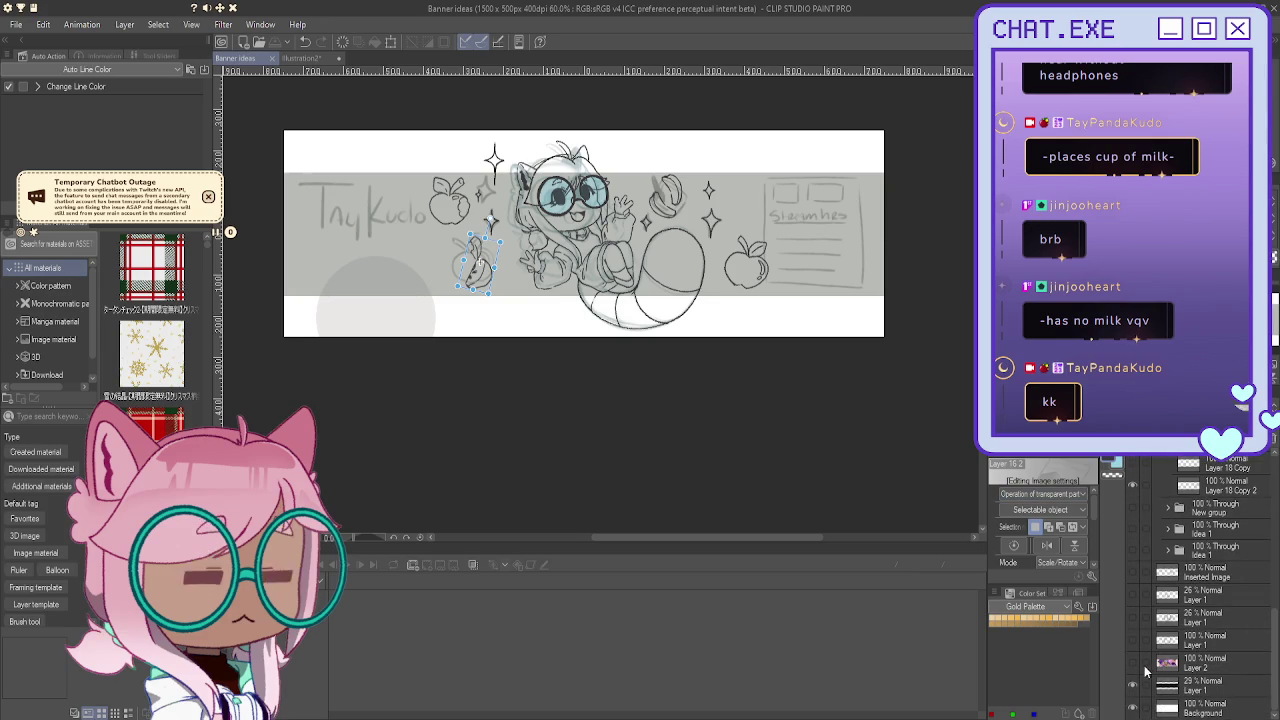
{"action": "left_click", "coordinate": [1204, 688]}
{"action": "key", "text": "ctrl+j"}
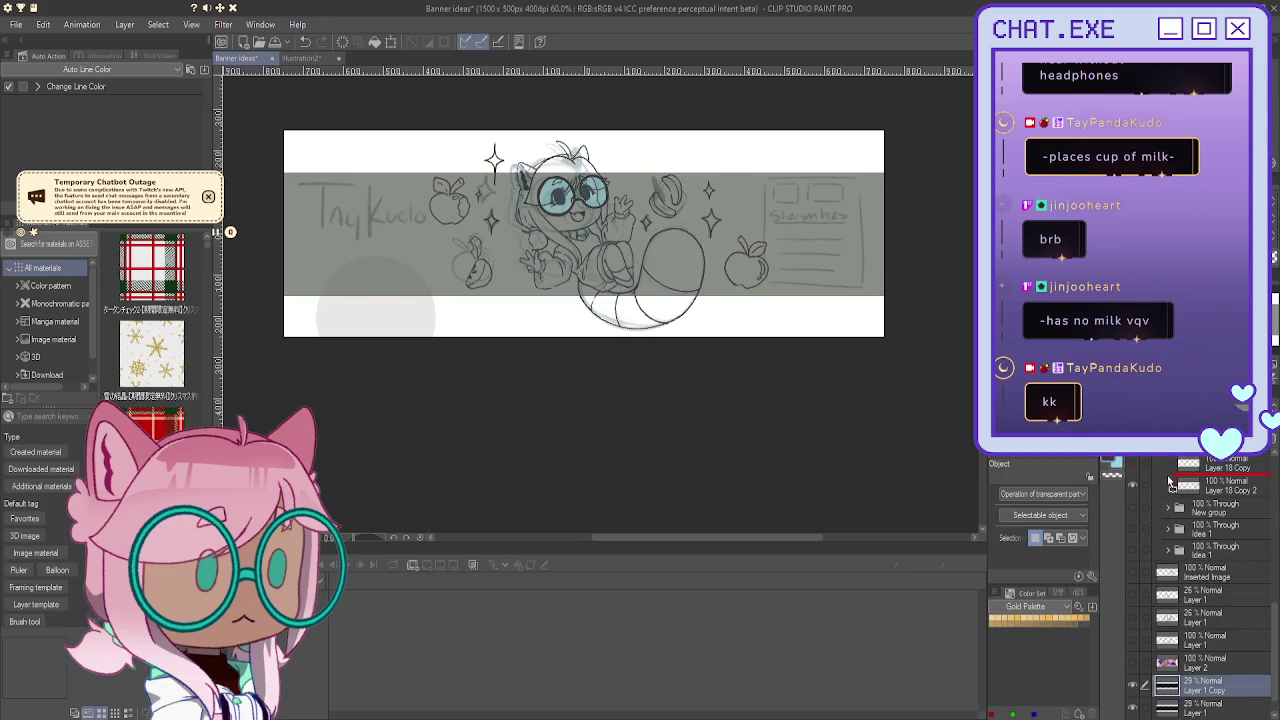
{"action": "key", "text": "ctrl+z"}
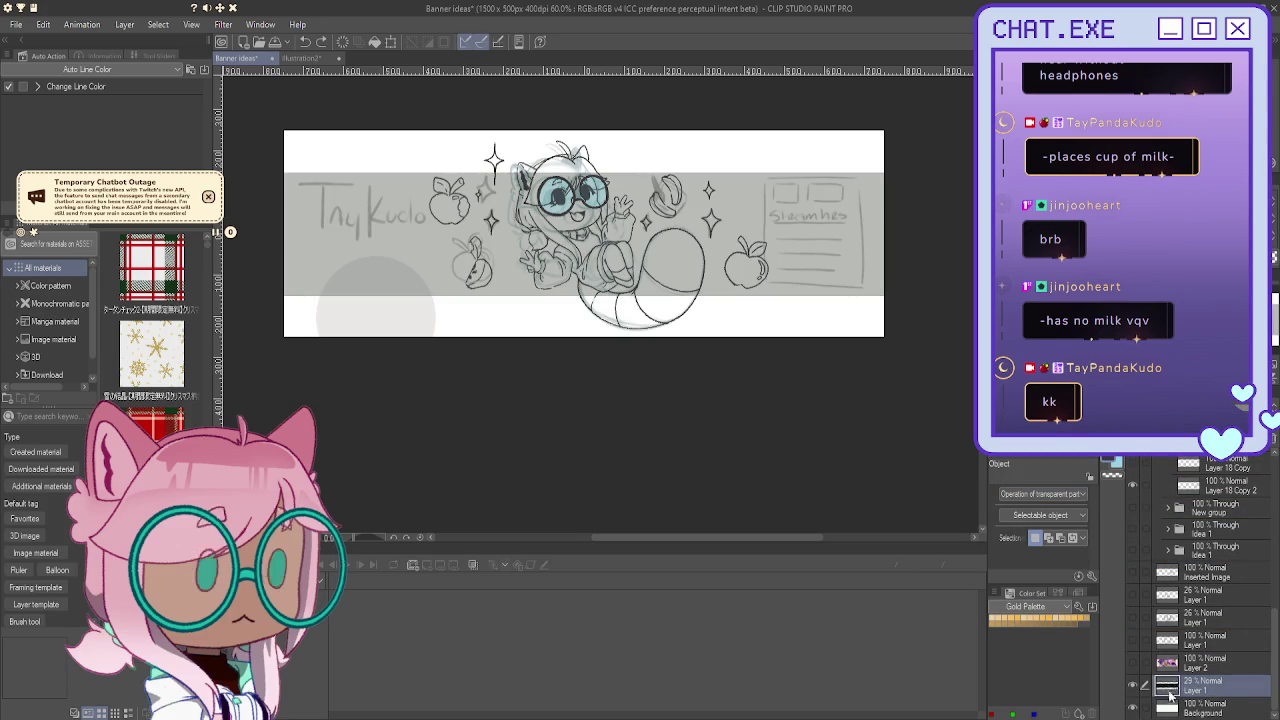
{"action": "left_click_drag", "start_coordinate": [1215, 694], "coordinate": [1218, 553]}
{"action": "key", "text": "ctrl+g"}
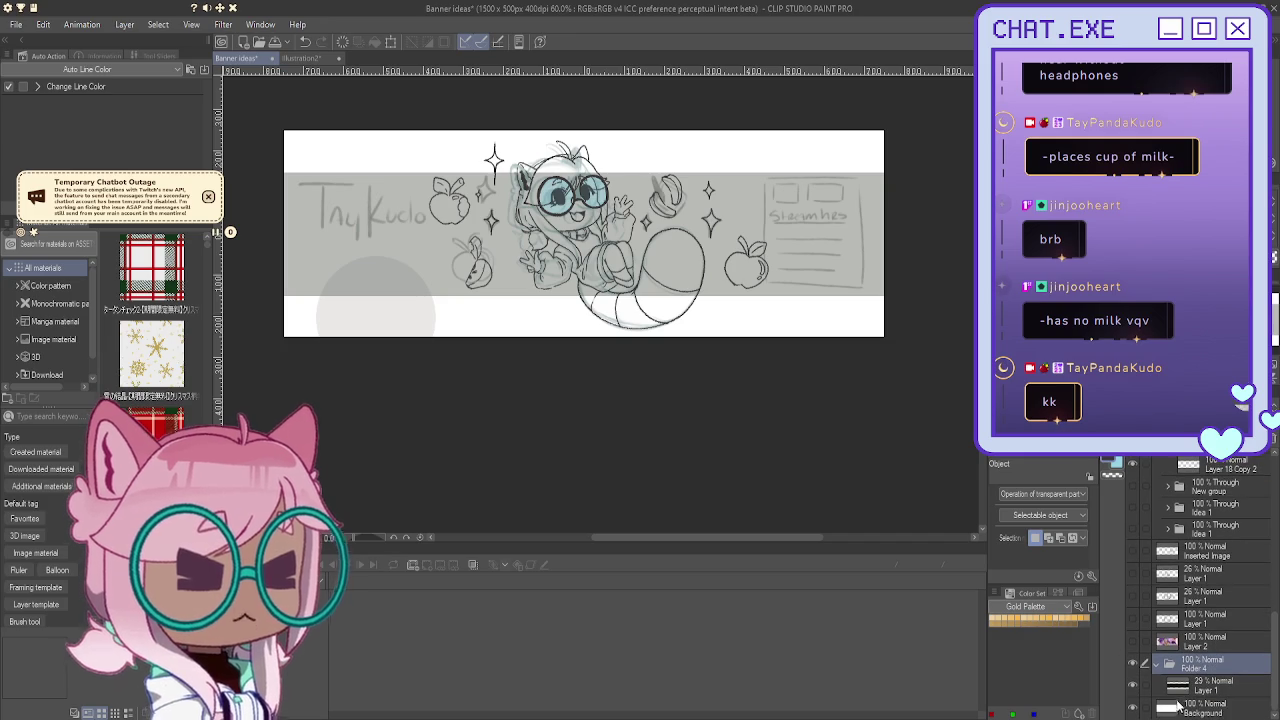
{"action": "left_click", "coordinate": [1214, 690]}
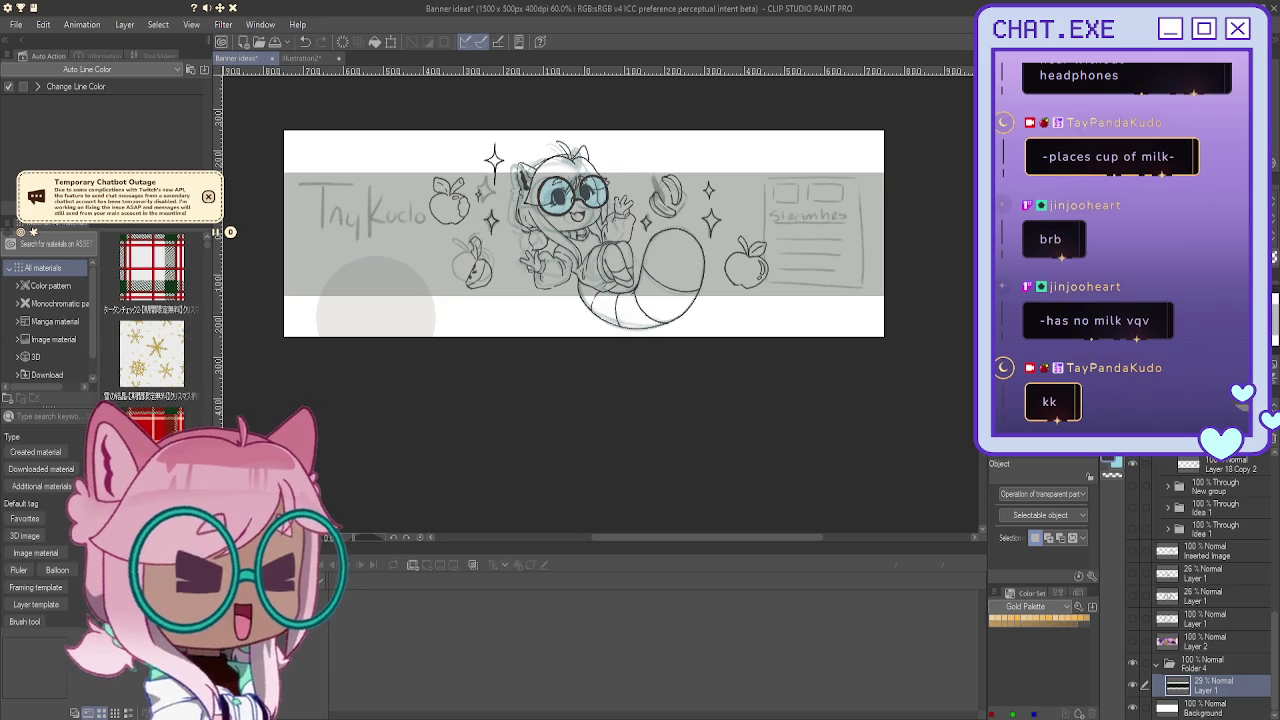
{"action": "key", "text": "g"}
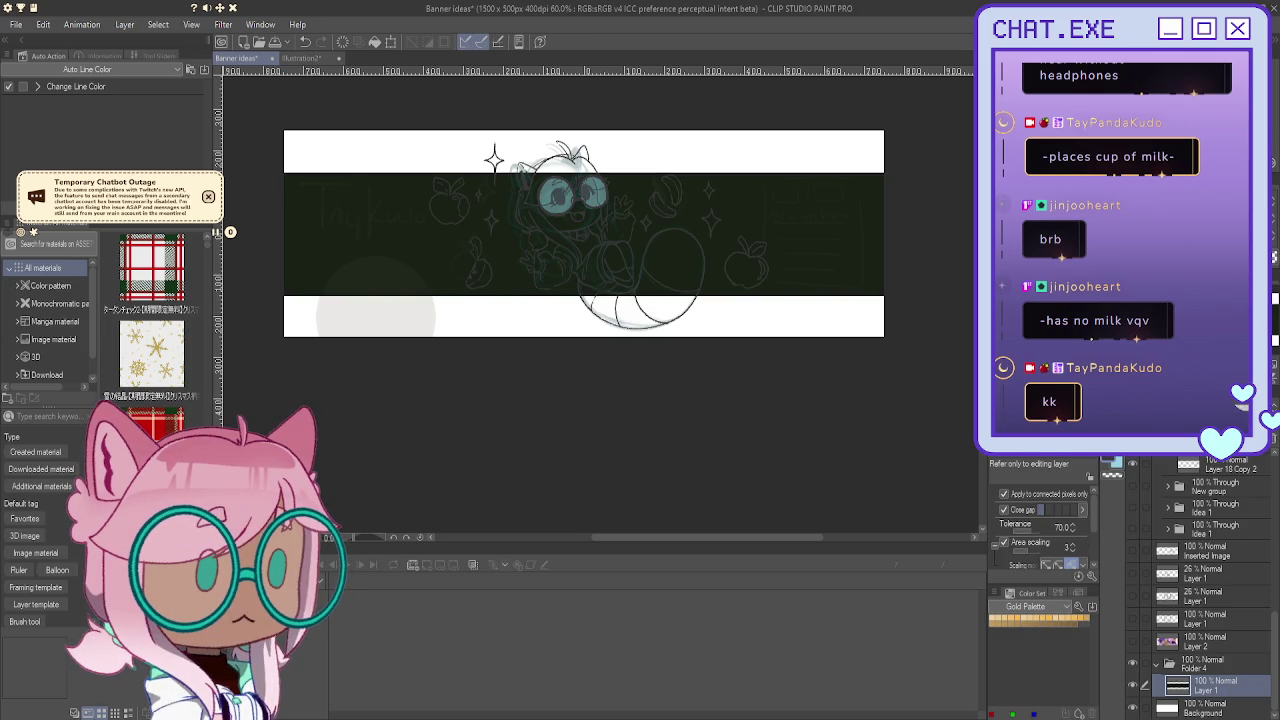
Step: Fill the middle band grey on one new layer, then light blue on another above
{"action": "key", "text": "ctrl+shift+n"}
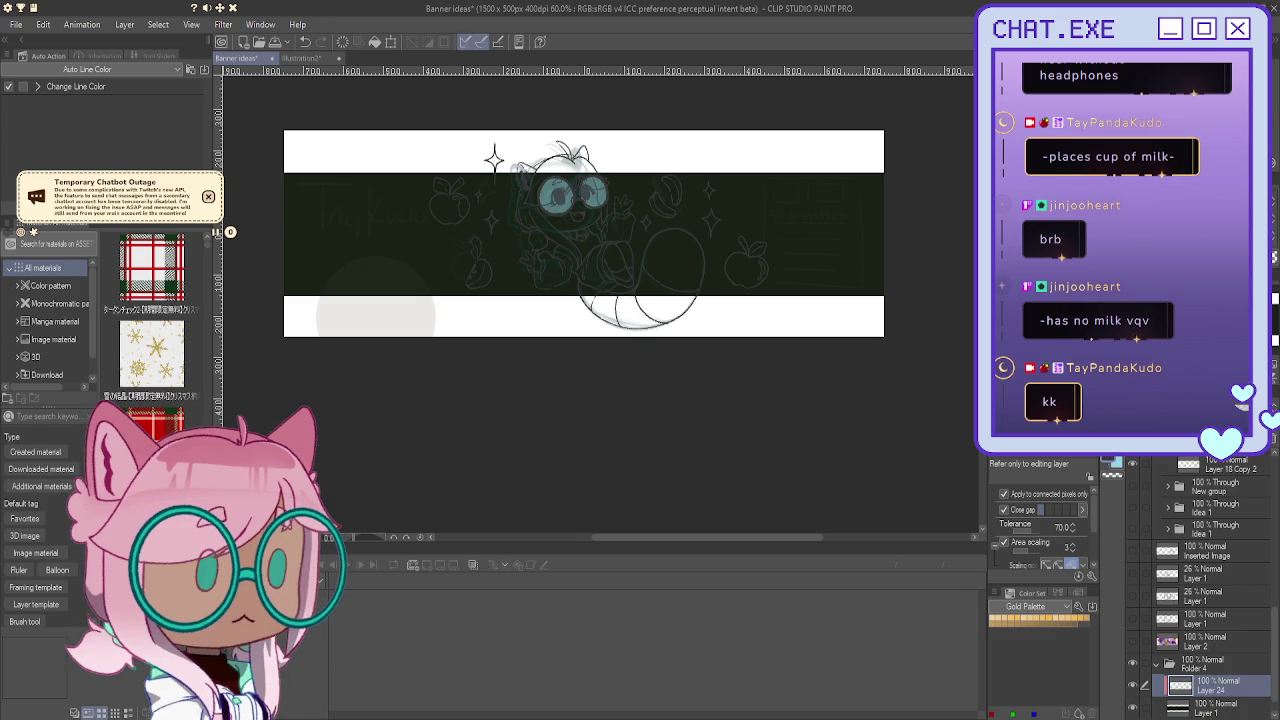
{"action": "left_click", "coordinate": [879, 268]}
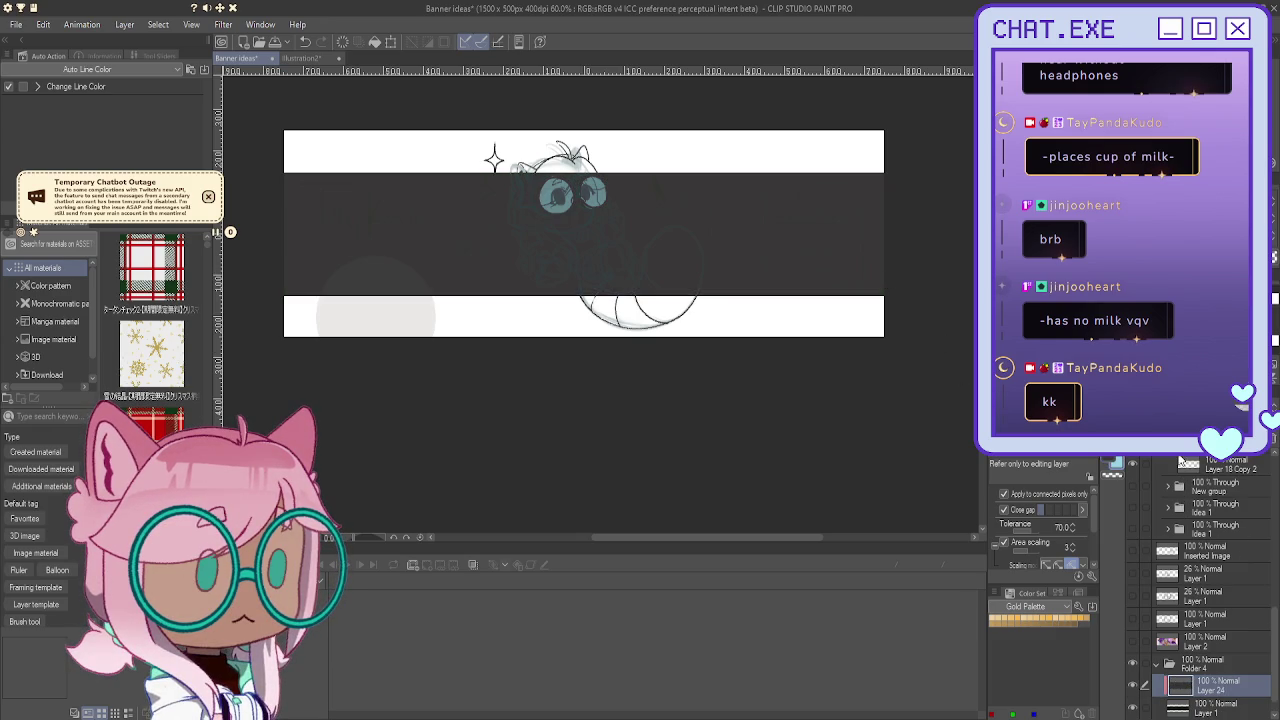
{"action": "key", "text": "ctrl+shift+n"}
{"action": "left_click", "coordinate": [815, 228]}
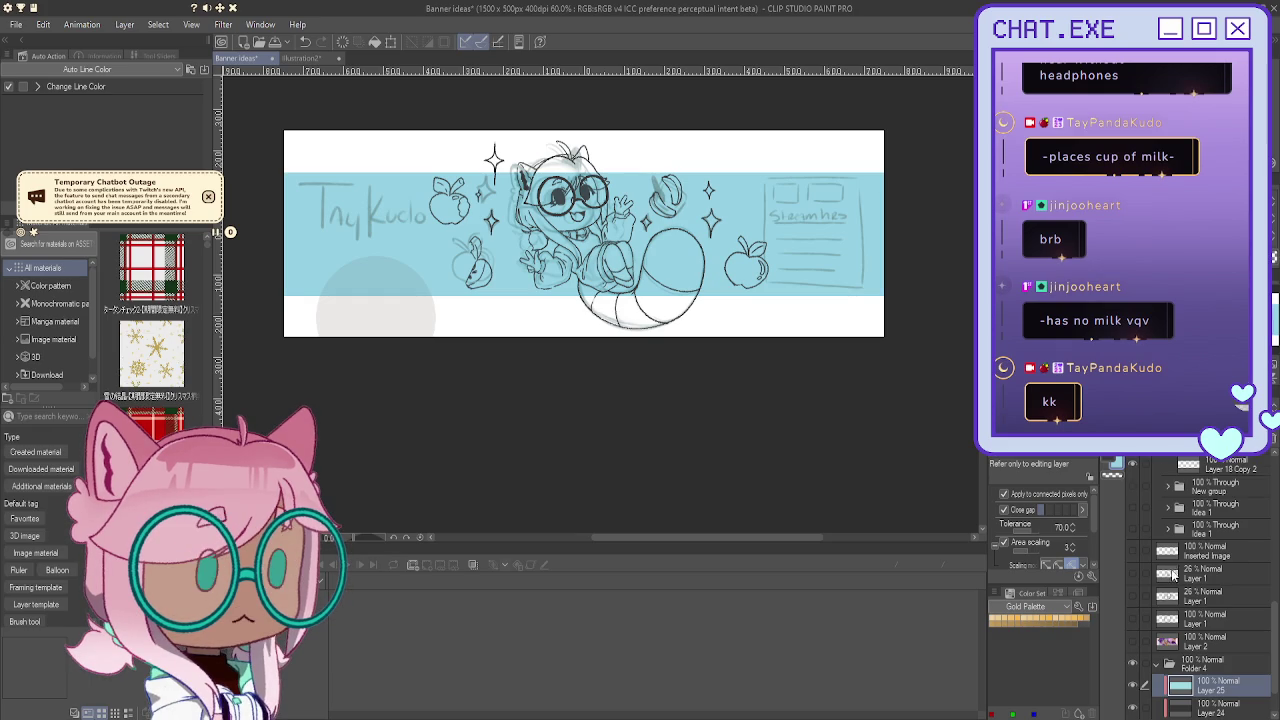
Step: Hide the faint rough sketch layer behind the inks
{"action": "scroll", "coordinate": [1163, 568], "scroll_direction": "up", "scroll_amount": 3}
{"action": "scroll", "coordinate": [1162, 570], "scroll_direction": "up", "scroll_amount": 3}
{"action": "scroll", "coordinate": [1161, 571], "scroll_direction": "up", "scroll_amount": 3}
{"action": "scroll", "coordinate": [1160, 570], "scroll_direction": "down", "scroll_amount": 2}
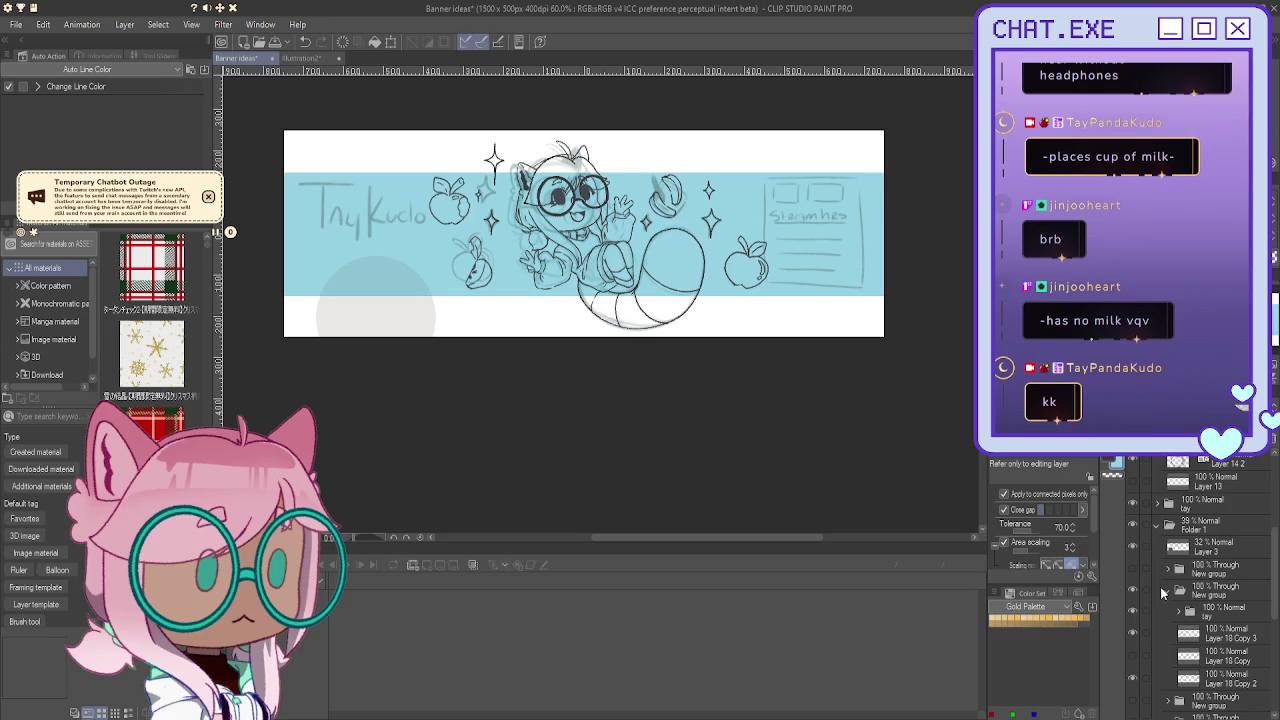
{"action": "left_click", "coordinate": [1133, 613]}
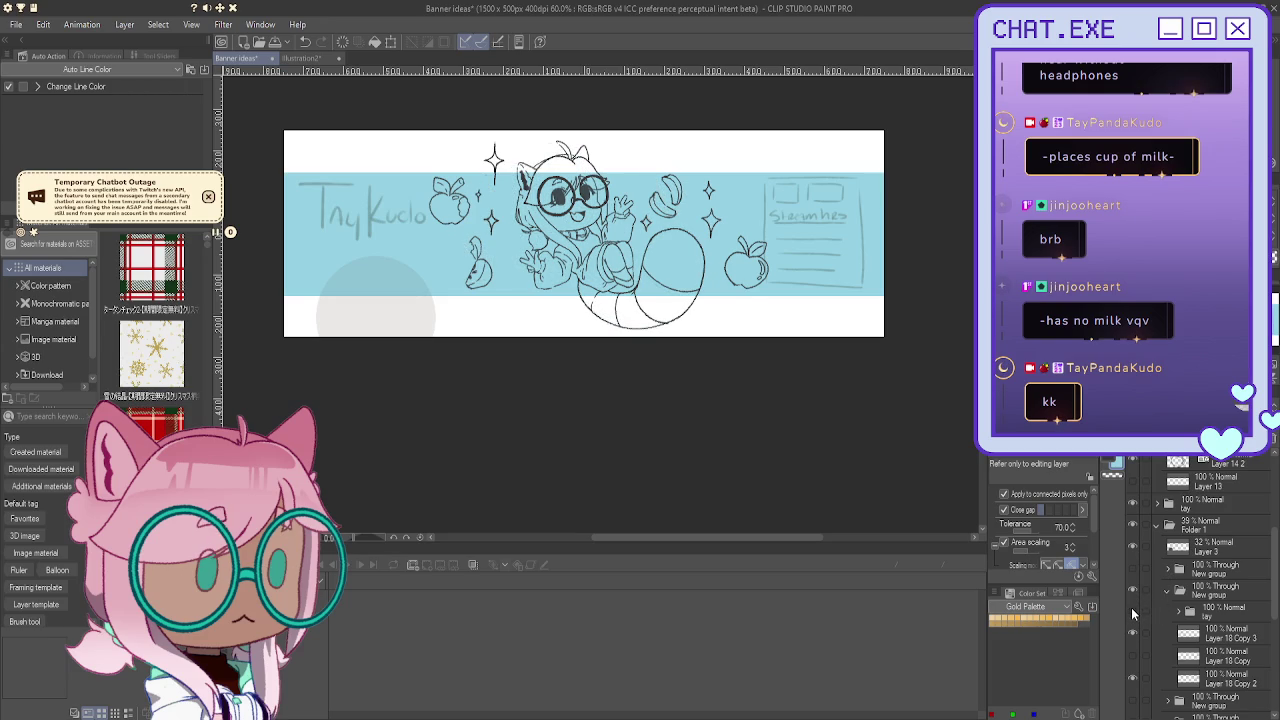
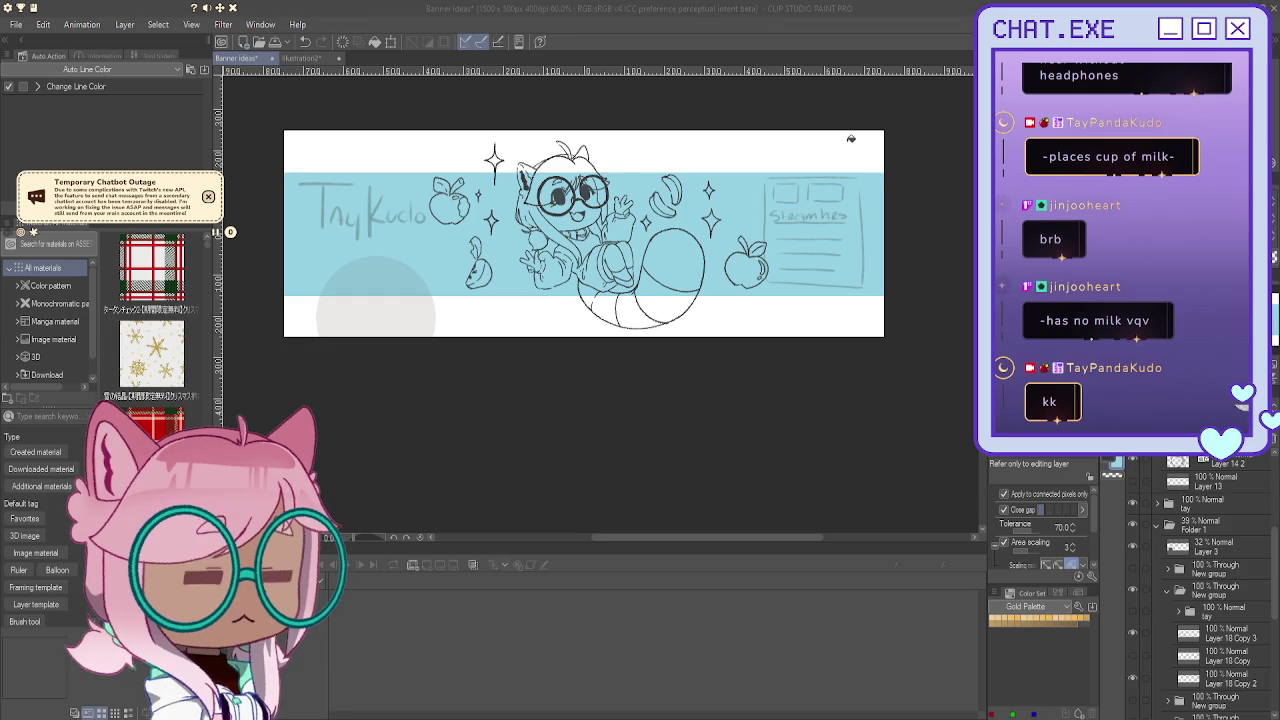
Step: Confirm the new 960 × 1200 illustration canvas
{"action": "key", "text": "Return"}
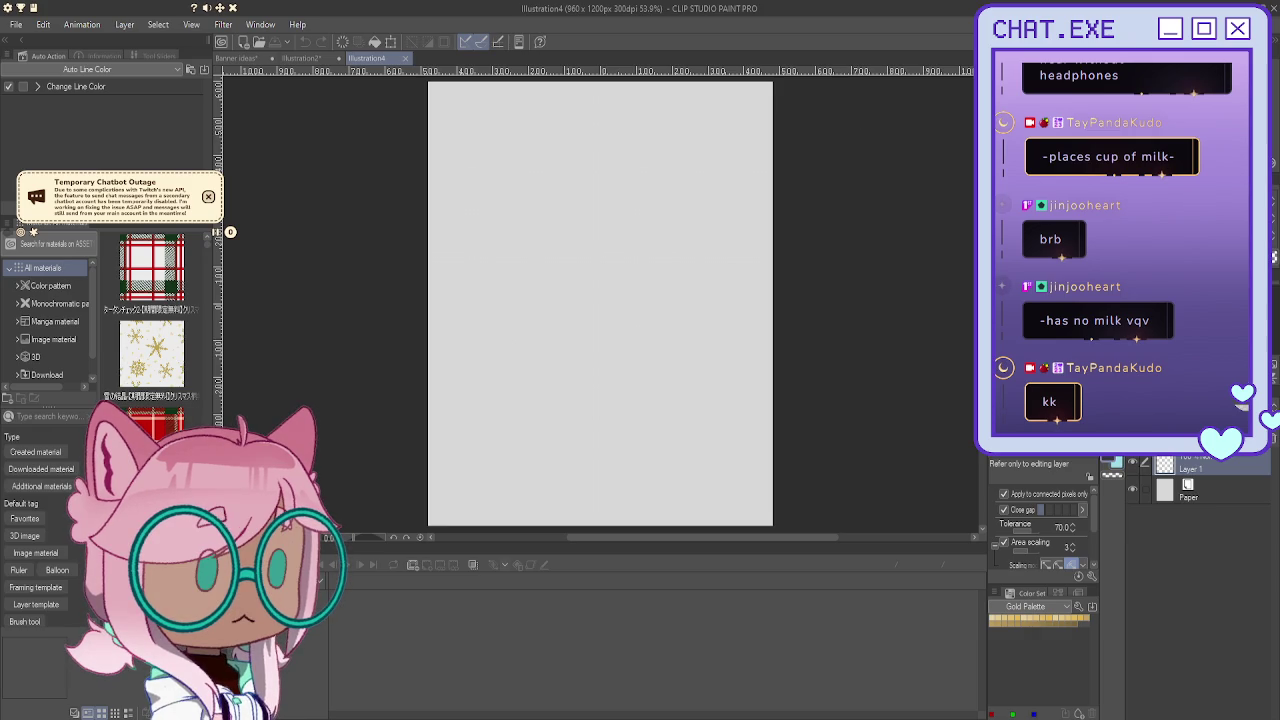
Step: With the lighter pencil, sketch a large window frame with a title-bar line and close box
{"action": "key", "text": "p"}
{"action": "key", "text": "."}
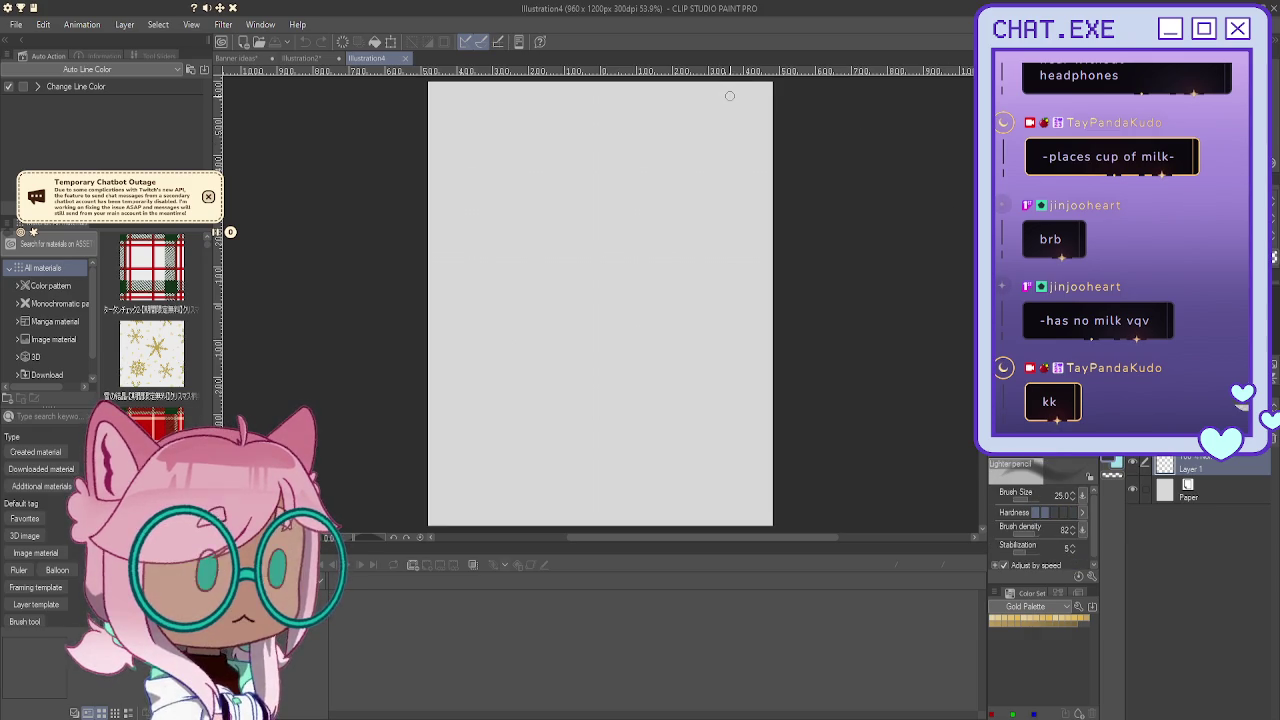
{"action": "mouse_move", "coordinate": [711, 120]}
{"action": "left_mouse_down"}
{"action": "mouse_move", "coordinate": [757, 160]}
{"action": "mouse_move", "coordinate": [757, 257]}
{"action": "mouse_move", "coordinate": [706, 343]}
{"action": "mouse_move", "coordinate": [590, 344]}
{"action": "left_mouse_up"}
{"action": "mouse_move", "coordinate": [712, 119]}
{"action": "left_mouse_down"}
{"action": "mouse_move", "coordinate": [462, 118]}
{"action": "mouse_move", "coordinate": [452, 208]}
{"action": "mouse_move", "coordinate": [465, 338]}
{"action": "left_mouse_up"}
{"action": "mouse_move", "coordinate": [750, 305]}
{"action": "left_mouse_down"}
{"action": "mouse_move", "coordinate": [700, 345]}
{"action": "mouse_move", "coordinate": [468, 336]}
{"action": "left_mouse_up"}
{"action": "left_click_drag", "start_coordinate": [460, 225], "coordinate": [488, 336]}
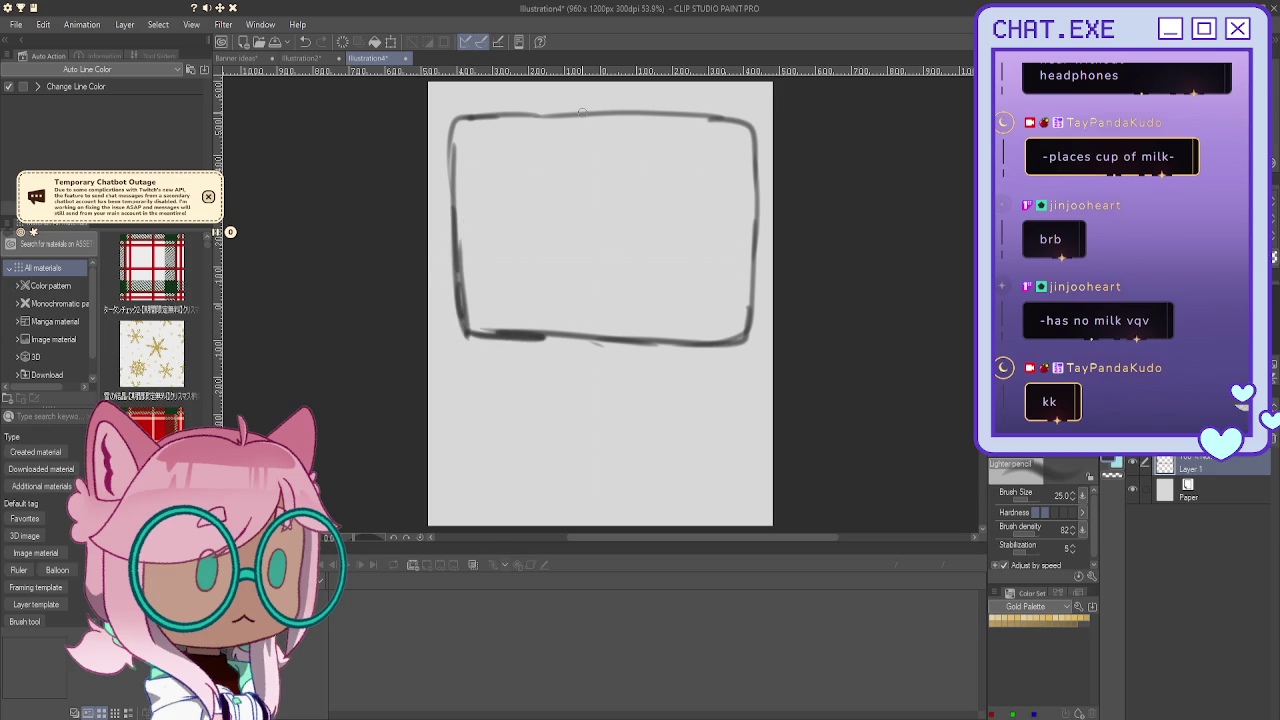
{"action": "left_click_drag", "start_coordinate": [756, 122], "coordinate": [455, 114]}
{"action": "left_click_drag", "start_coordinate": [755, 166], "coordinate": [447, 152]}
{"action": "mouse_move", "coordinate": [738, 130]}
{"action": "left_mouse_down"}
{"action": "mouse_move", "coordinate": [712, 133]}
{"action": "mouse_move", "coordinate": [742, 153]}
{"action": "mouse_move", "coordinate": [736, 139]}
{"action": "mouse_move", "coordinate": [714, 152]}
{"action": "mouse_move", "coordinate": [738, 126]}
{"action": "mouse_move", "coordinate": [746, 158]}
{"action": "mouse_move", "coordinate": [728, 140]}
{"action": "left_mouse_up"}
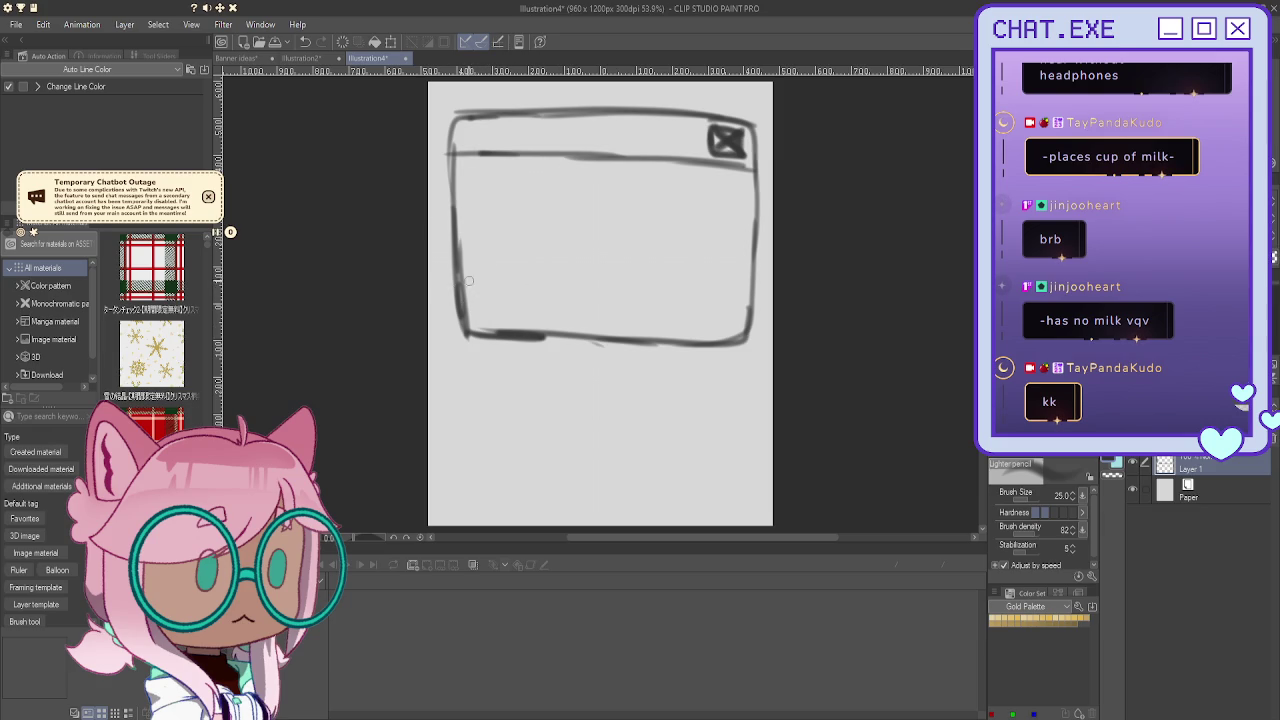
Step: Sketch a smaller box overlapping the frame's lower left, then undo its last strokes
{"action": "mouse_move", "coordinate": [530, 287]}
{"action": "left_mouse_down"}
{"action": "mouse_move", "coordinate": [438, 283]}
{"action": "mouse_move", "coordinate": [444, 372]}
{"action": "mouse_move", "coordinate": [553, 384]}
{"action": "mouse_move", "coordinate": [442, 377]}
{"action": "left_mouse_up"}
{"action": "mouse_move", "coordinate": [466, 294]}
{"action": "left_mouse_down"}
{"action": "mouse_move", "coordinate": [466, 340]}
{"action": "mouse_move", "coordinate": [462, 300]}
{"action": "mouse_move", "coordinate": [470, 338]}
{"action": "mouse_move", "coordinate": [490, 330]}
{"action": "left_mouse_up"}
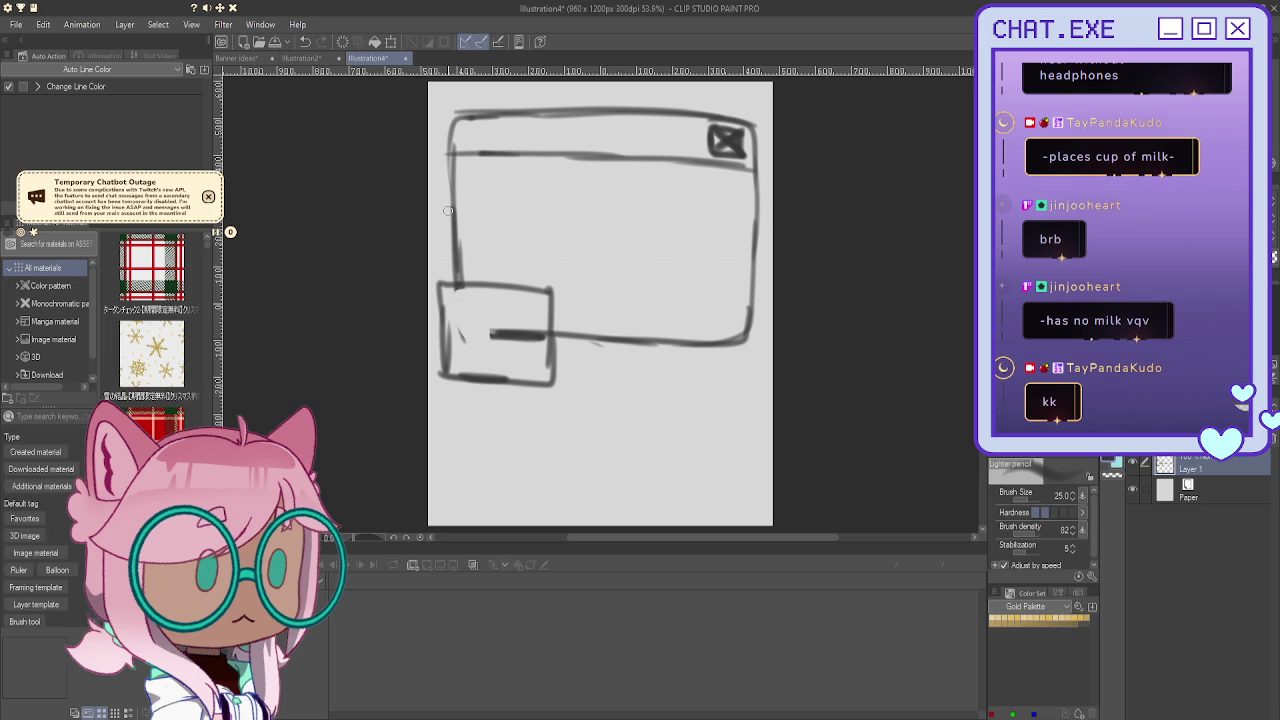
{"action": "key", "text": "ctrl+z"}
{"action": "key", "text": "ctrl+z"}
{"action": "key", "text": "ctrl+z"}
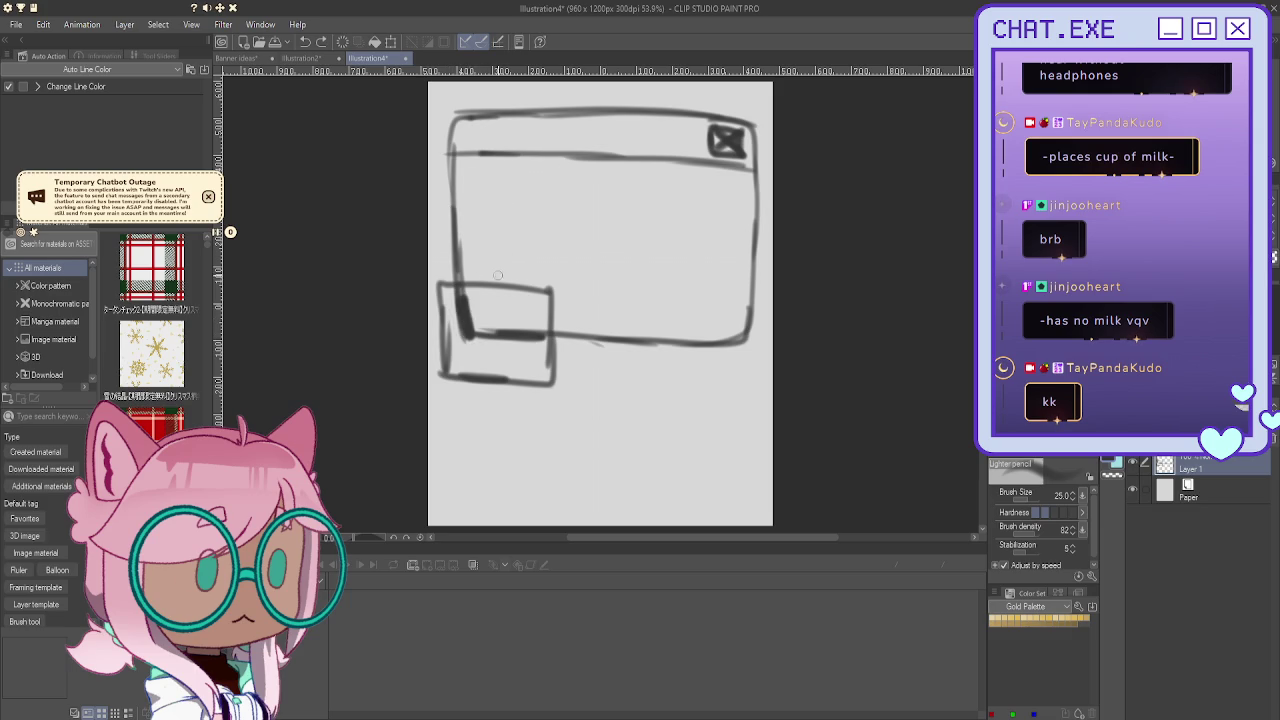
Step: Undo the rest of the small box and redraw the rectangle on a new Layer 2
{"action": "key", "text": "ctrl+z"}
{"action": "key", "text": "ctrl+z"}
{"action": "key", "text": "ctrl+z"}
{"action": "key", "text": "ctrl+z"}
{"action": "key", "text": "ctrl+z"}
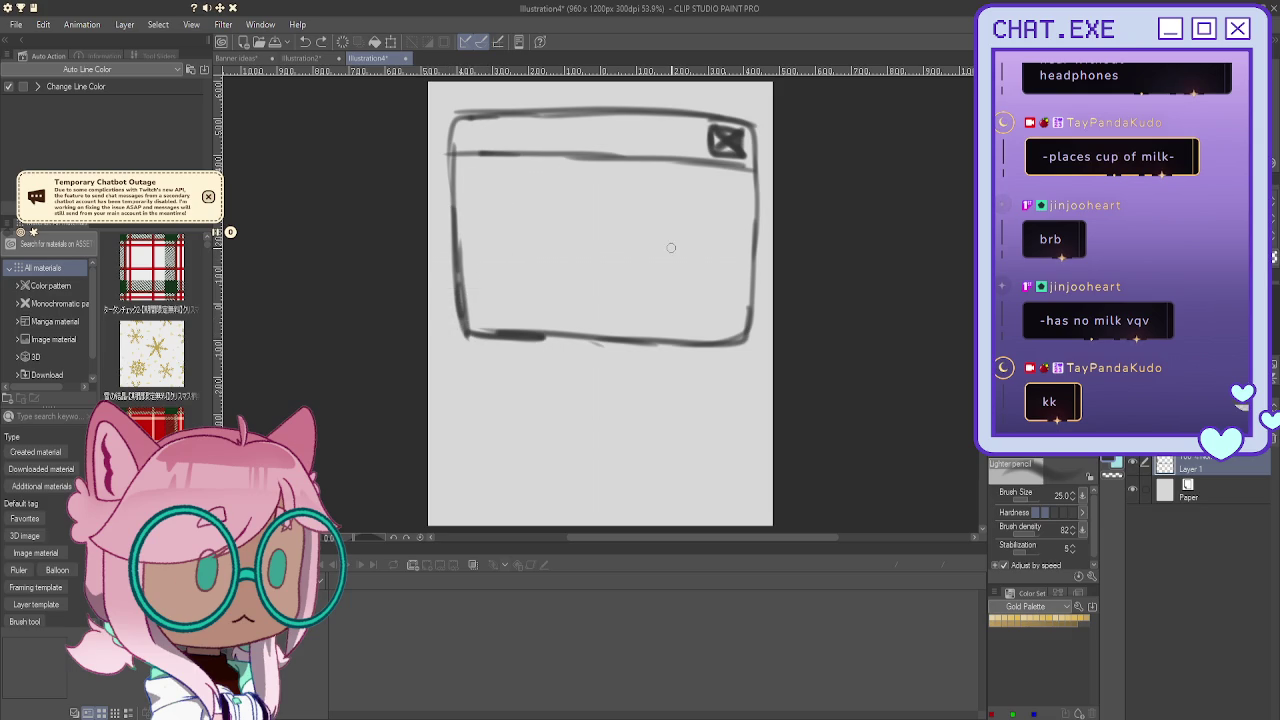
{"action": "key", "text": "ctrl+shift+n"}
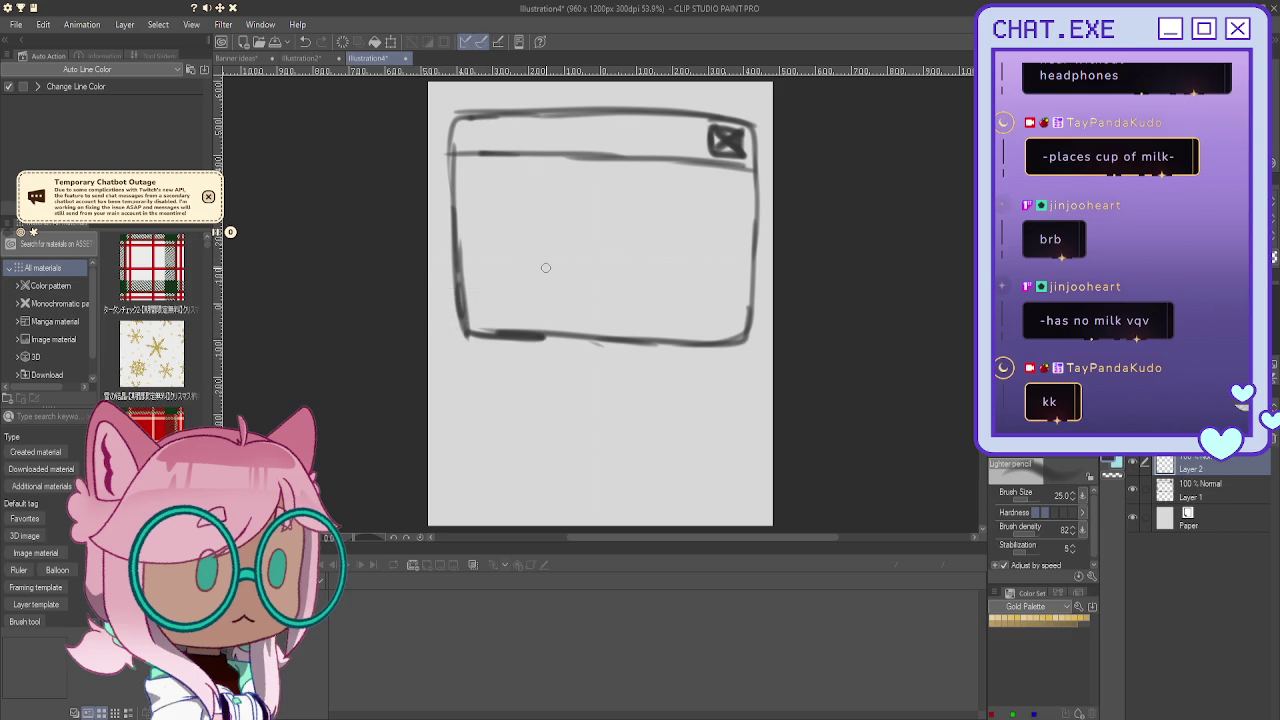
{"action": "left_click_drag", "start_coordinate": [552, 282], "coordinate": [440, 282]}
{"action": "mouse_move", "coordinate": [540, 282]}
{"action": "left_mouse_down"}
{"action": "mouse_move", "coordinate": [562, 300]}
{"action": "mouse_move", "coordinate": [560, 372]}
{"action": "mouse_move", "coordinate": [462, 382]}
{"action": "left_mouse_up"}
{"action": "mouse_move", "coordinate": [440, 288]}
{"action": "left_mouse_down"}
{"action": "mouse_move", "coordinate": [437, 322]}
{"action": "mouse_move", "coordinate": [524, 384]}
{"action": "left_mouse_up"}
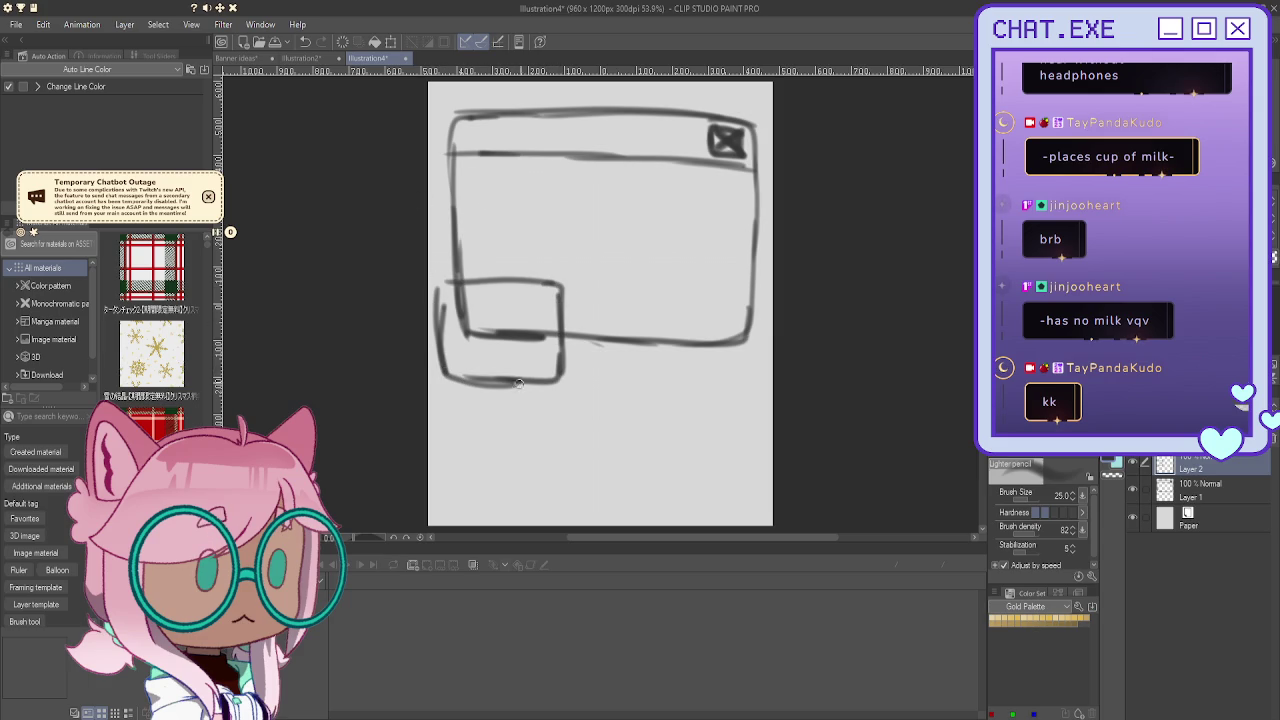
Step: Add a header line inside the small box and retrace its edges
{"action": "left_click_drag", "start_coordinate": [556, 305], "coordinate": [438, 309]}
{"action": "left_click_drag", "start_coordinate": [504, 282], "coordinate": [438, 282]}
{"action": "mouse_move", "coordinate": [440, 282]}
{"action": "left_mouse_down"}
{"action": "mouse_move", "coordinate": [442, 333]}
{"action": "mouse_move", "coordinate": [546, 382]}
{"action": "left_mouse_up"}
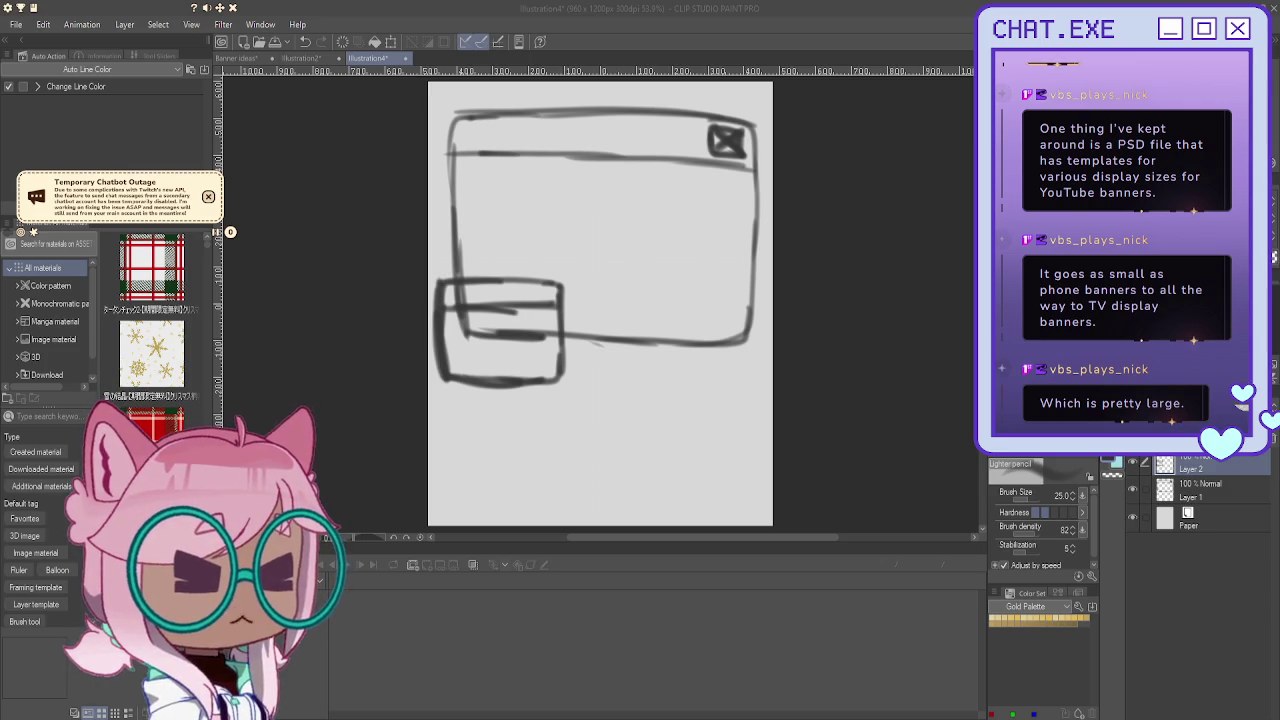
Step: Darken the small box's header line, dot and outline, then begin lettering 'live now' inside
{"action": "left_click_drag", "start_coordinate": [562, 308], "coordinate": [448, 310]}
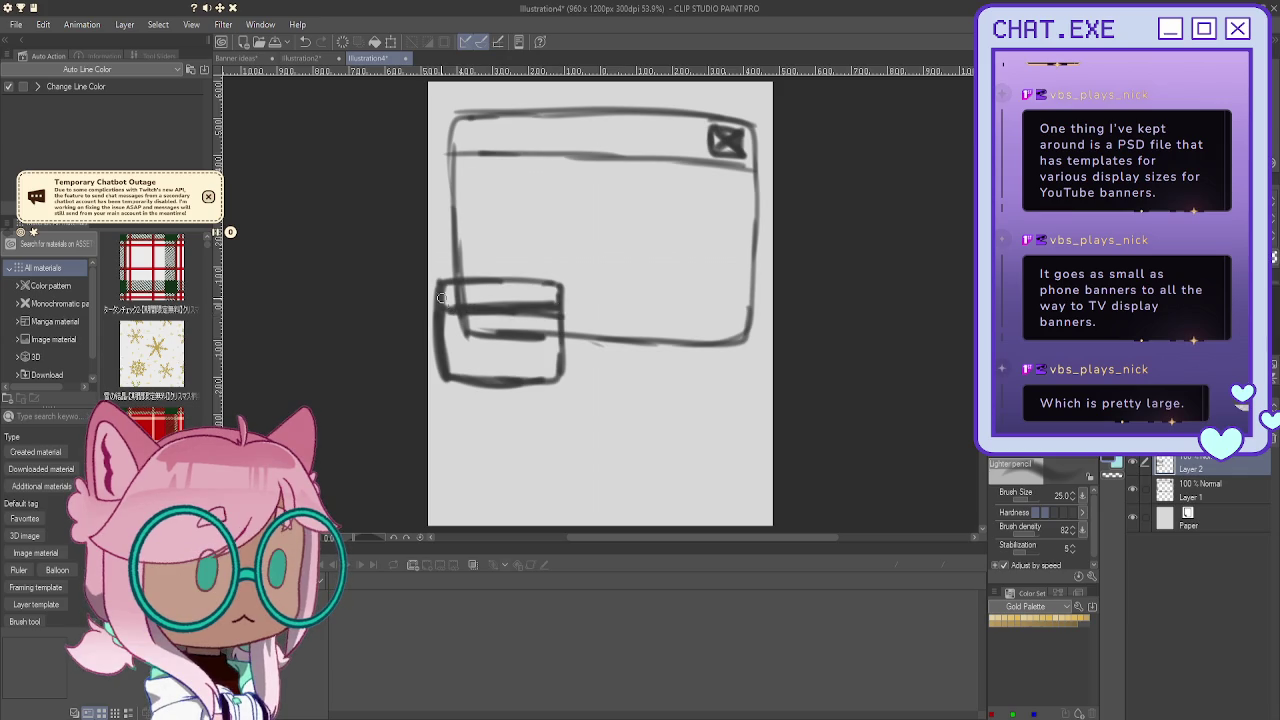
{"action": "mouse_move", "coordinate": [552, 306]}
{"action": "left_mouse_down"}
{"action": "mouse_move", "coordinate": [545, 288]}
{"action": "mouse_move", "coordinate": [528, 290]}
{"action": "mouse_move", "coordinate": [532, 302]}
{"action": "left_mouse_up"}
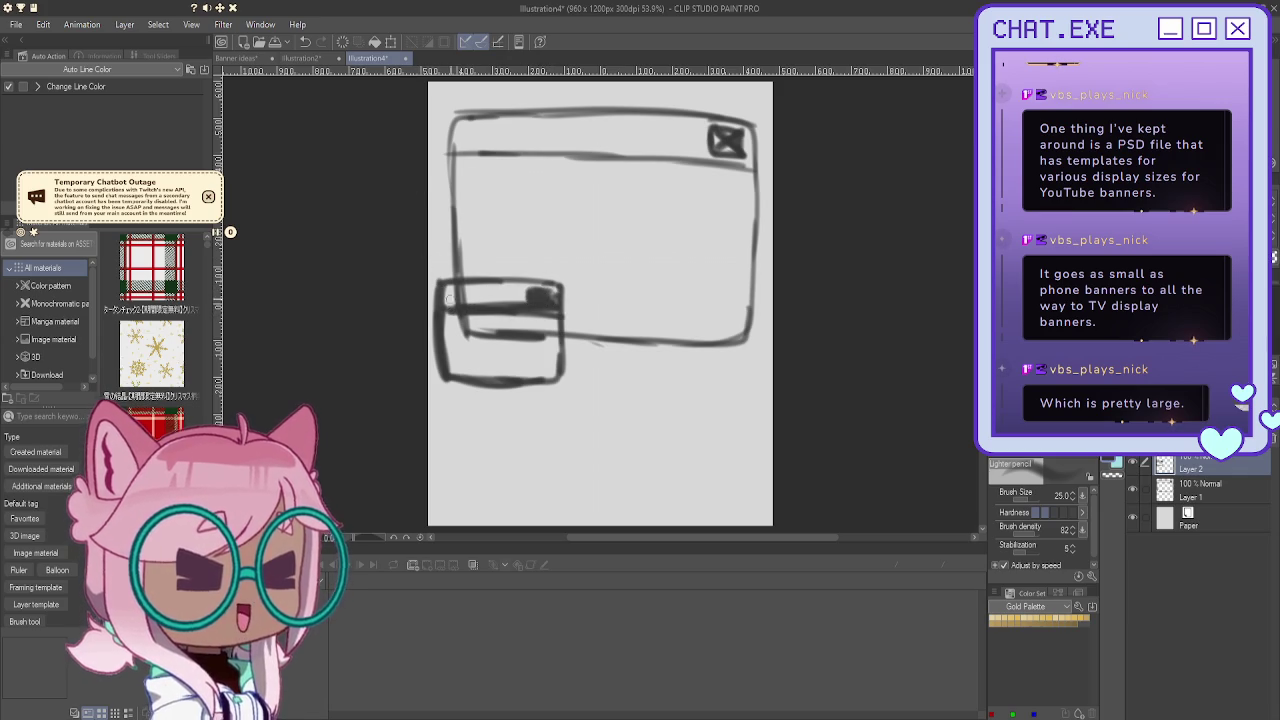
{"action": "left_click_drag", "start_coordinate": [440, 302], "coordinate": [440, 382]}
{"action": "mouse_move", "coordinate": [442, 280]}
{"action": "left_mouse_down"}
{"action": "mouse_move", "coordinate": [442, 384]}
{"action": "mouse_move", "coordinate": [472, 382]}
{"action": "left_mouse_up"}
{"action": "mouse_move", "coordinate": [562, 292]}
{"action": "left_mouse_down"}
{"action": "mouse_move", "coordinate": [562, 384]}
{"action": "mouse_move", "coordinate": [452, 386]}
{"action": "mouse_move", "coordinate": [516, 380]}
{"action": "left_mouse_up"}
{"action": "left_click_drag", "start_coordinate": [436, 318], "coordinate": [436, 368]}
{"action": "left_click_drag", "start_coordinate": [566, 285], "coordinate": [476, 283]}
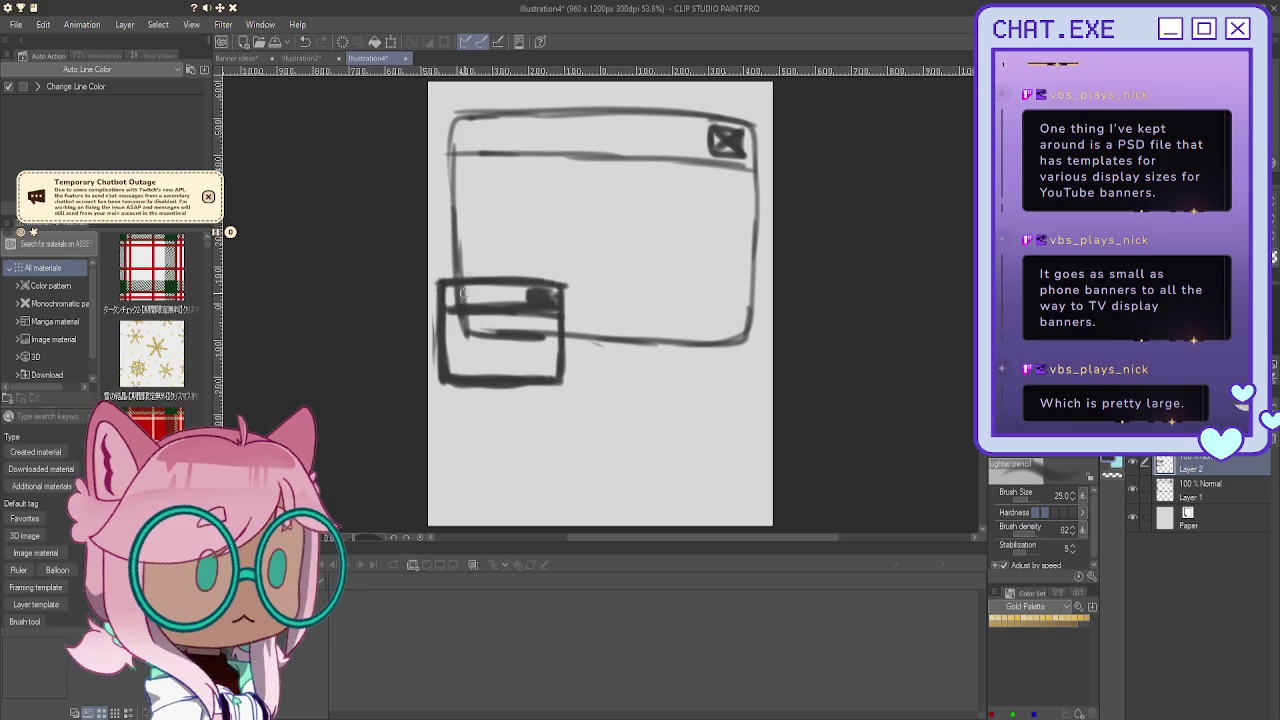
{"action": "mouse_move", "coordinate": [459, 315]}
{"action": "left_mouse_down"}
{"action": "mouse_move", "coordinate": [460, 345]}
{"action": "mouse_move", "coordinate": [536, 350]}
{"action": "mouse_move", "coordinate": [474, 372]}
{"action": "mouse_move", "coordinate": [544, 342]}
{"action": "left_mouse_up"}
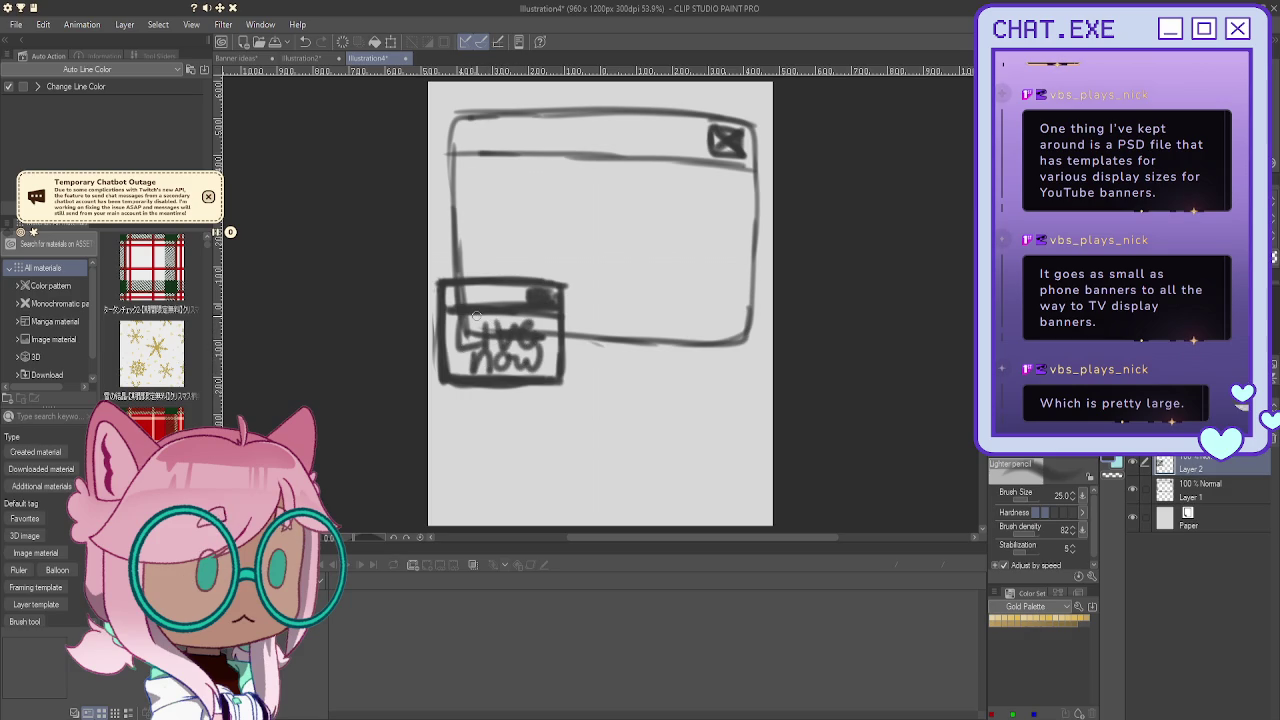